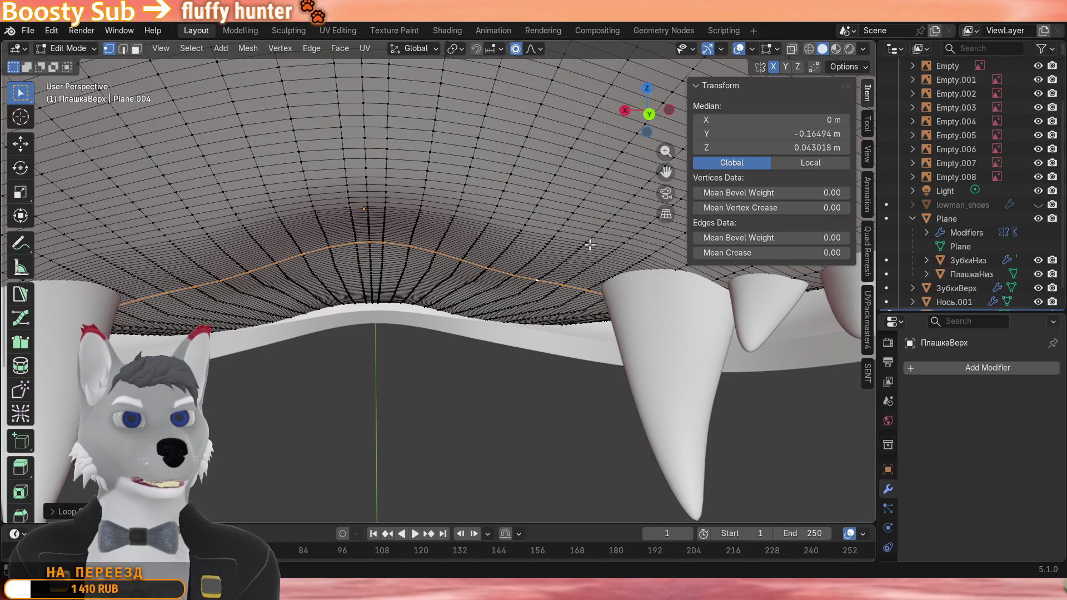
Lift the plate edge vertically with proportional falloff, sculpt it with Clay Strips, then return toward Object Mode.
{"action": "key", "text": "g"}
{"action": "key", "text": "z"}
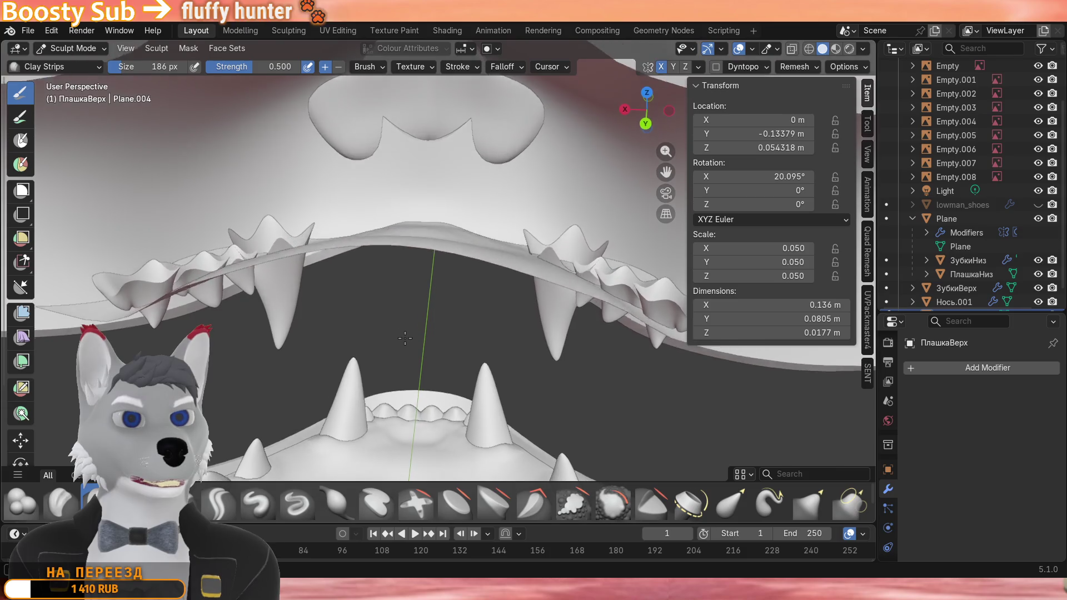
{"action": "mouse_move", "coordinate": [404, 338]}
{"action": "middle_mouse_down"}
{"action": "mouse_move", "coordinate": [315, 291]}
{"action": "mouse_move", "coordinate": [370, 269]}
{"action": "mouse_move", "coordinate": [318, 235]}
{"action": "mouse_move", "coordinate": [329, 246]}
{"action": "mouse_move", "coordinate": [435, 250]}
{"action": "mouse_move", "coordinate": [435, 282]}
{"action": "mouse_move", "coordinate": [550, 299]}
{"action": "mouse_move", "coordinate": [339, 197]}
{"action": "mouse_move", "coordinate": [583, 193]}
{"action": "mouse_move", "coordinate": [521, 275]}
{"action": "mouse_move", "coordinate": [396, 229]}
{"action": "mouse_move", "coordinate": [490, 245]}
{"action": "mouse_move", "coordinate": [333, 325]}
{"action": "mouse_move", "coordinate": [470, 255]}
{"action": "mouse_move", "coordinate": [436, 308]}
{"action": "mouse_move", "coordinate": [449, 424]}
{"action": "mouse_move", "coordinate": [579, 269]}
{"action": "middle_mouse_up"}
{"action": "key", "text": "Tab"}
{"action": "left_click", "coordinate": [70, 48]}
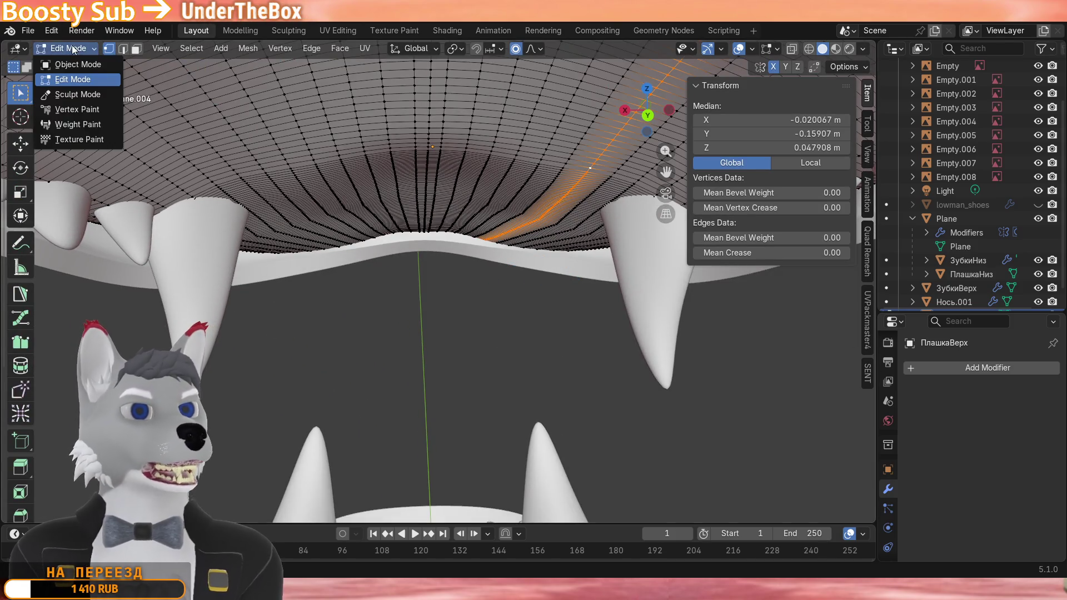
{"action": "scroll", "coordinate": [436, 252], "scroll_direction": "down", "scroll_amount": 2}
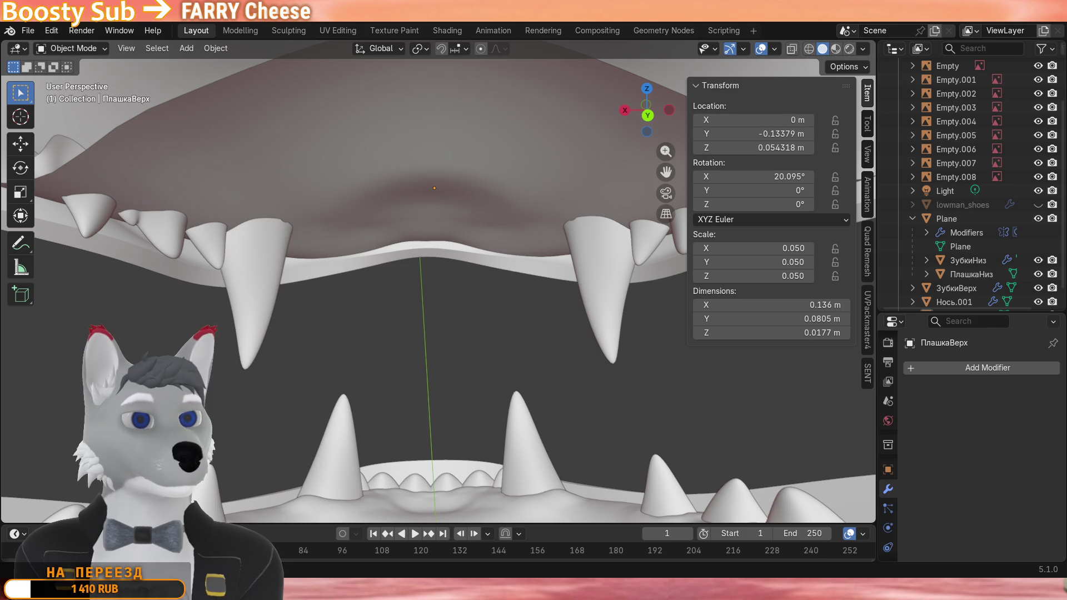
Select the upper teeth object (ЗубкиВерх) in the viewport.
{"action": "left_click", "coordinate": [517, 233]}
{"action": "middle_click_drag", "start_coordinate": [620, 312], "coordinate": [604, 343]}
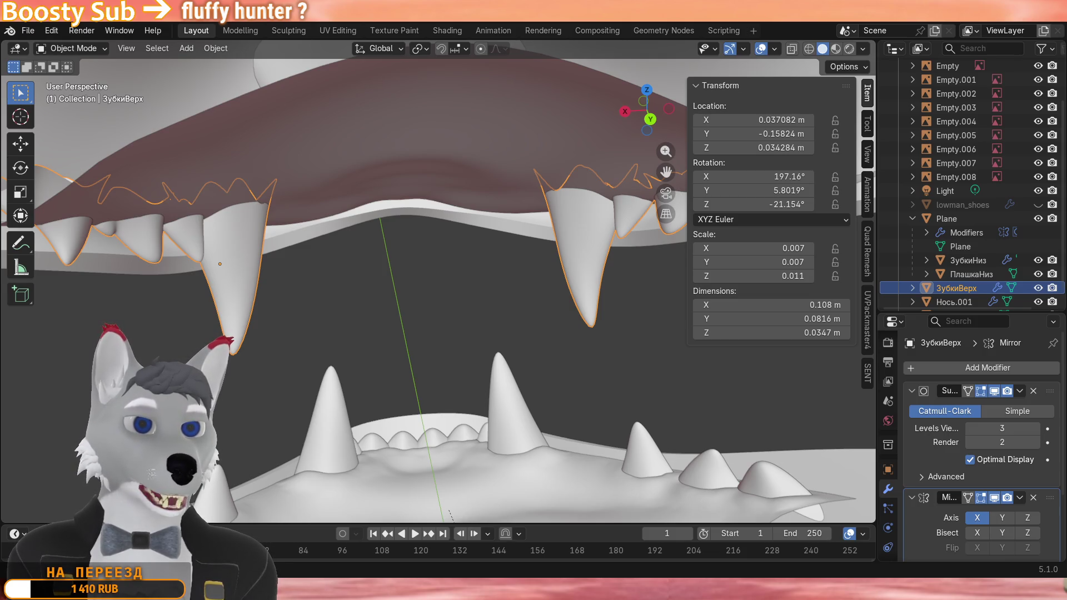
Duplicate a tooth with Shift+D and place the copy beside the fang in the upper row.
{"action": "middle_click_drag", "start_coordinate": [519, 376], "coordinate": [561, 308]}
{"action": "key", "text": "Tab"}
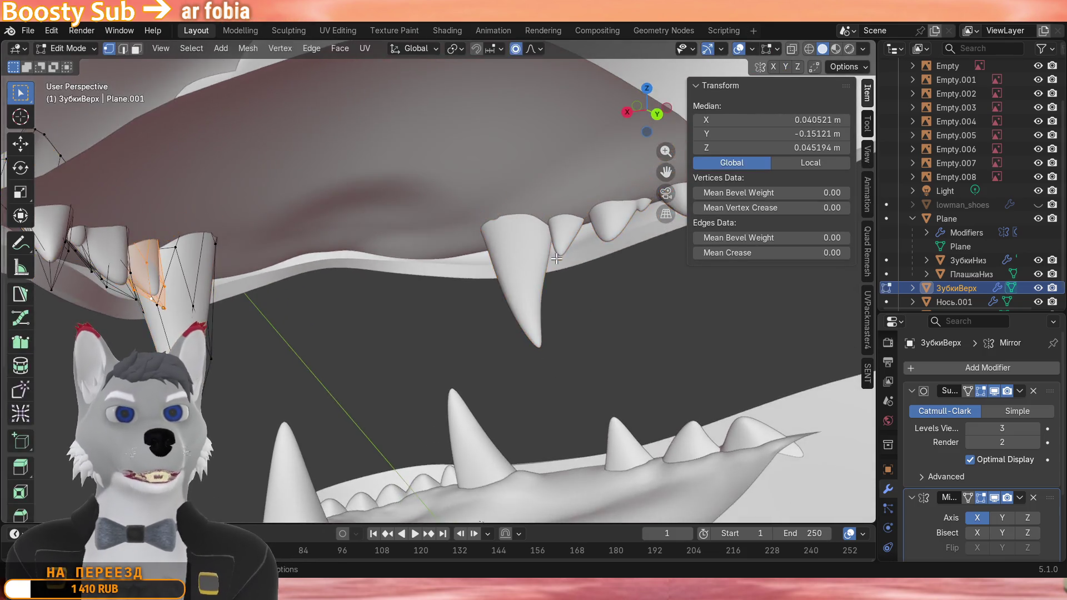
{"action": "middle_click_drag", "start_coordinate": [546, 273], "coordinate": [375, 275]}
{"action": "scroll", "coordinate": [210, 332], "scroll_direction": "up", "scroll_amount": 4}
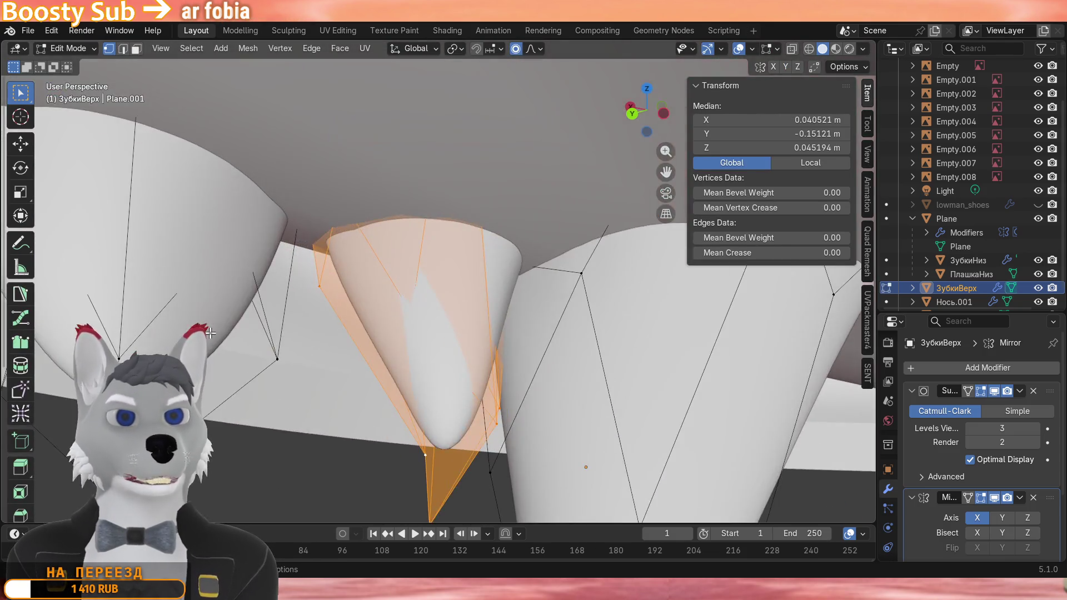
{"action": "scroll", "coordinate": [209, 333], "scroll_direction": "down", "scroll_amount": 4}
{"action": "middle_click_drag", "start_coordinate": [308, 342], "coordinate": [419, 307]}
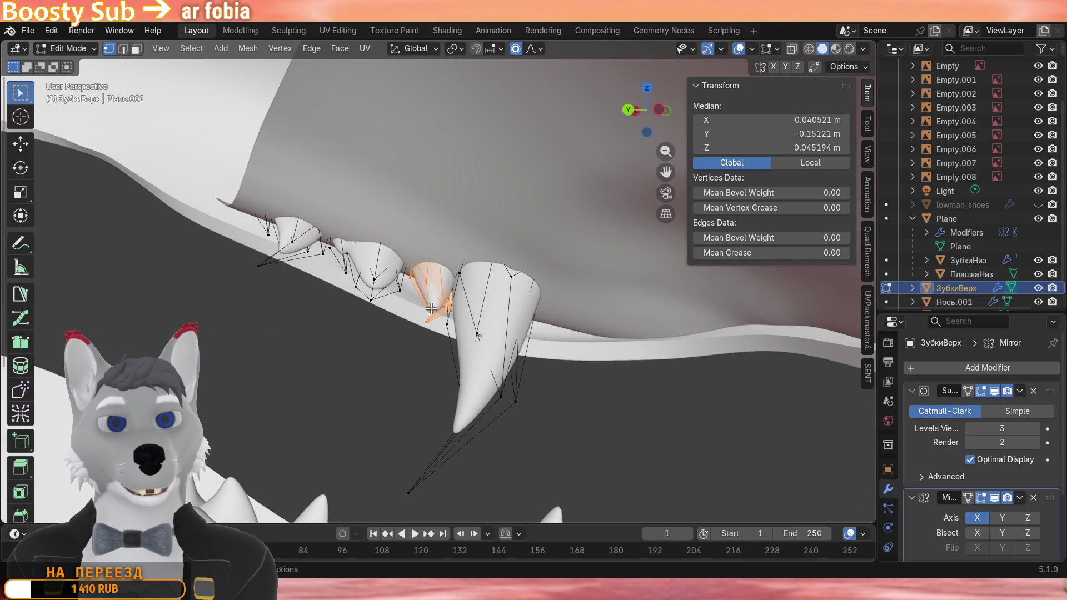
{"action": "key", "text": "shift+d"}
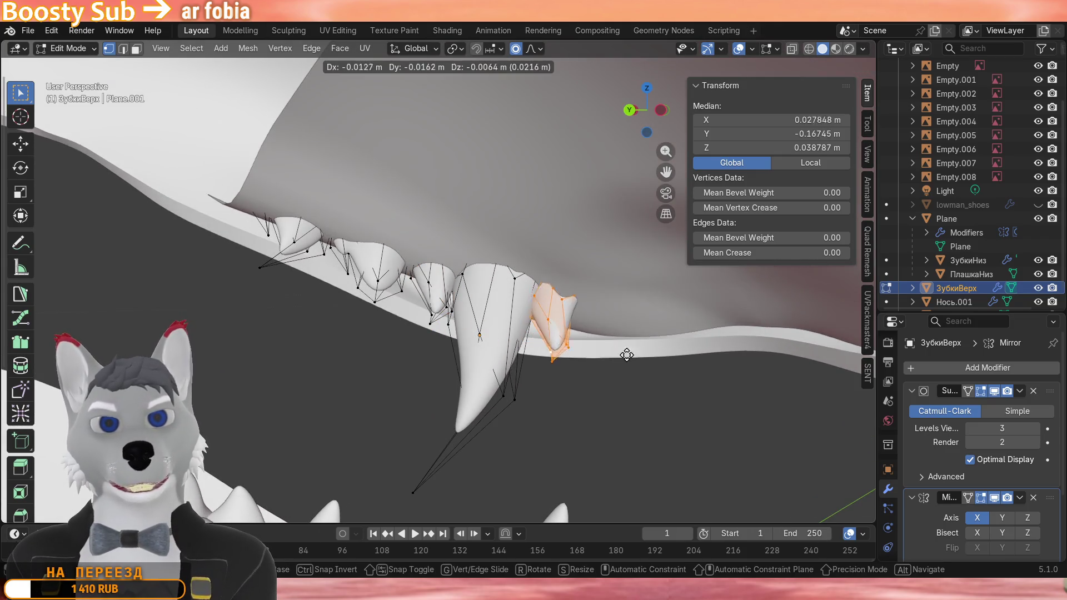
{"action": "left_click", "coordinate": [648, 358]}
{"action": "middle_click_drag", "start_coordinate": [648, 358], "coordinate": [583, 368]}
{"action": "key", "text": "g"}
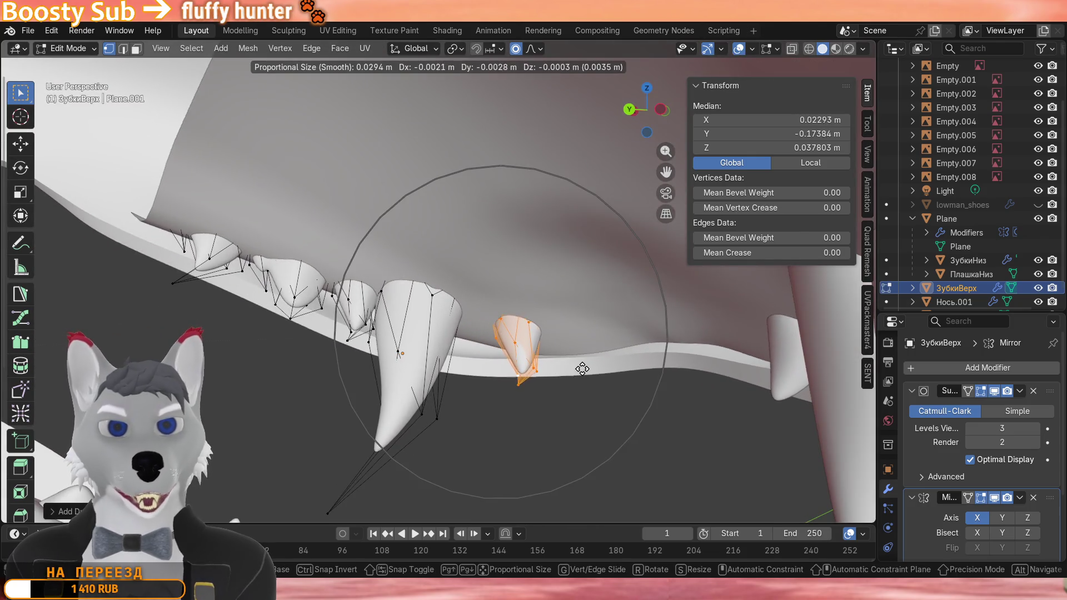
{"action": "left_click", "coordinate": [593, 366]}
{"action": "mouse_move", "coordinate": [593, 367]}
{"action": "middle_mouse_down"}
{"action": "mouse_move", "coordinate": [659, 315]}
{"action": "mouse_move", "coordinate": [441, 253]}
{"action": "middle_mouse_up"}
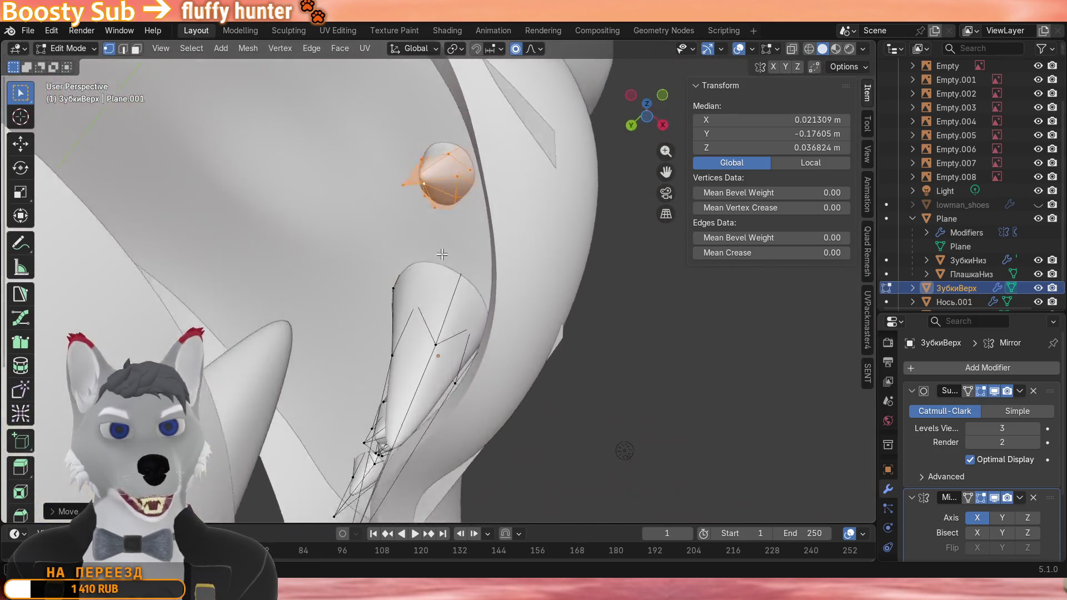
{"action": "key", "text": "g"}
{"action": "left_click", "coordinate": [441, 253]}
Move the new tooth's tip point, then select the whole tooth and tilt it with two rotations.
{"action": "mouse_move", "coordinate": [442, 254]}
{"action": "middle_mouse_down"}
{"action": "mouse_move", "coordinate": [565, 381]}
{"action": "mouse_move", "coordinate": [500, 367]}
{"action": "middle_mouse_up"}
{"action": "left_click", "coordinate": [471, 375]}
{"action": "key", "text": "g"}
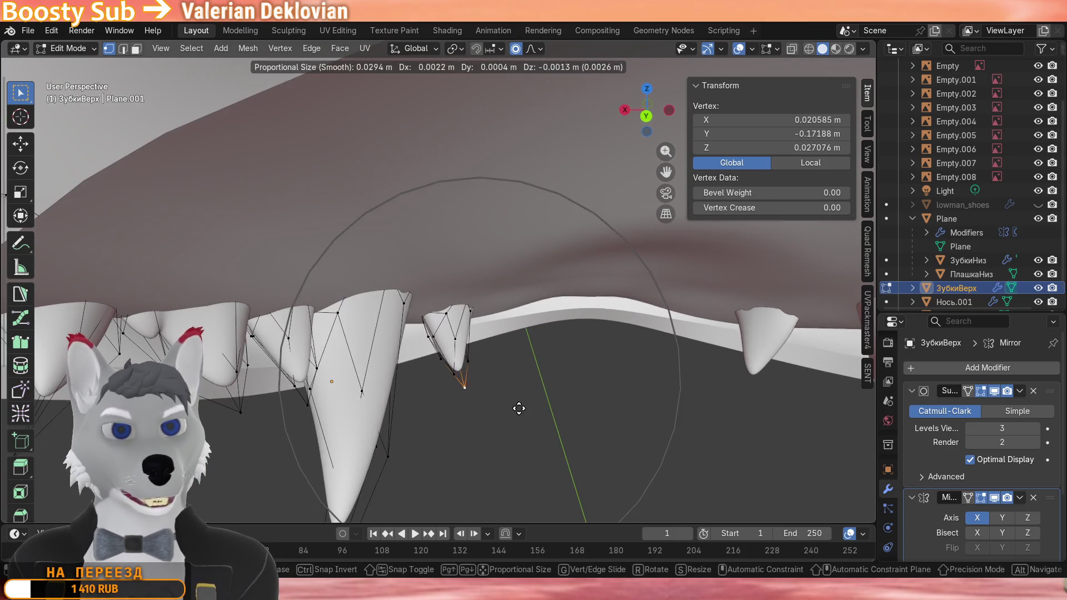
{"action": "scroll", "coordinate": [526, 401], "scroll_direction": "down", "scroll_amount": 3}
{"action": "left_click", "coordinate": [513, 403]}
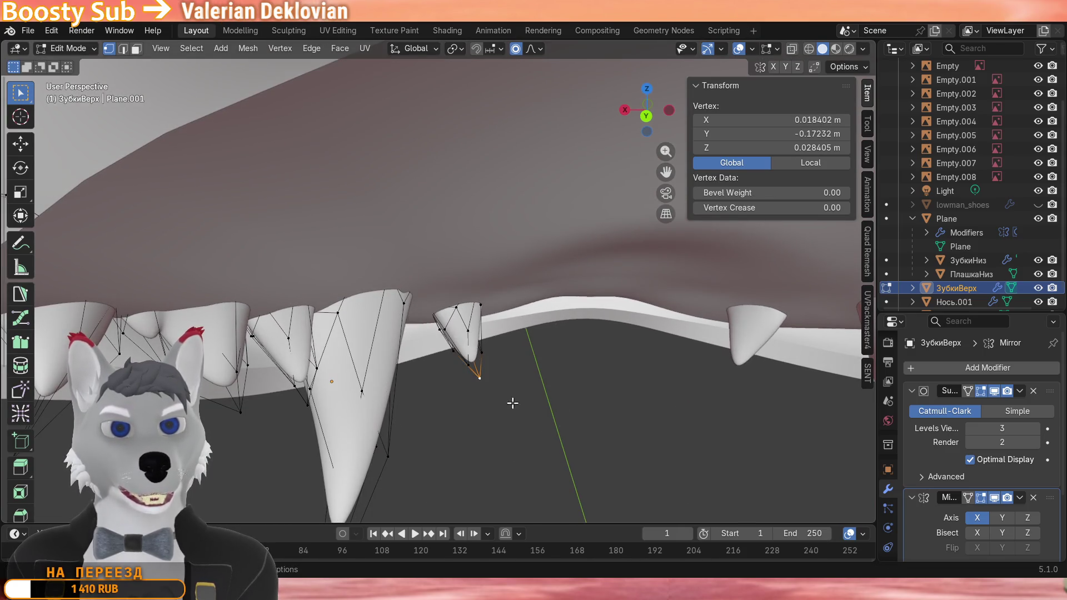
{"action": "key", "text": "l"}
{"action": "middle_click_drag", "start_coordinate": [500, 350], "coordinate": [533, 316]}
{"action": "key", "text": "r"}
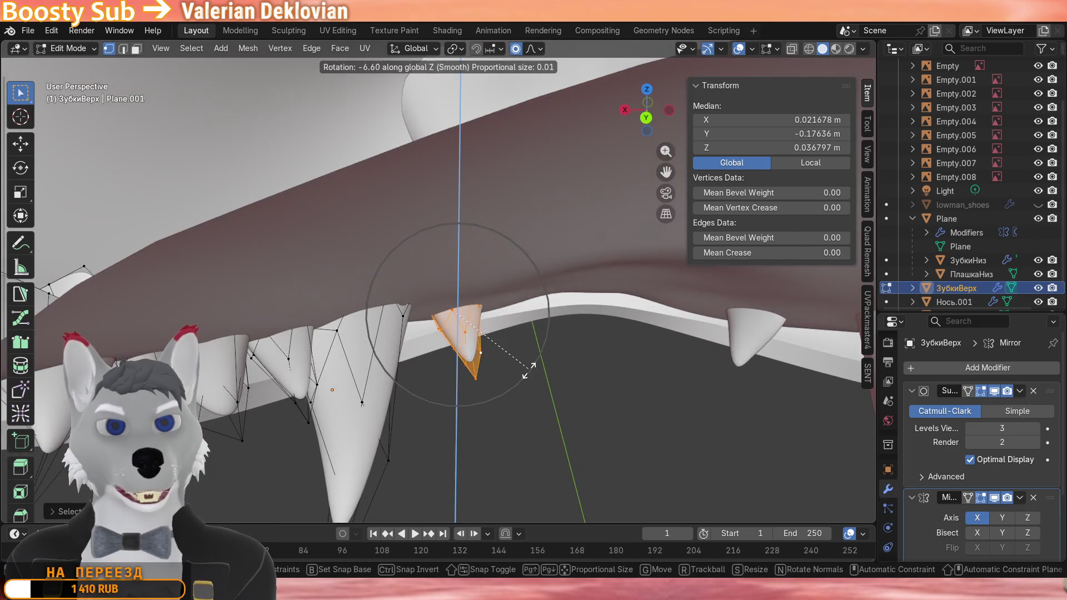
{"action": "left_click", "coordinate": [517, 385]}
{"action": "middle_click_drag", "start_coordinate": [516, 366], "coordinate": [483, 333]}
{"action": "key", "text": "r"}
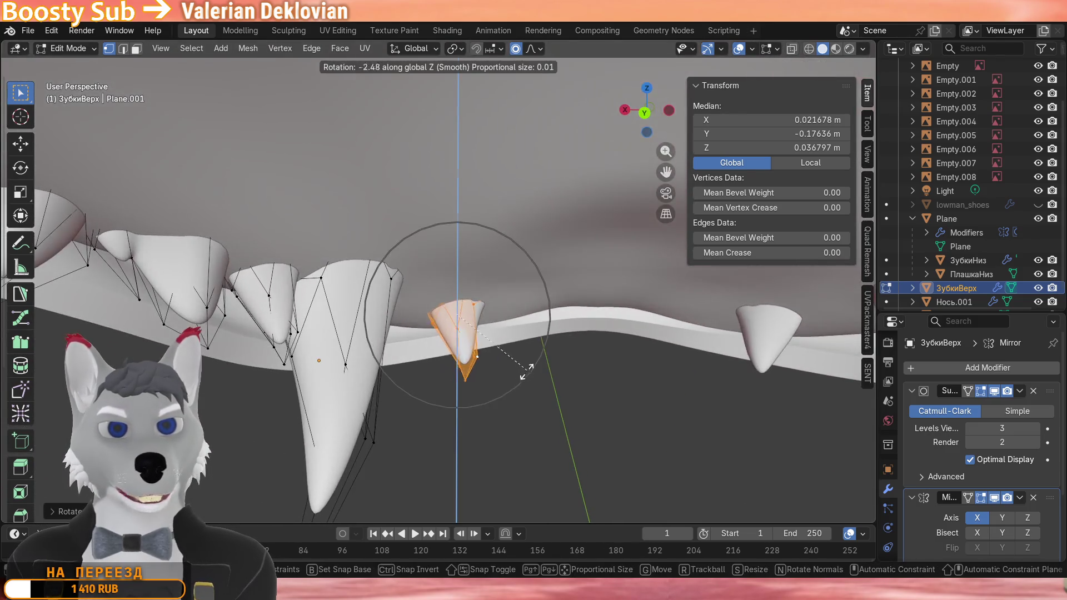
{"action": "left_click", "coordinate": [525, 375]}
Rotate the new tooth further from below, reshape one point with proportional falloff, and return to Object Mode.
{"action": "mouse_move", "coordinate": [517, 375]}
{"action": "middle_mouse_down"}
{"action": "mouse_move", "coordinate": [436, 299]}
{"action": "mouse_move", "coordinate": [441, 275]}
{"action": "mouse_move", "coordinate": [701, 402]}
{"action": "middle_mouse_up"}
{"action": "key", "text": "r"}
{"action": "left_click", "coordinate": [451, 259]}
{"action": "key", "text": "r"}
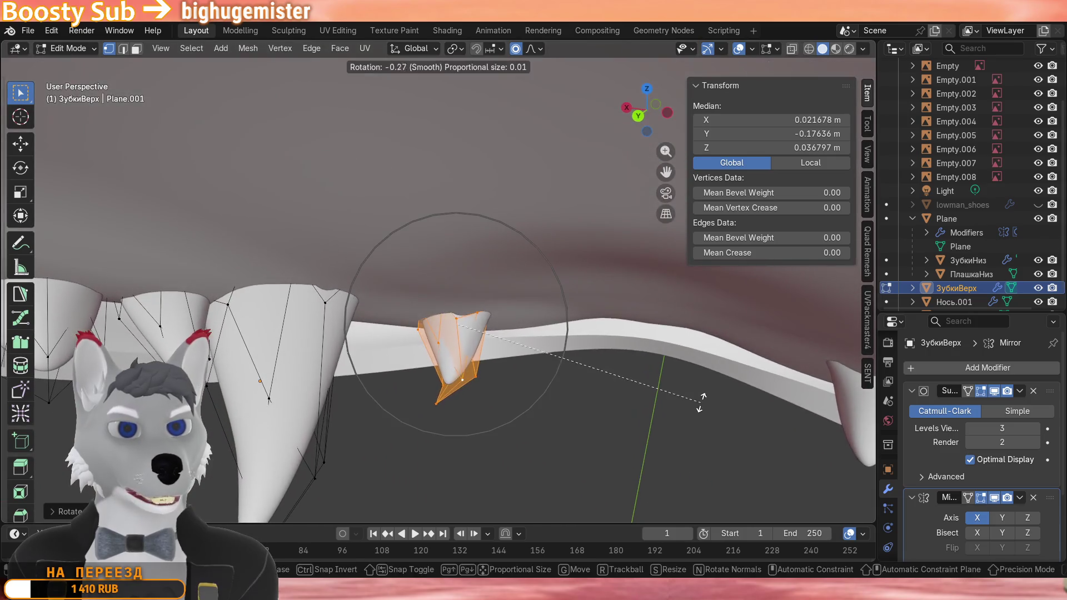
{"action": "left_click", "coordinate": [658, 376]}
{"action": "mouse_move", "coordinate": [659, 376]}
{"action": "middle_mouse_down"}
{"action": "mouse_move", "coordinate": [503, 363]}
{"action": "mouse_move", "coordinate": [418, 334]}
{"action": "middle_mouse_up"}
{"action": "left_click", "coordinate": [503, 362]}
{"action": "key", "text": "g"}
{"action": "scroll", "coordinate": [391, 332], "scroll_direction": "down", "scroll_amount": 2}
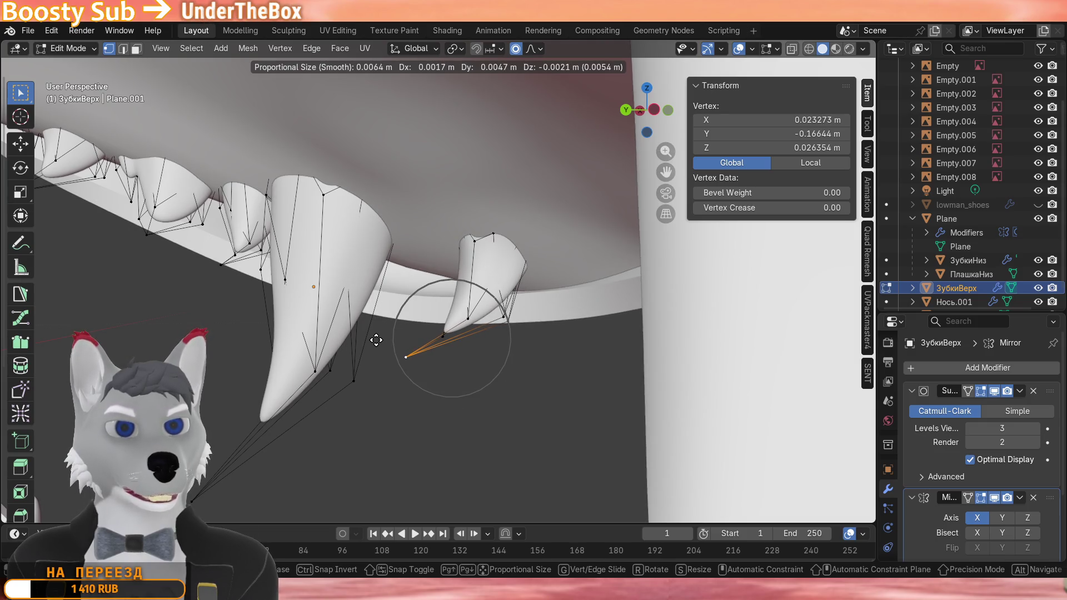
{"action": "left_click", "coordinate": [376, 339]}
{"action": "key", "text": "Tab"}
{"action": "middle_click_drag", "start_coordinate": [376, 339], "coordinate": [460, 346]}
{"action": "scroll", "coordinate": [459, 346], "scroll_direction": "up", "scroll_amount": 3}
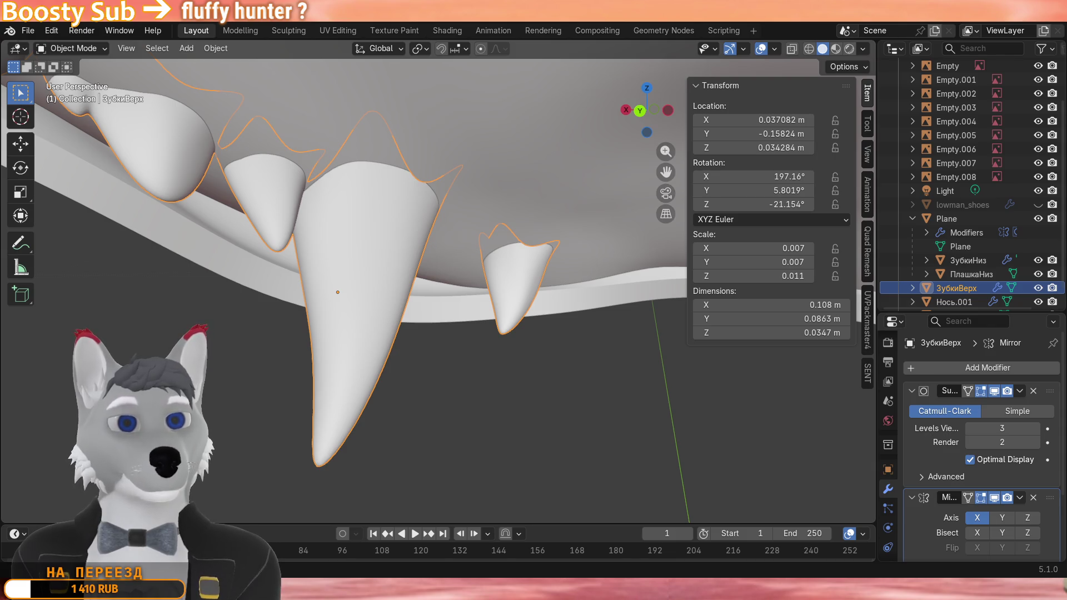
Select the whole small tooth via a linked vertex and nudge it with proportional editing against the gum.
{"action": "mouse_move", "coordinate": [429, 408]}
{"action": "middle_mouse_down"}
{"action": "mouse_move", "coordinate": [491, 346]}
{"action": "mouse_move", "coordinate": [360, 372]}
{"action": "middle_mouse_up"}
{"action": "scroll", "coordinate": [358, 373], "scroll_direction": "down", "scroll_amount": 5}
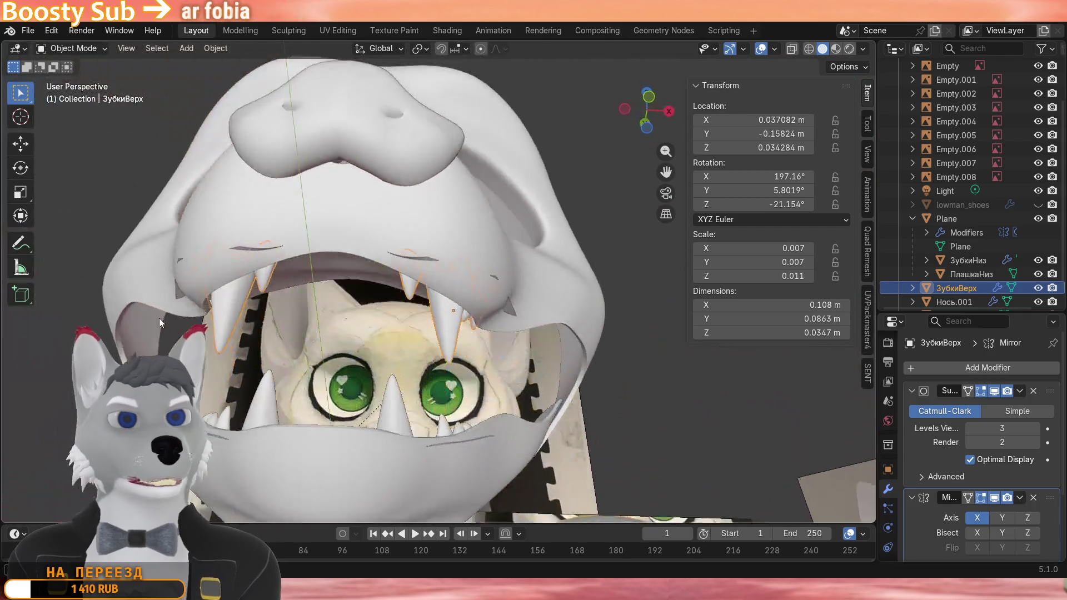
{"action": "mouse_move", "coordinate": [159, 318]}
{"action": "middle_mouse_down"}
{"action": "mouse_move", "coordinate": [298, 339]}
{"action": "mouse_move", "coordinate": [501, 317]}
{"action": "middle_mouse_up"}
{"action": "scroll", "coordinate": [307, 325], "scroll_direction": "up", "scroll_amount": 3}
{"action": "scroll", "coordinate": [317, 315], "scroll_direction": "up", "scroll_amount": 2}
{"action": "key", "text": "Tab"}
{"action": "left_click", "coordinate": [543, 290]}
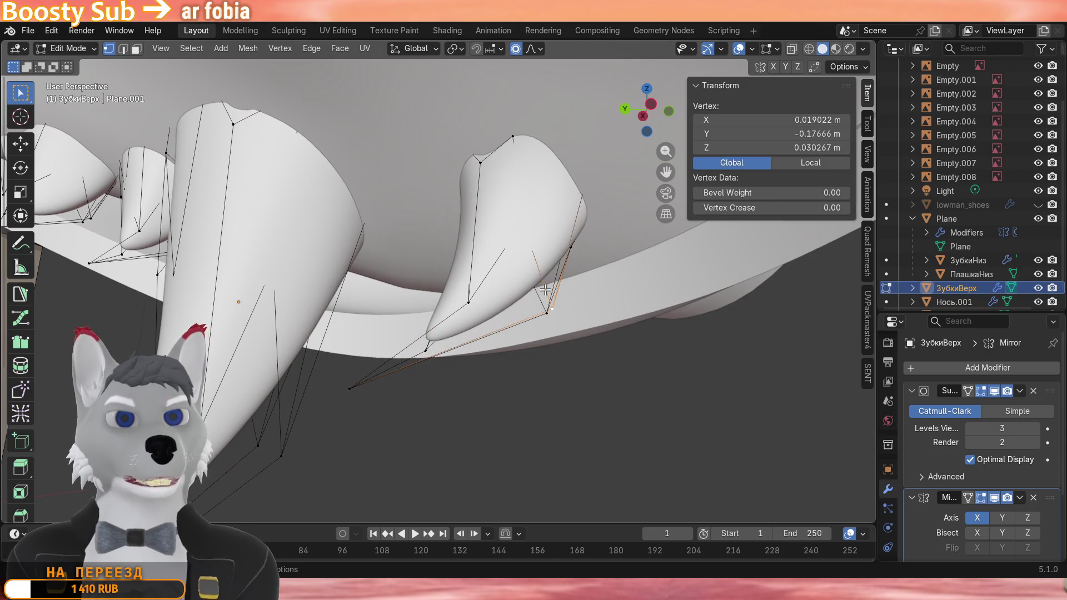
{"action": "key", "text": "ctrl+l"}
{"action": "key", "text": "g"}
{"action": "left_click", "coordinate": [538, 336]}
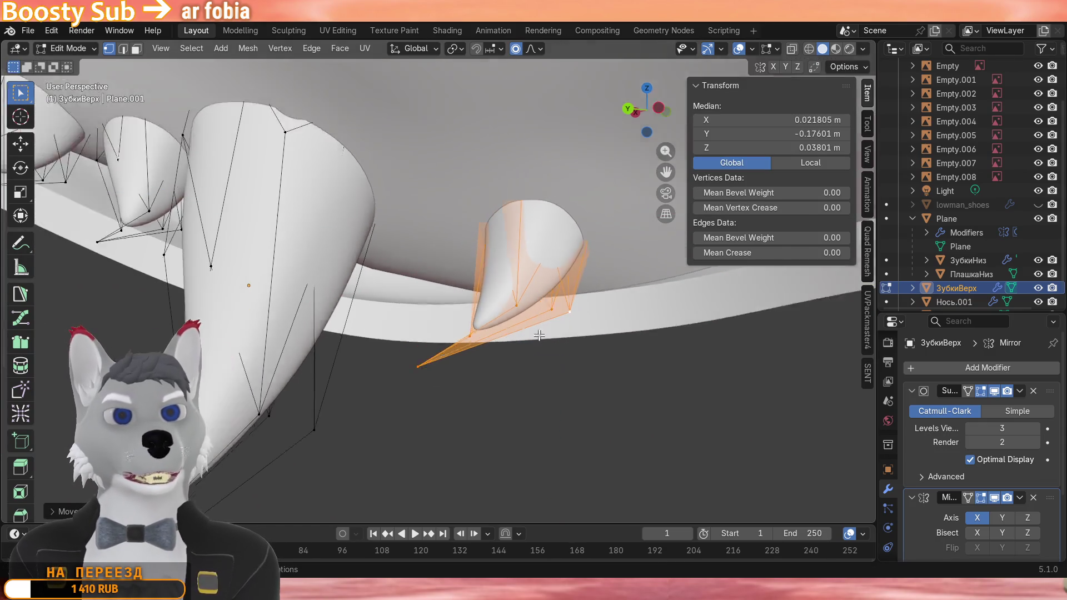
{"action": "key", "text": "Tab"}
{"action": "middle_click_drag", "start_coordinate": [447, 350], "coordinate": [559, 380]}
{"action": "scroll", "coordinate": [430, 356], "scroll_direction": "up", "scroll_amount": 2}
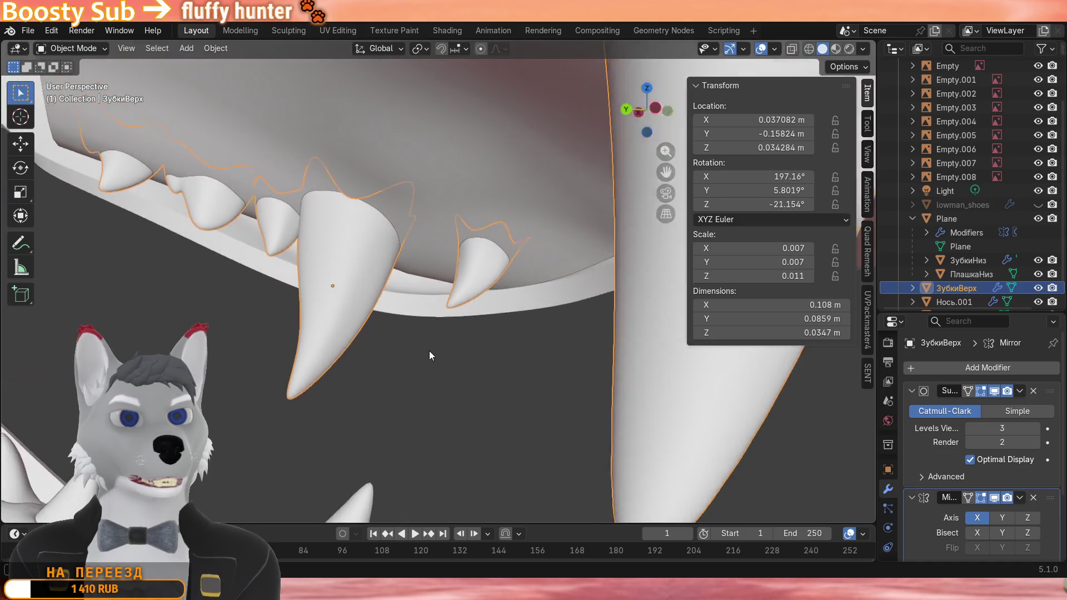
{"action": "scroll", "coordinate": [429, 356], "scroll_direction": "down", "scroll_amount": 4}
Rotate the small tooth to a better tilt viewed from inside the mouth, then return to Object Mode.
{"action": "middle_click_drag", "start_coordinate": [428, 350], "coordinate": [193, 301]}
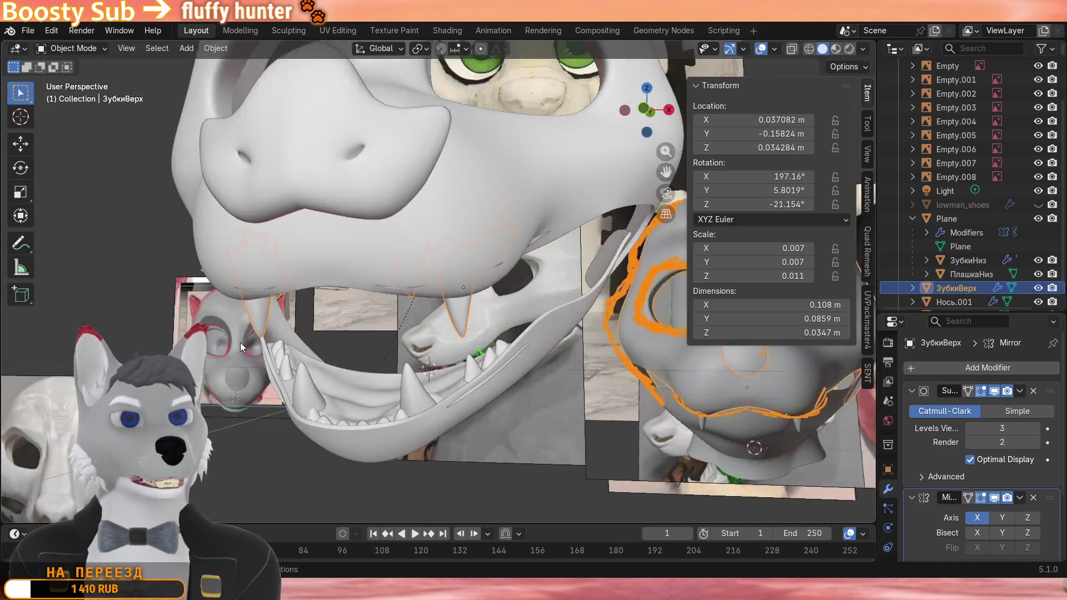
{"action": "mouse_move", "coordinate": [240, 343]}
{"action": "middle_mouse_down"}
{"action": "mouse_move", "coordinate": [402, 318]}
{"action": "mouse_move", "coordinate": [576, 369]}
{"action": "middle_mouse_up"}
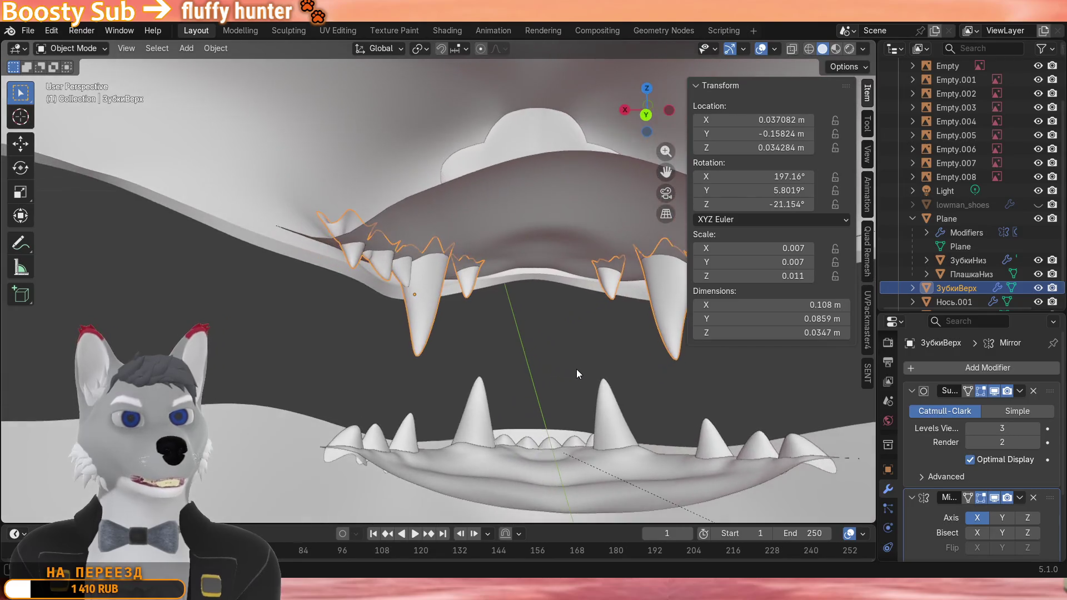
{"action": "scroll", "coordinate": [528, 351], "scroll_direction": "up", "scroll_amount": 3}
{"action": "scroll", "coordinate": [467, 337], "scroll_direction": "up", "scroll_amount": 3}
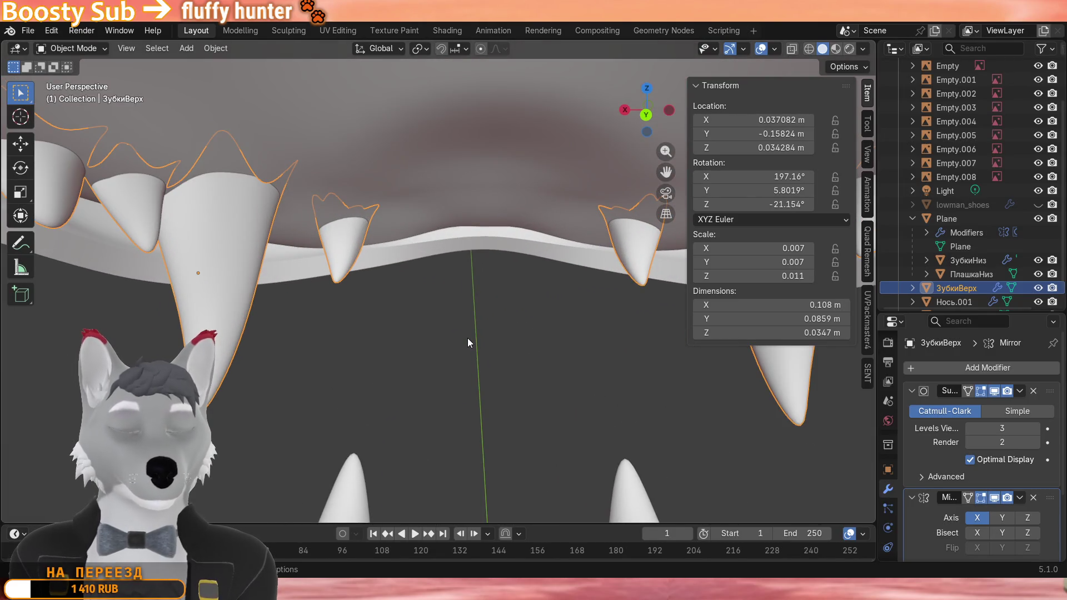
{"action": "key", "text": "Tab"}
{"action": "mouse_move", "coordinate": [468, 338]}
{"action": "middle_mouse_down"}
{"action": "mouse_move", "coordinate": [450, 331]}
{"action": "mouse_move", "coordinate": [517, 408]}
{"action": "mouse_move", "coordinate": [224, 311]}
{"action": "mouse_move", "coordinate": [339, 353]}
{"action": "mouse_move", "coordinate": [484, 373]}
{"action": "middle_mouse_up"}
{"action": "key", "text": "r"}
{"action": "left_click", "coordinate": [520, 388]}
{"action": "key", "text": "Tab"}
{"action": "scroll", "coordinate": [485, 370], "scroll_direction": "up", "scroll_amount": 4}
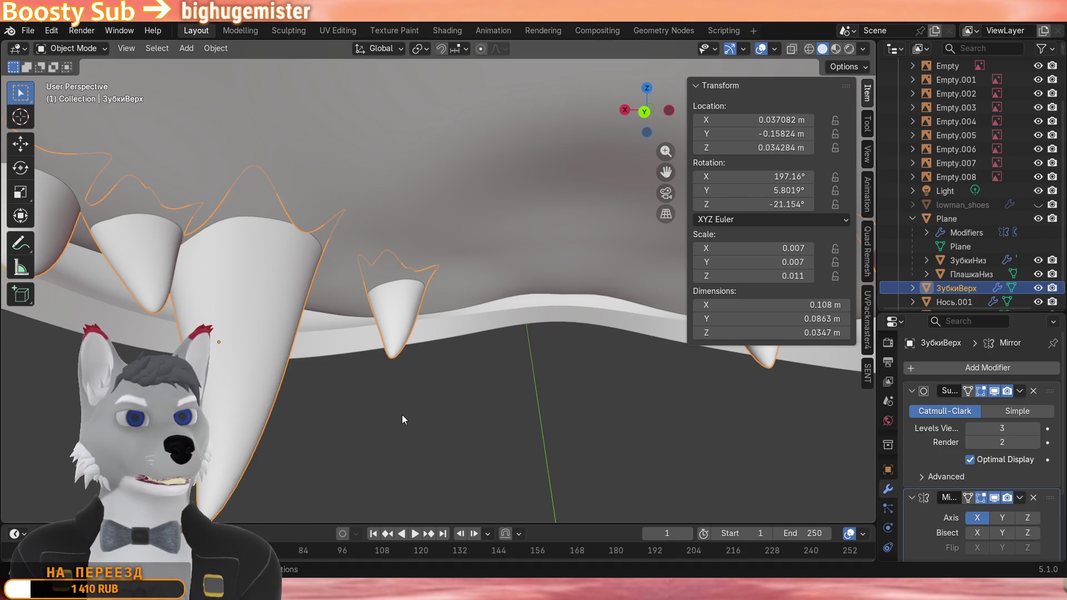
Enlarge the small upper tooth slightly and shift its geometry into place along the gum.
{"action": "key", "text": "Tab"}
{"action": "mouse_move", "coordinate": [402, 419]}
{"action": "middle_mouse_down"}
{"action": "mouse_move", "coordinate": [384, 379]}
{"action": "mouse_move", "coordinate": [425, 379]}
{"action": "middle_mouse_up"}
{"action": "key", "text": "s"}
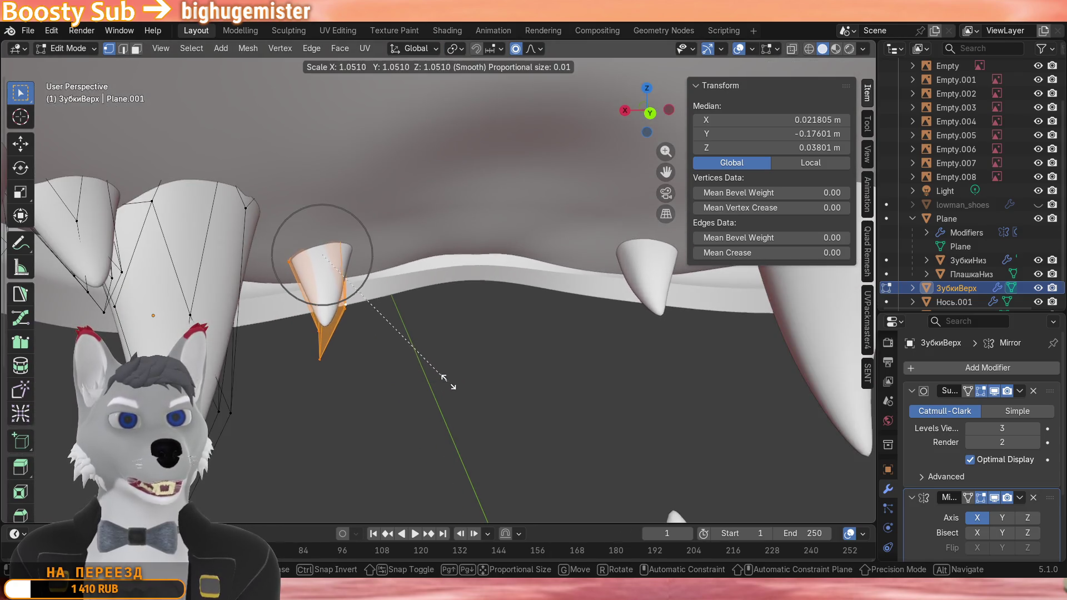
{"action": "left_click", "coordinate": [448, 382]}
{"action": "mouse_move", "coordinate": [442, 379]}
{"action": "middle_mouse_down"}
{"action": "mouse_move", "coordinate": [347, 360]}
{"action": "mouse_move", "coordinate": [342, 380]}
{"action": "mouse_move", "coordinate": [409, 386]}
{"action": "mouse_move", "coordinate": [416, 358]}
{"action": "middle_mouse_up"}
{"action": "scroll", "coordinate": [417, 358], "scroll_direction": "up", "scroll_amount": 3}
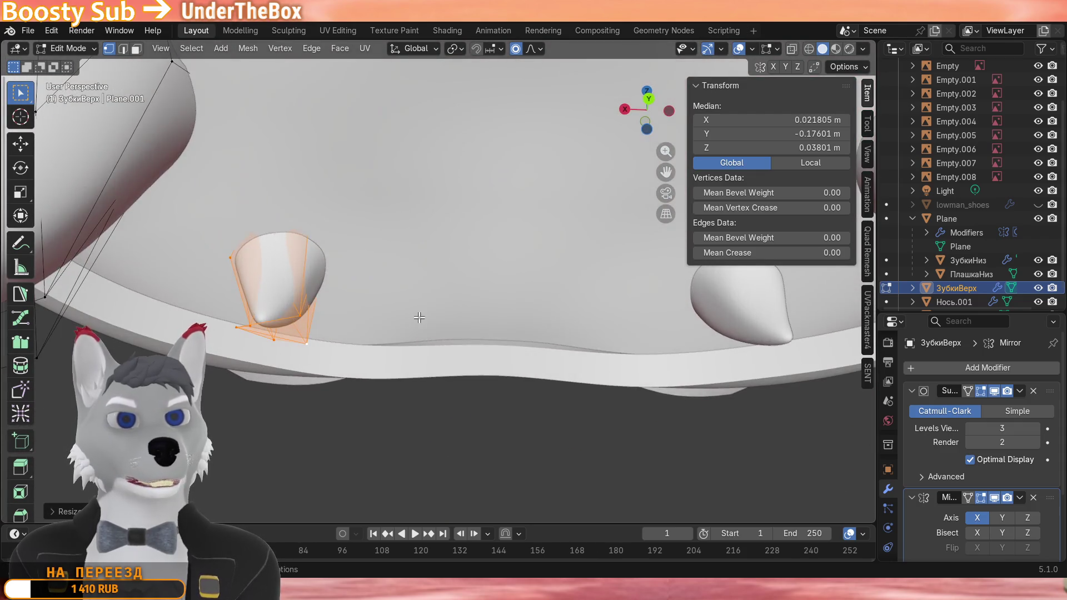
{"action": "key", "text": "g"}
{"action": "left_click", "coordinate": [478, 337]}
{"action": "key", "text": "g"}
{"action": "mouse_move", "coordinate": [477, 337]}
{"action": "middle_mouse_down"}
{"action": "mouse_move", "coordinate": [433, 384]}
{"action": "mouse_move", "coordinate": [408, 367]}
{"action": "middle_mouse_up"}
Move a tooth tip with proportional falloff, then select the middle tooth and raise it.
{"action": "left_click", "coordinate": [462, 359]}
{"action": "key", "text": "g"}
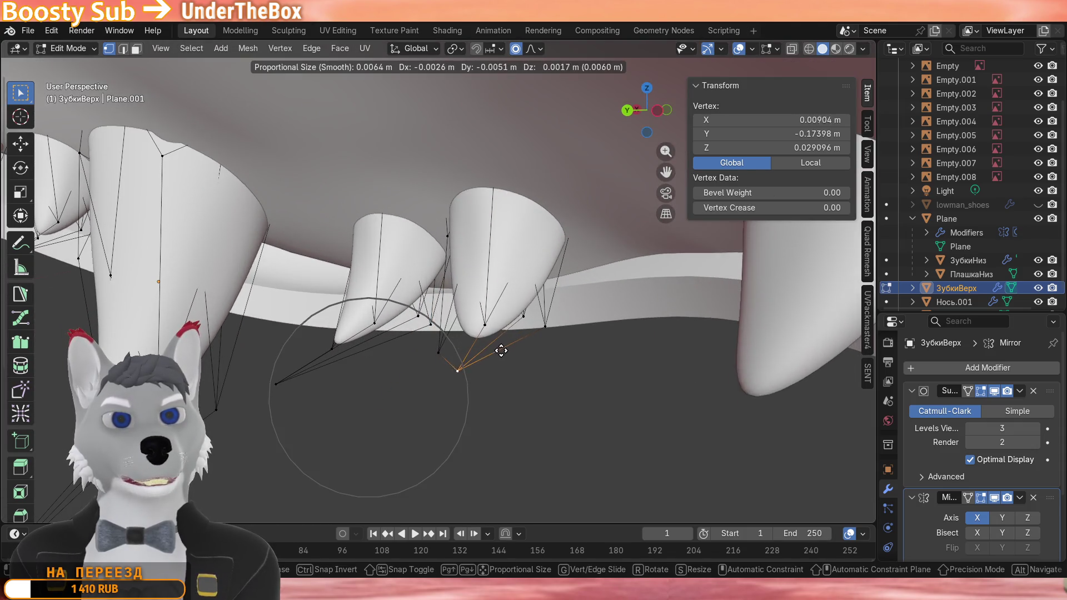
{"action": "left_click", "coordinate": [507, 342]}
{"action": "middle_click_drag", "start_coordinate": [507, 342], "coordinate": [479, 329]}
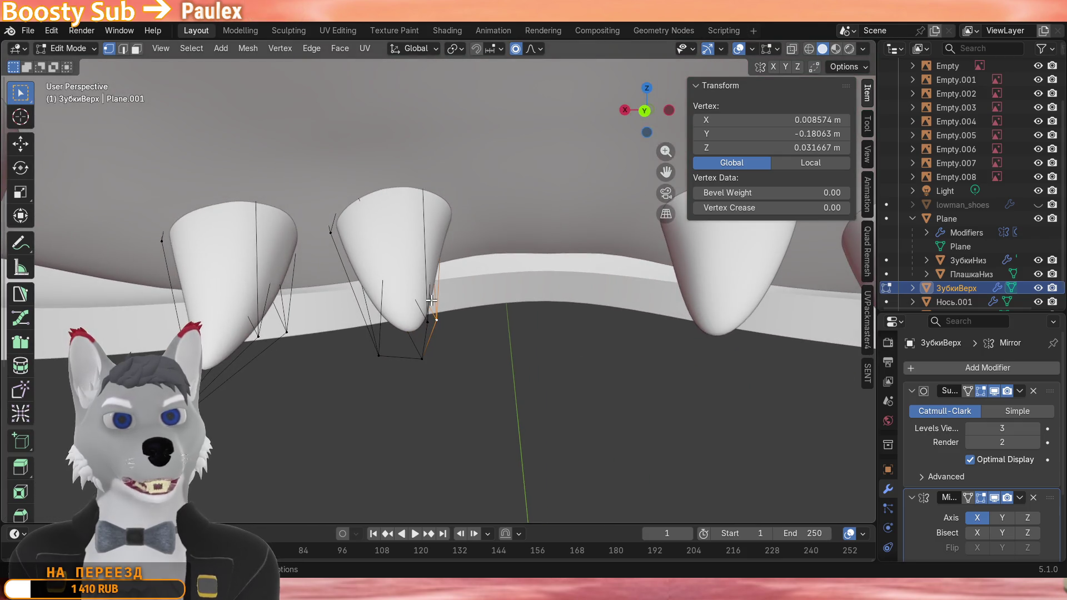
{"action": "key", "text": "l"}
{"action": "key", "text": "g"}
{"action": "left_click", "coordinate": [466, 275]}
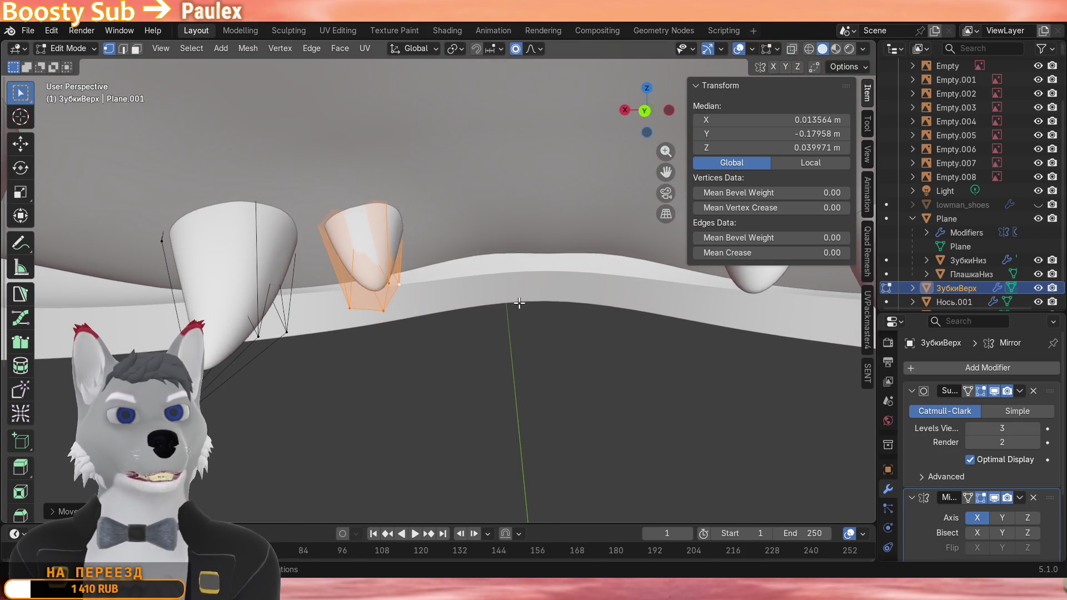
Tilt the middle tooth with move and rotate adjustments and nudge it slightly from below.
{"action": "middle_click_drag", "start_coordinate": [518, 304], "coordinate": [518, 350]}
{"action": "key", "text": "g"}
{"action": "left_click", "coordinate": [519, 367]}
{"action": "key", "text": "r"}
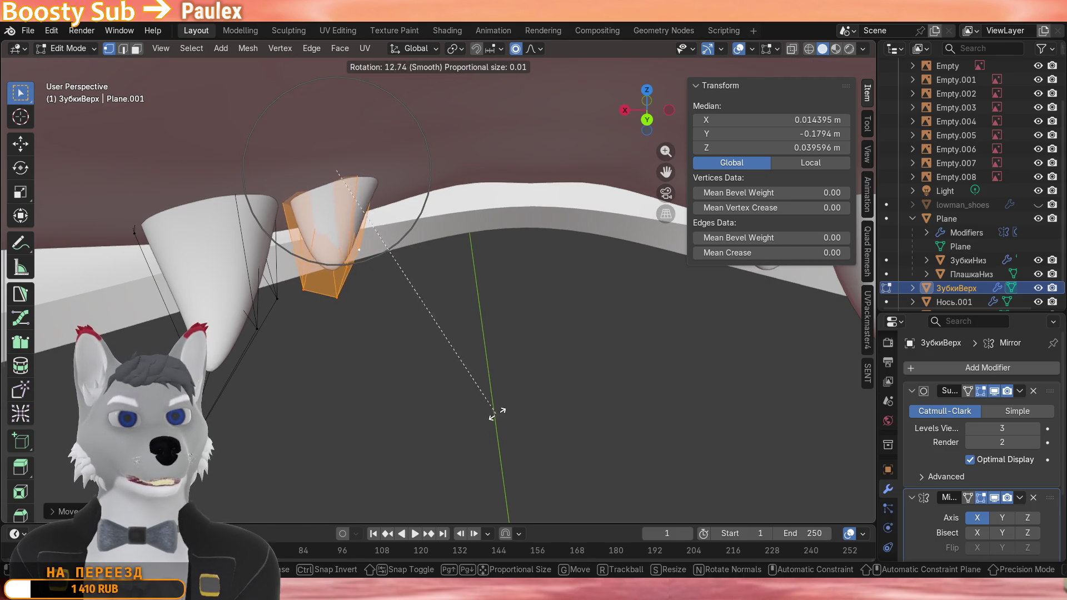
{"action": "left_click", "coordinate": [497, 413]}
{"action": "mouse_move", "coordinate": [500, 408]}
{"action": "middle_mouse_down"}
{"action": "mouse_move", "coordinate": [488, 266]}
{"action": "mouse_move", "coordinate": [492, 276]}
{"action": "middle_mouse_up"}
{"action": "key", "text": "g"}
Duplicate the positioned tooth twice with Shift+D, placing the copies further right along the gum.
{"action": "left_click", "coordinate": [493, 276]}
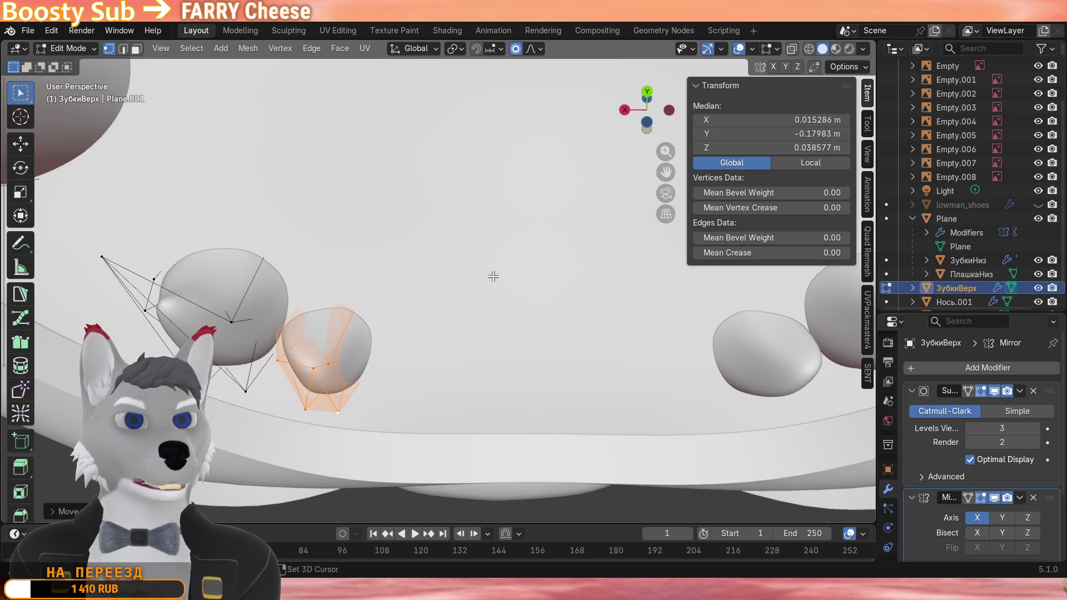
{"action": "key", "text": "shift+d"}
{"action": "left_click", "coordinate": [584, 300]}
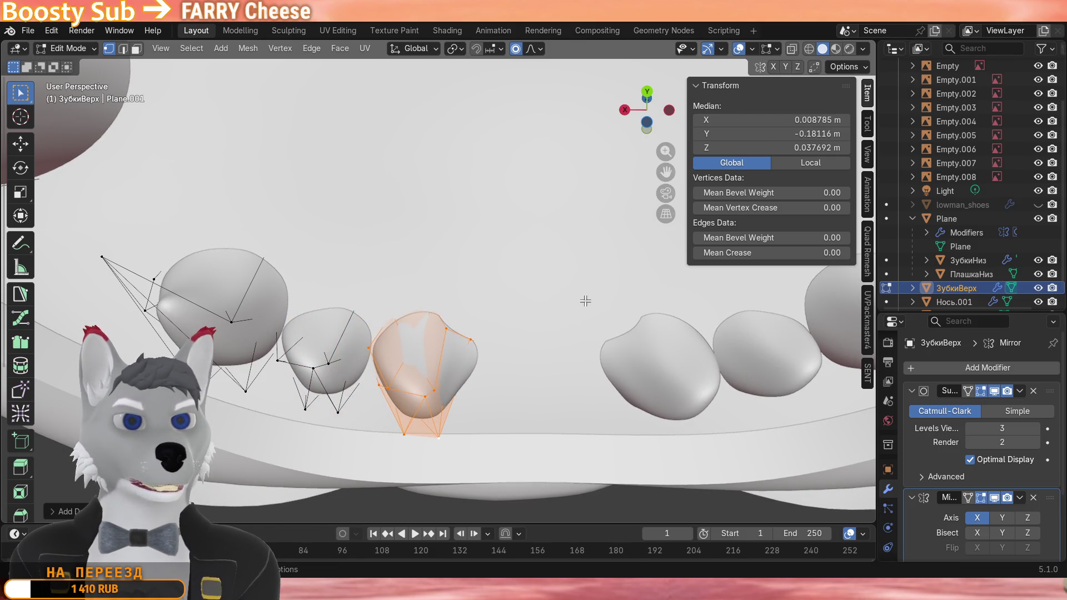
{"action": "key", "text": "shift+d"}
{"action": "left_click", "coordinate": [634, 303]}
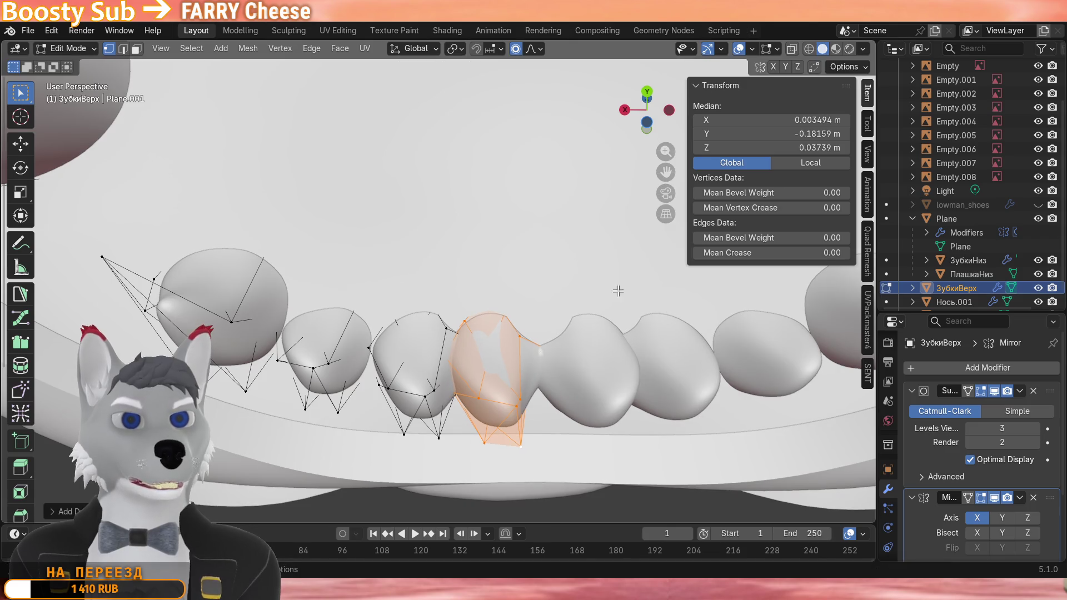
Select the second and third teeth as linked meshes and nudge each into place with soft falloff.
{"action": "middle_click_drag", "start_coordinate": [510, 306], "coordinate": [500, 317]}
{"action": "middle_click_drag", "start_coordinate": [433, 372], "coordinate": [384, 366]}
{"action": "left_click", "coordinate": [380, 367]}
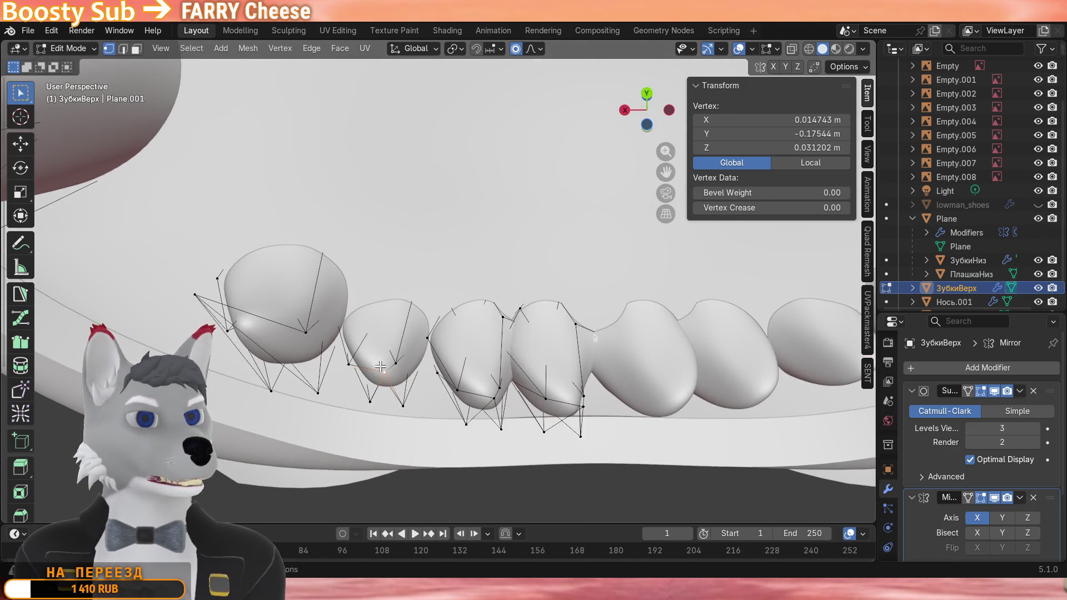
{"action": "key", "text": "l"}
{"action": "key", "text": "g"}
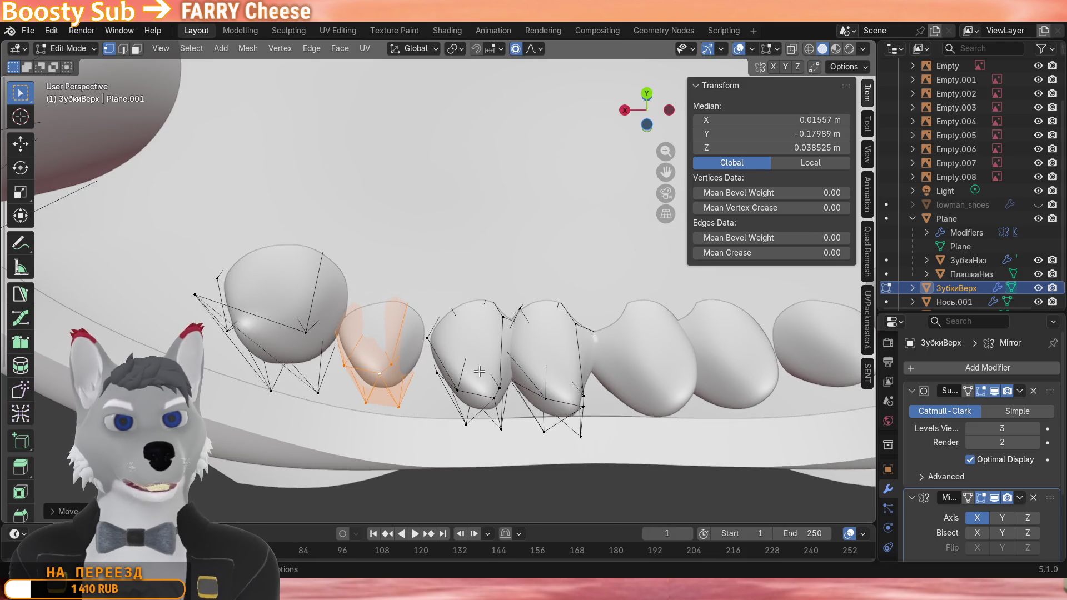
{"action": "left_click", "coordinate": [446, 354]}
{"action": "key", "text": "l"}
{"action": "key", "text": "g"}
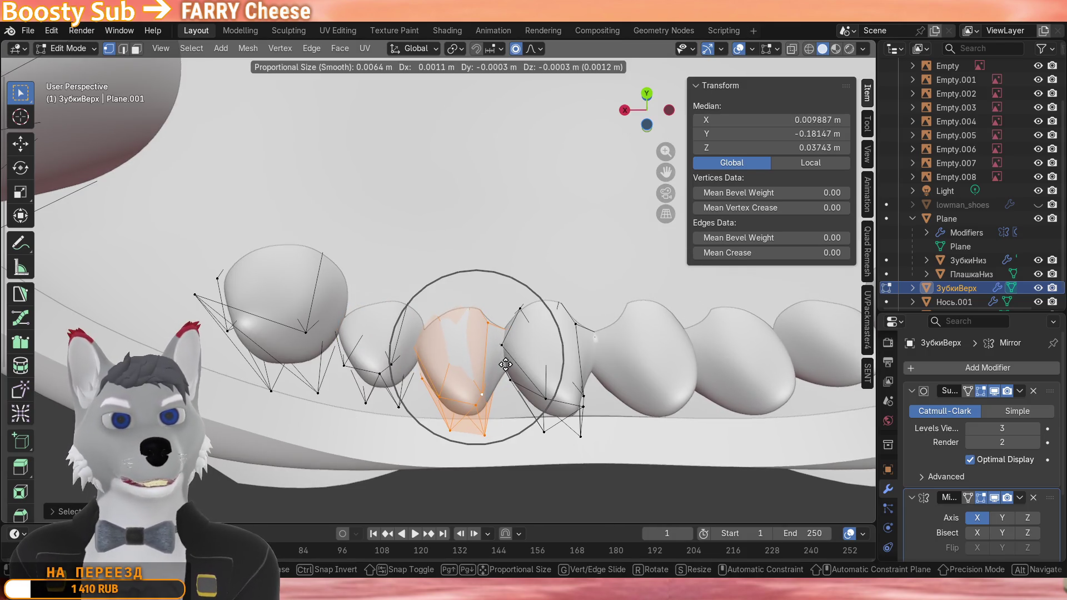
{"action": "left_click", "coordinate": [513, 361]}
{"action": "key", "text": "g"}
{"action": "mouse_move", "coordinate": [500, 358]}
{"action": "middle_mouse_down"}
{"action": "mouse_move", "coordinate": [433, 342]}
{"action": "mouse_move", "coordinate": [473, 320]}
{"action": "middle_mouse_up"}
{"action": "left_click", "coordinate": [444, 336]}
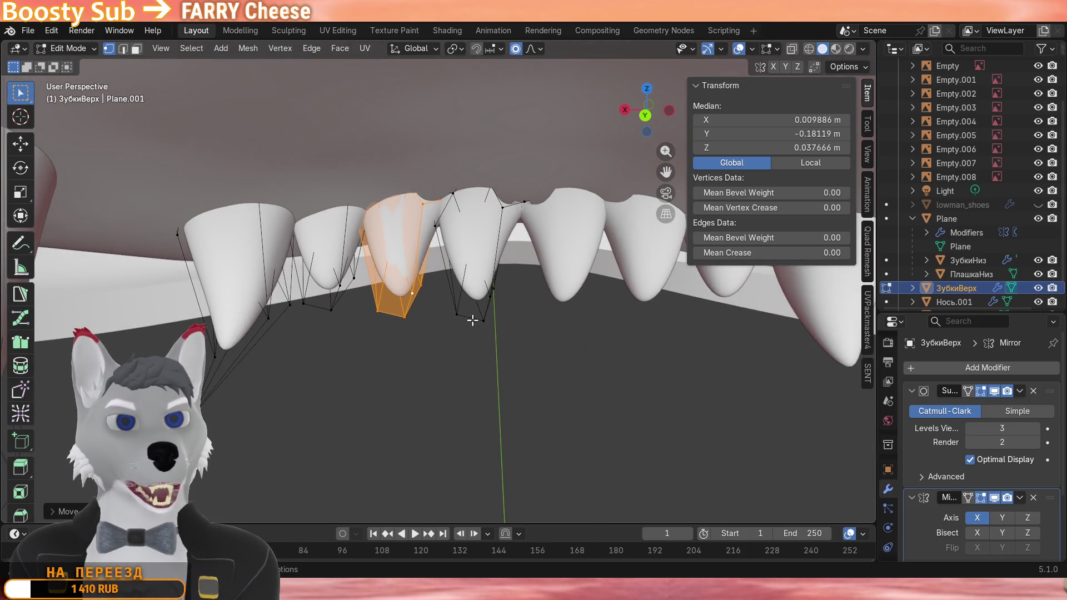
Raise two teeth together along Z, then adjust the left tooth's height separately.
{"action": "left_click", "coordinate": [473, 320]}
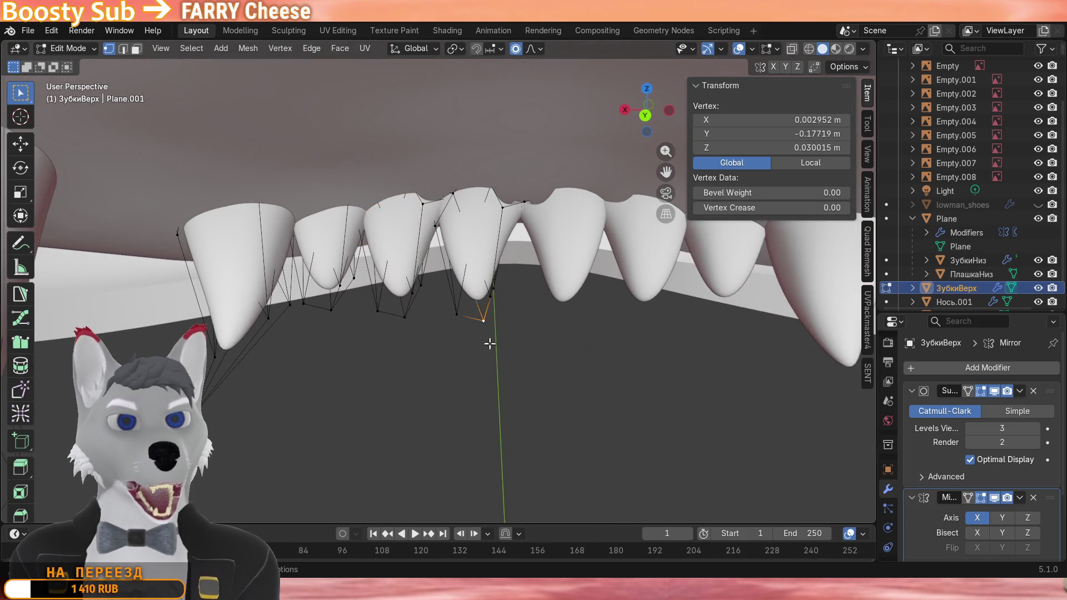
{"action": "scroll", "coordinate": [467, 308], "scroll_direction": "up", "scroll_amount": 2}
{"action": "left_click", "coordinate": [389, 259]}
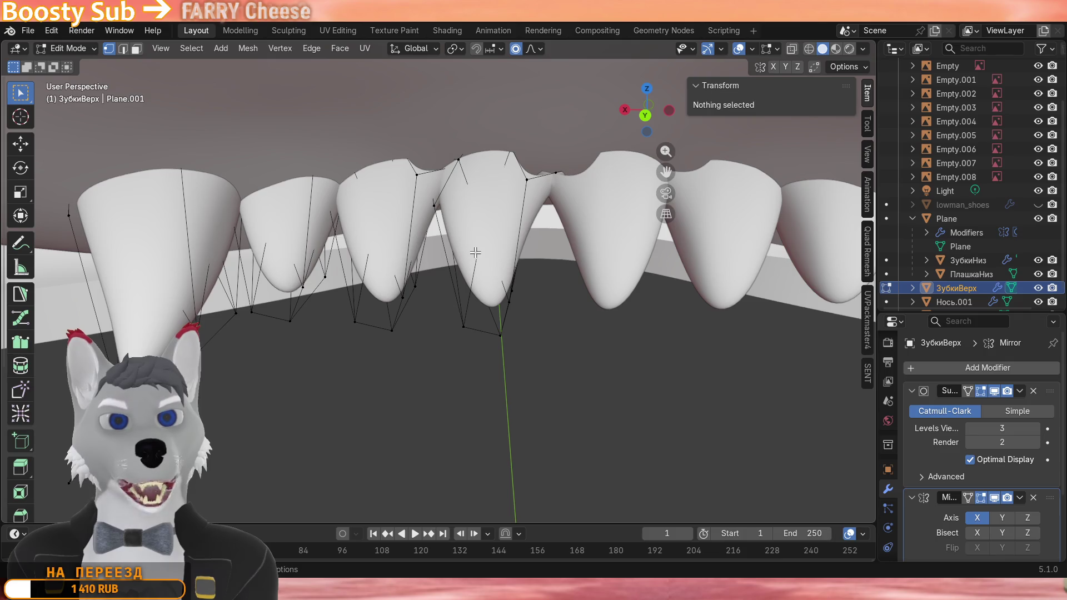
{"action": "left_click", "coordinate": [512, 300]}
{"action": "key", "text": "l"}
{"action": "key", "text": "l"}
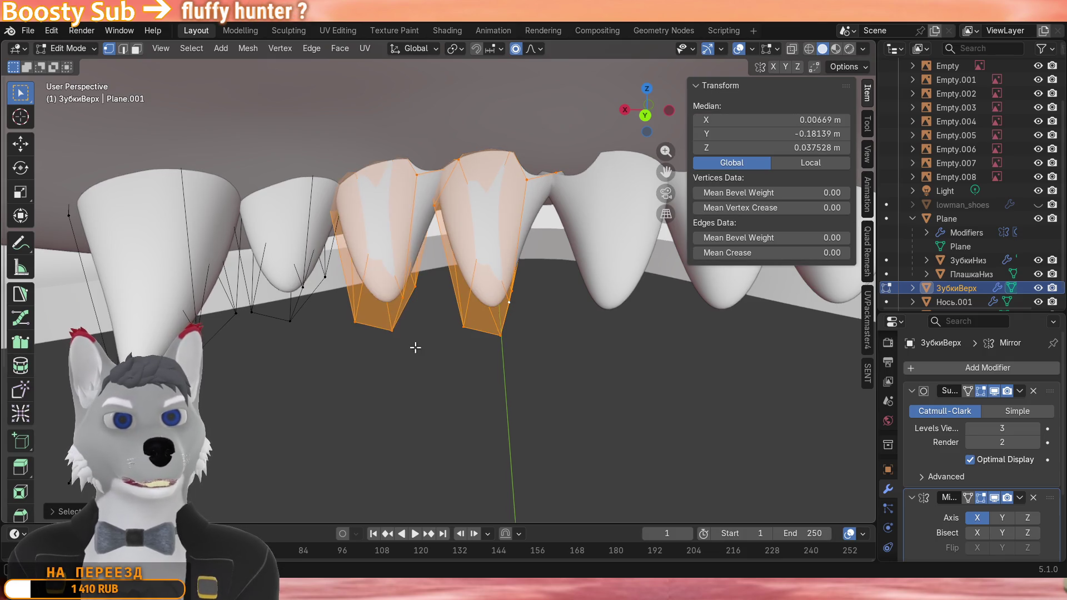
{"action": "key", "text": "g"}
{"action": "key", "text": "z"}
{"action": "left_click", "coordinate": [419, 294]}
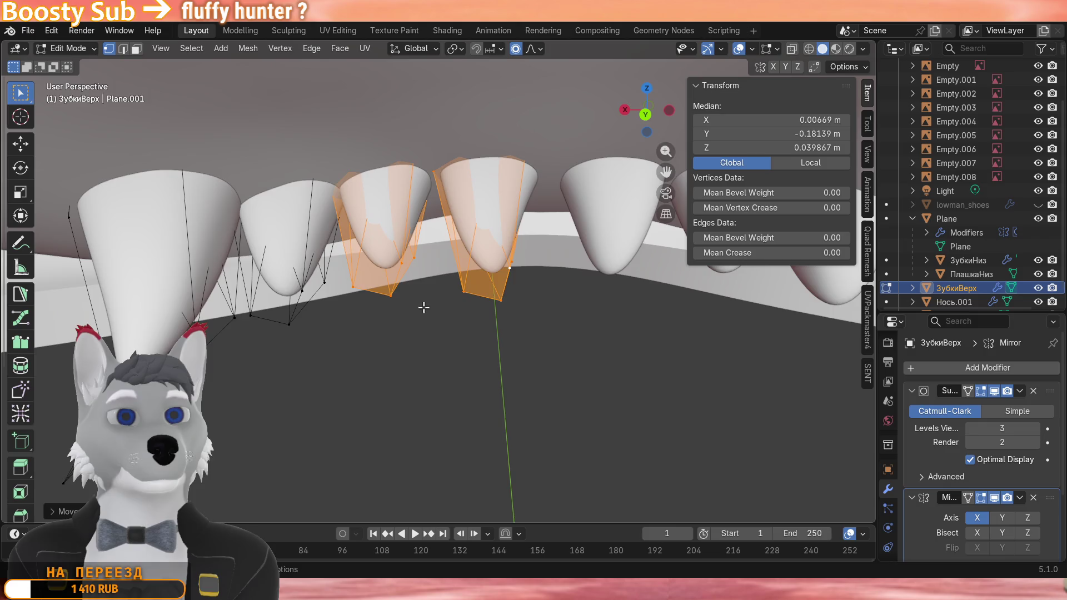
{"action": "middle_click_drag", "start_coordinate": [434, 292], "coordinate": [469, 285]}
{"action": "left_click", "coordinate": [291, 327]}
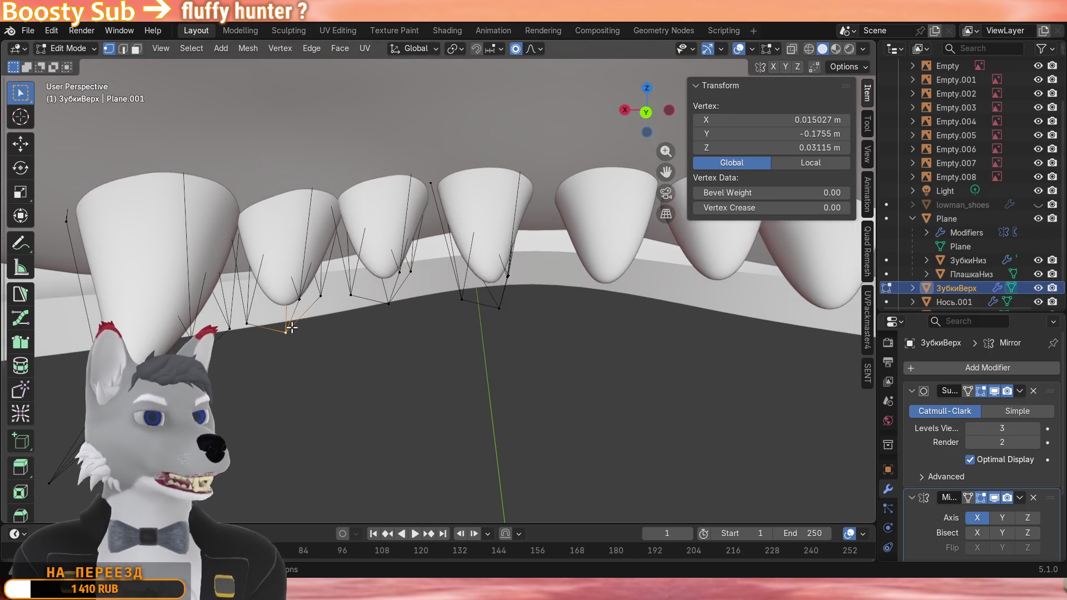
{"action": "key", "text": "l"}
{"action": "middle_click_drag", "start_coordinate": [317, 326], "coordinate": [283, 326], "text": "shift"}
{"action": "key", "text": "g"}
{"action": "key", "text": "z"}
{"action": "left_click", "coordinate": [339, 319]}
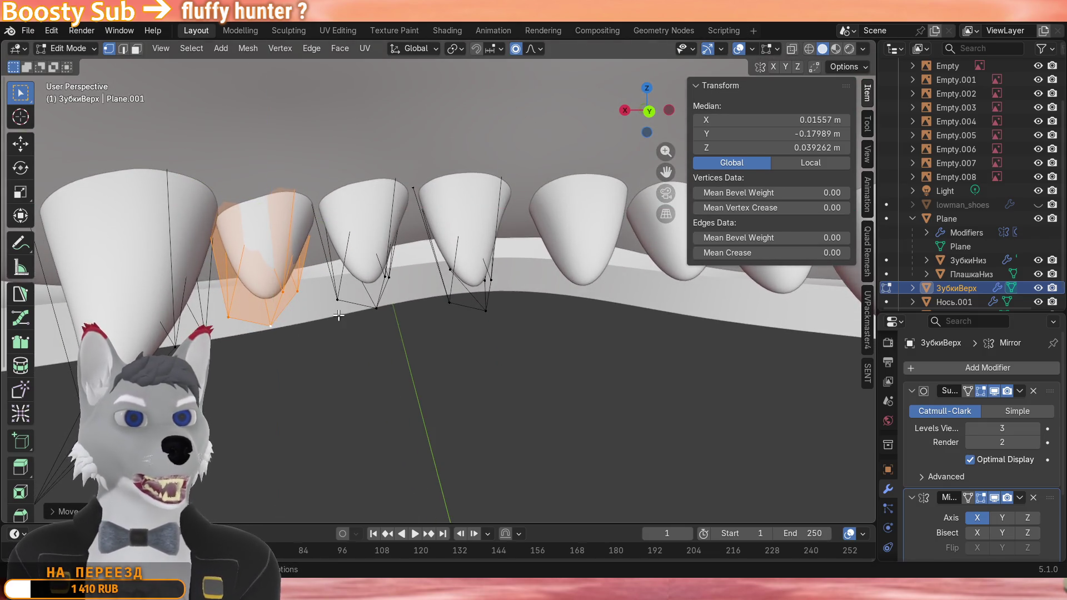
Set the next teeth's heights along Z and shift them sideways along X to even the spacing.
{"action": "middle_click_drag", "start_coordinate": [350, 318], "coordinate": [367, 283]}
{"action": "left_click", "coordinate": [350, 330]}
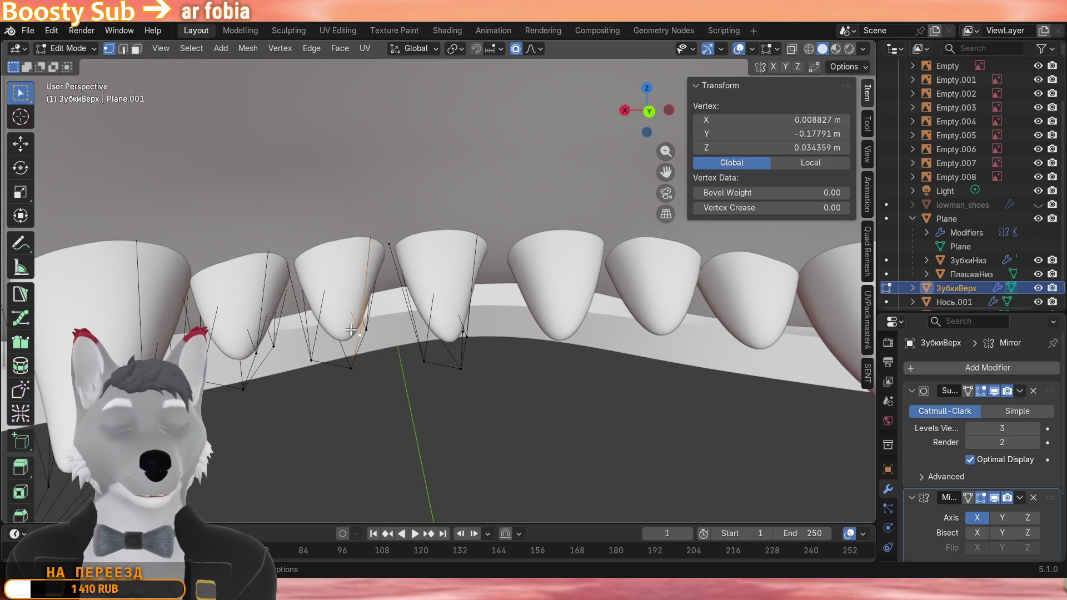
{"action": "key", "text": "l"}
{"action": "key", "text": "g"}
{"action": "key", "text": "z"}
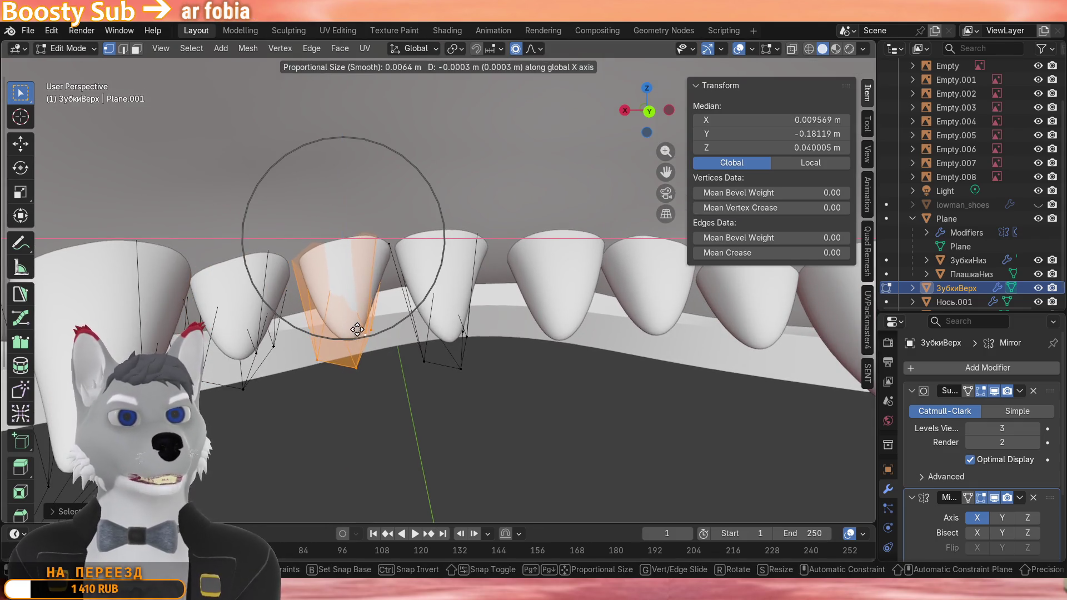
{"action": "left_click", "coordinate": [451, 348]}
{"action": "key", "text": "l"}
{"action": "middle_click_drag", "start_coordinate": [451, 349], "coordinate": [462, 358], "text": "shift"}
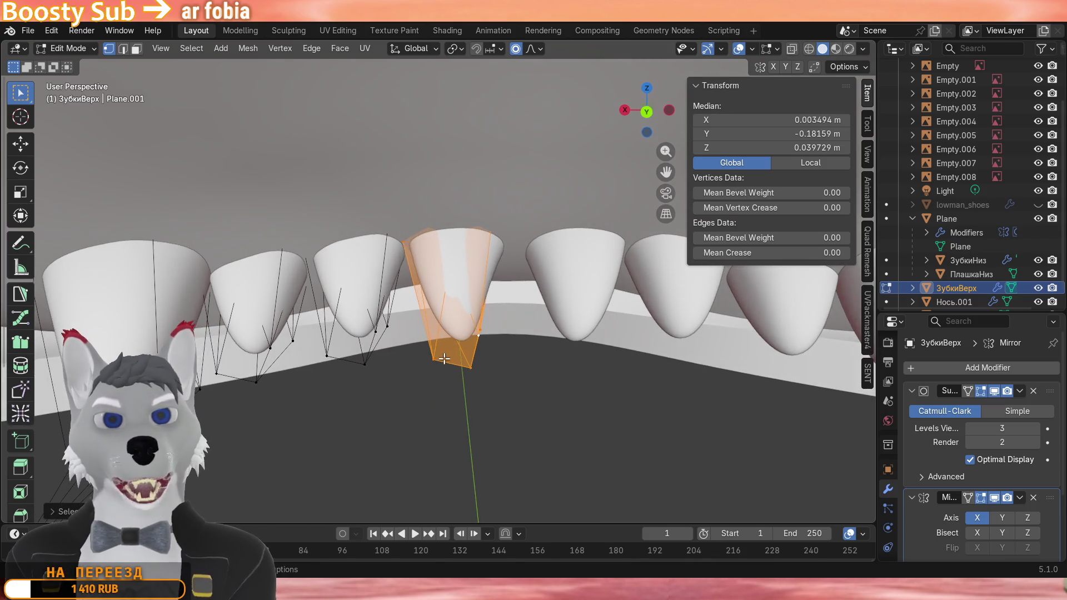
{"action": "key", "text": "g"}
{"action": "key", "text": "x"}
{"action": "left_click", "coordinate": [451, 359]}
{"action": "key", "text": "g"}
{"action": "left_click", "coordinate": [450, 358]}
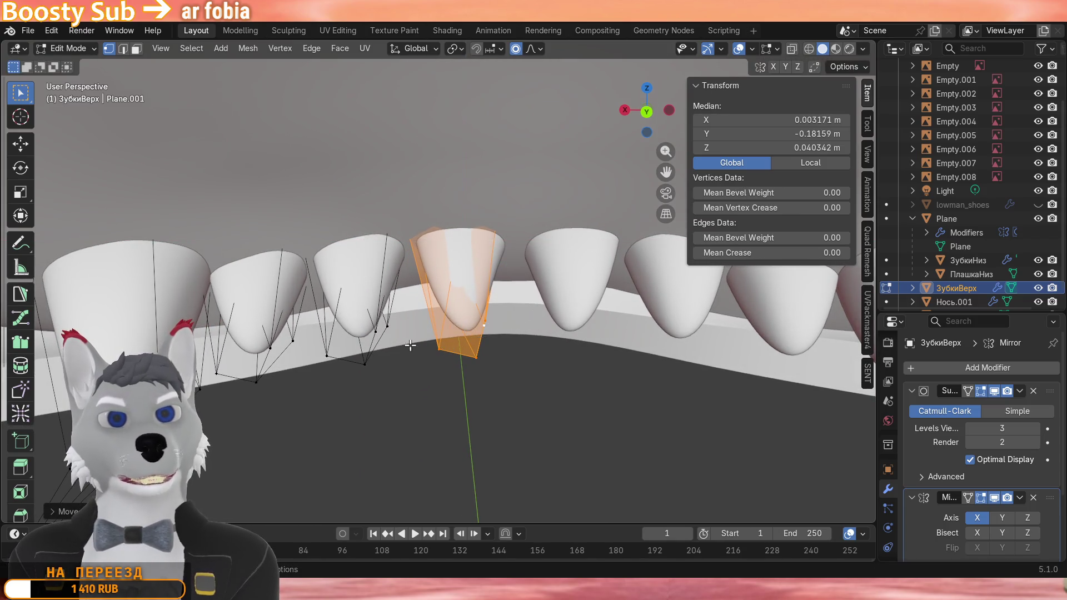
{"action": "left_click", "coordinate": [380, 335]}
{"action": "key", "text": "l"}
{"action": "key", "text": "g"}
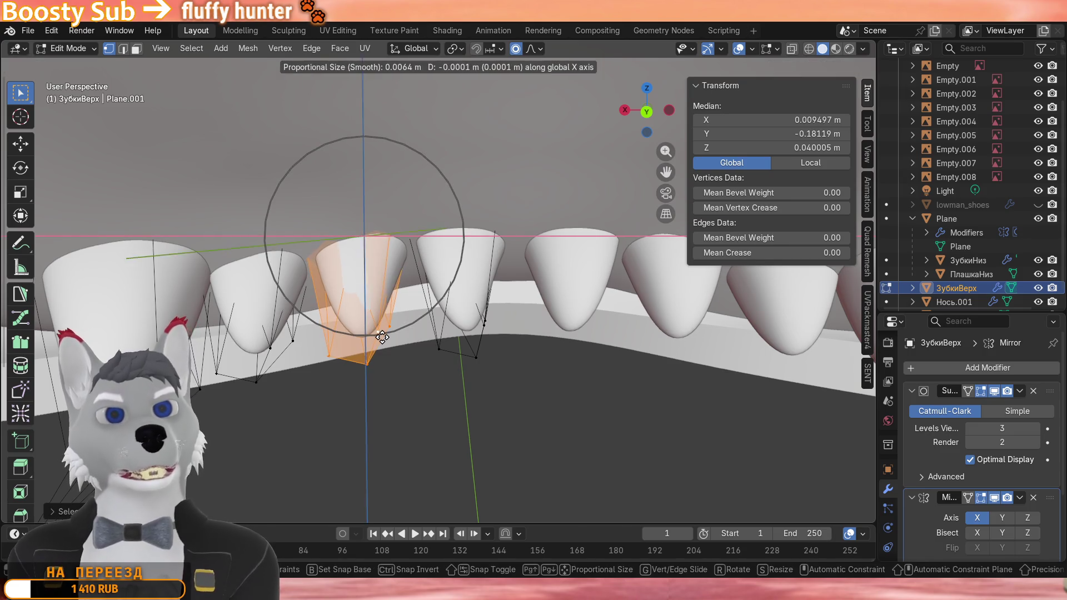
{"action": "left_click", "coordinate": [393, 342]}
From below, adjust one tooth's height and depth along Z and Y, then the middle tooth's height.
{"action": "left_click", "coordinate": [416, 366]}
{"action": "mouse_move", "coordinate": [416, 366]}
{"action": "middle_mouse_down"}
{"action": "mouse_move", "coordinate": [416, 251]}
{"action": "mouse_move", "coordinate": [439, 270]}
{"action": "mouse_move", "coordinate": [450, 265]}
{"action": "mouse_move", "coordinate": [456, 299]}
{"action": "mouse_move", "coordinate": [455, 251]}
{"action": "mouse_move", "coordinate": [434, 284]}
{"action": "middle_mouse_up"}
{"action": "left_click", "coordinate": [443, 253]}
{"action": "key", "text": "l"}
{"action": "key", "text": "g"}
{"action": "key", "text": "z"}
{"action": "left_click", "coordinate": [459, 270]}
{"action": "key", "text": "g"}
{"action": "key", "text": "y"}
{"action": "left_click", "coordinate": [455, 299]}
{"action": "left_click", "coordinate": [332, 243]}
{"action": "key", "text": "l"}
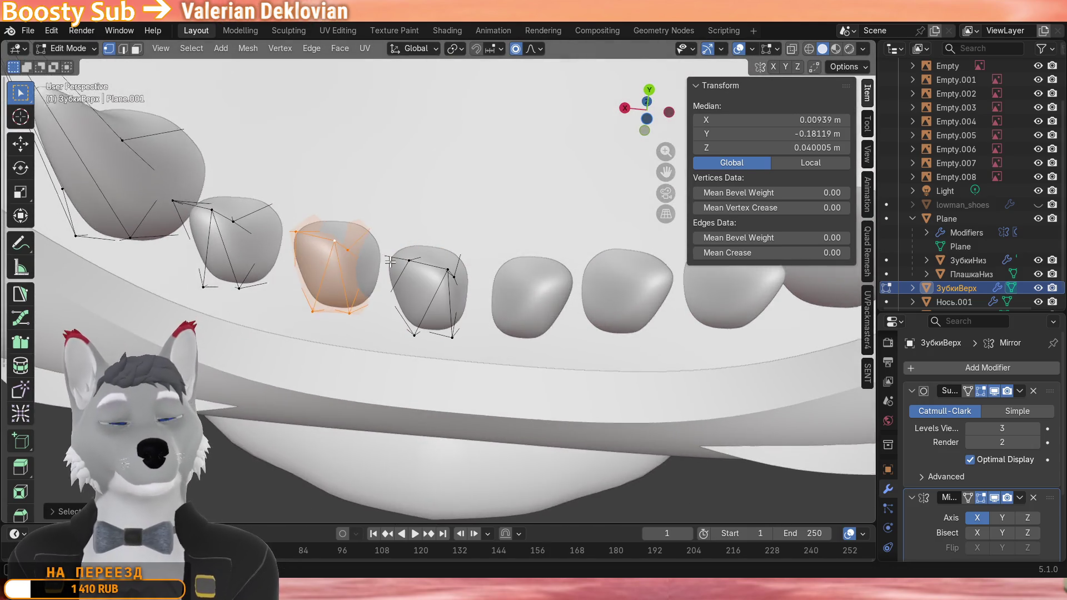
{"action": "key", "text": "g"}
{"action": "key", "text": "z"}
{"action": "left_click", "coordinate": [401, 273]}
{"action": "mouse_move", "coordinate": [401, 273]}
{"action": "middle_mouse_down"}
{"action": "mouse_move", "coordinate": [392, 284]}
{"action": "mouse_move", "coordinate": [334, 267]}
{"action": "mouse_move", "coordinate": [212, 317]}
{"action": "middle_mouse_up"}
{"action": "key", "text": "alt+a"}
Check the whole mouth, then scale the three front teeth along X from a changed transform pivot.
{"action": "key", "text": "Tab"}
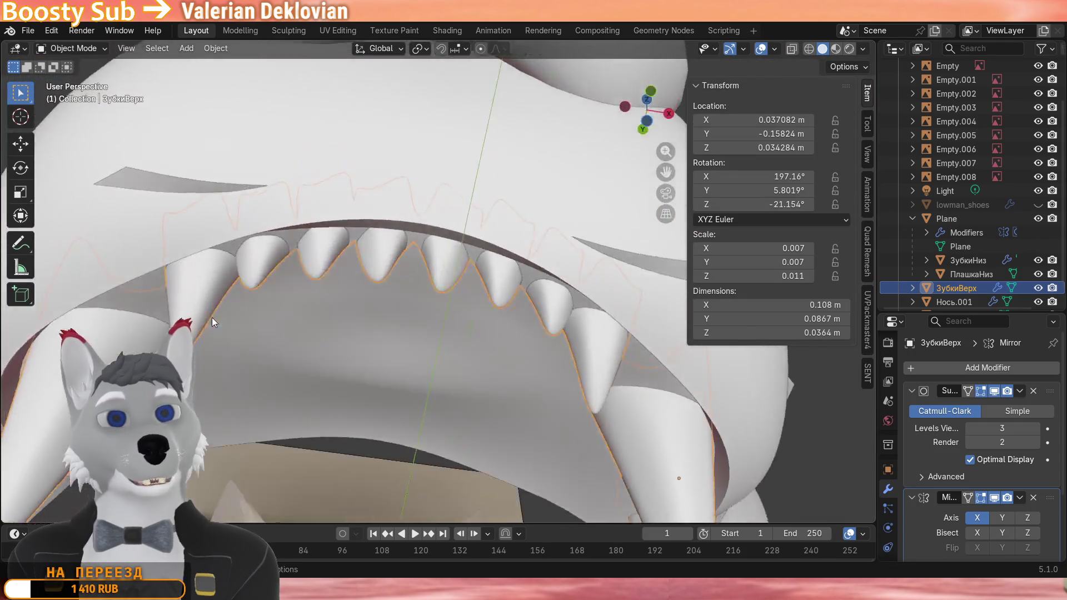
{"action": "scroll", "coordinate": [340, 319], "scroll_direction": "down", "scroll_amount": 3}
{"action": "mouse_move", "coordinate": [339, 319]}
{"action": "middle_mouse_down"}
{"action": "mouse_move", "coordinate": [417, 300]}
{"action": "mouse_move", "coordinate": [402, 290]}
{"action": "middle_mouse_up"}
{"action": "key", "text": "Tab"}
{"action": "scroll", "coordinate": [417, 296], "scroll_direction": "up", "scroll_amount": 4}
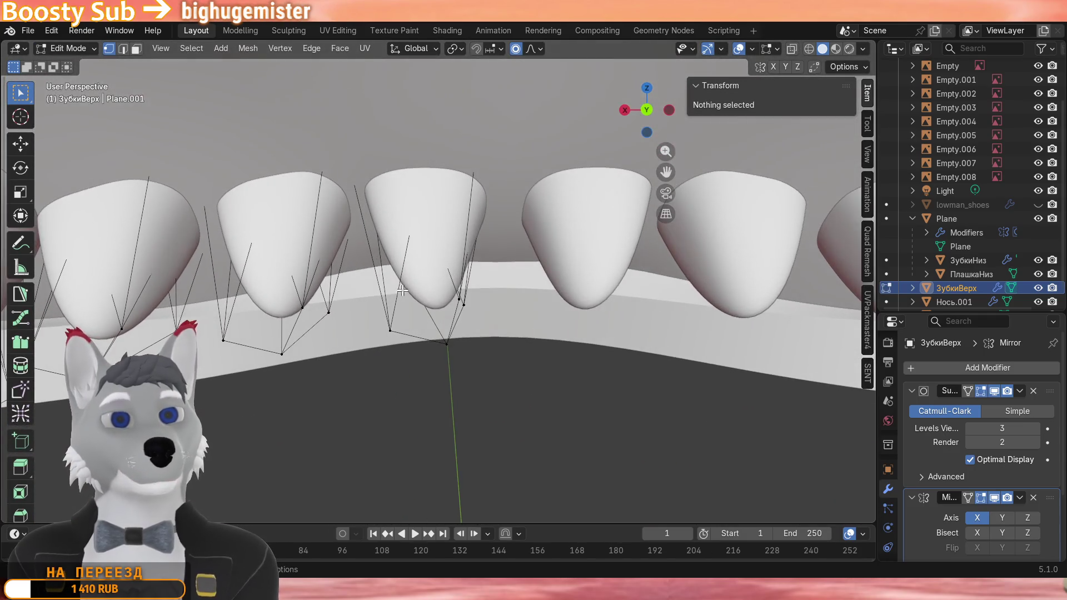
{"action": "left_click", "coordinate": [301, 309]}
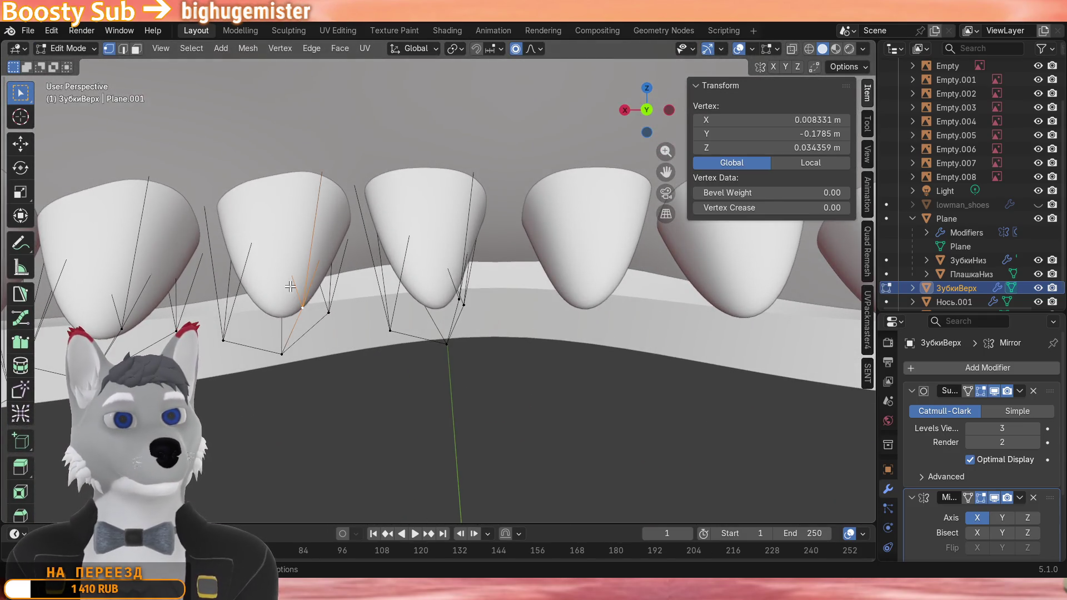
{"action": "left_click", "coordinate": [121, 314], "text": "shift"}
{"action": "left_click", "coordinate": [453, 294], "text": "shift"}
{"action": "left_click", "coordinate": [457, 53]}
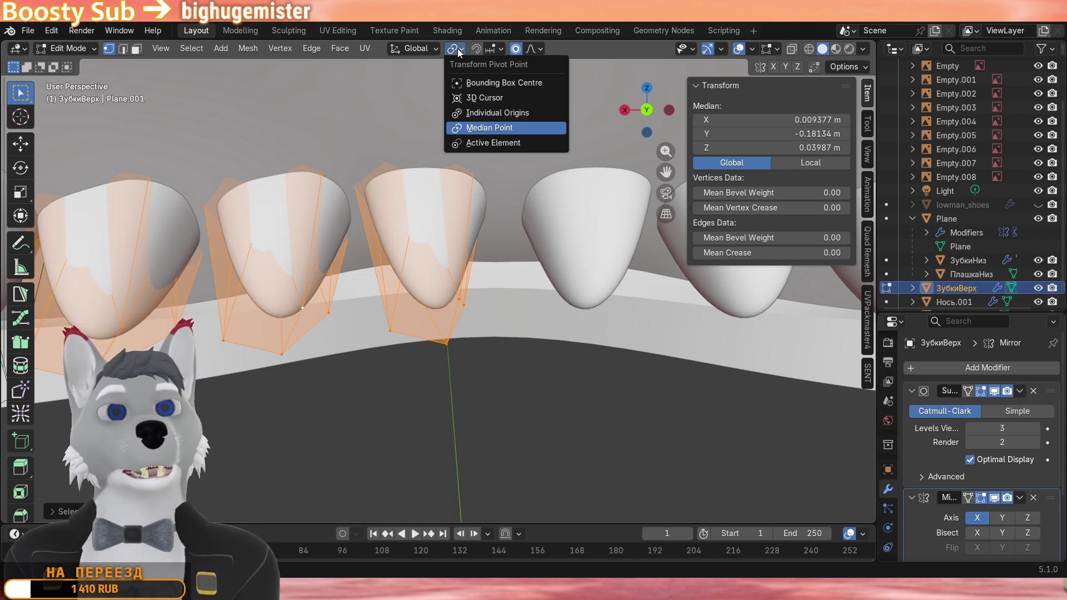
{"action": "left_click", "coordinate": [500, 104]}
{"action": "scroll", "coordinate": [468, 217], "scroll_direction": "down", "scroll_amount": 3}
{"action": "key", "text": "s"}
{"action": "key", "text": "x"}
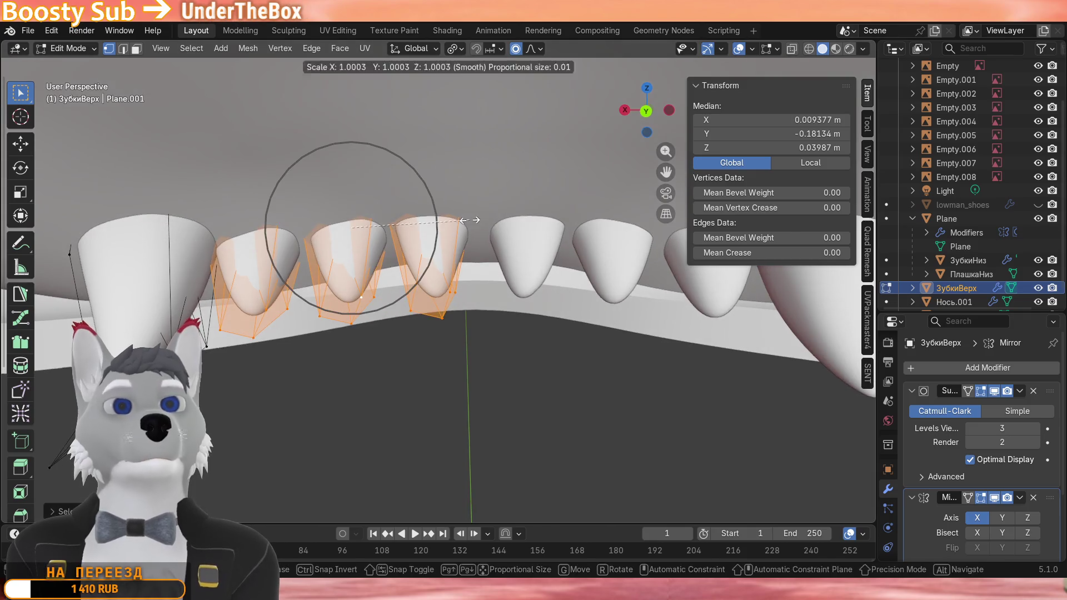
{"action": "left_click", "coordinate": [486, 213]}
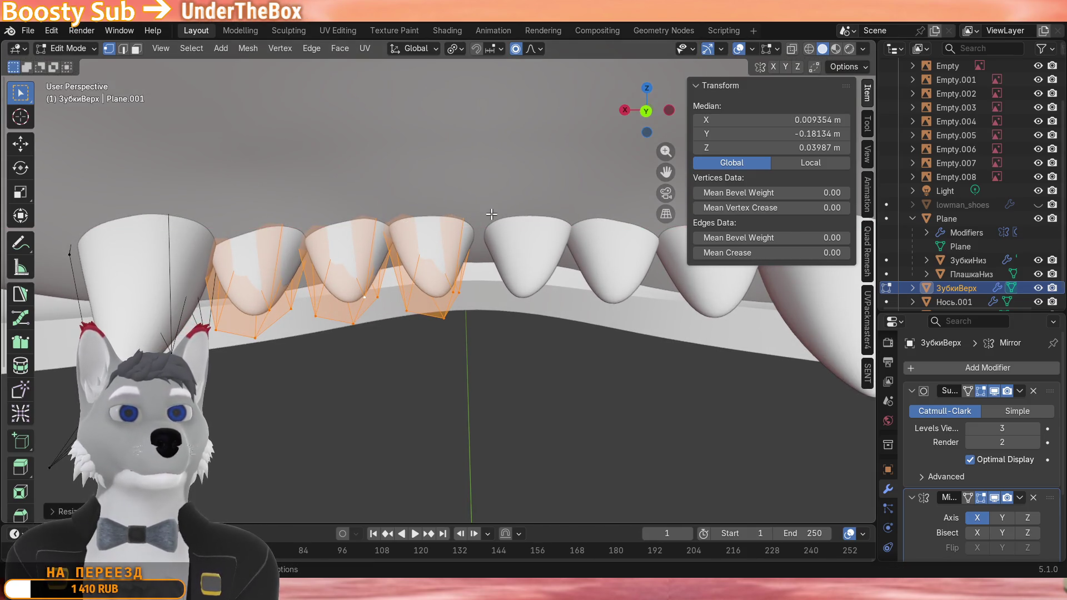
Shift the three teeth sideways along X in two moves so the row sits evenly, then deselect.
{"action": "key", "text": "g"}
{"action": "key", "text": "x"}
{"action": "left_click", "coordinate": [456, 219]}
{"action": "mouse_move", "coordinate": [456, 219]}
{"action": "middle_mouse_down"}
{"action": "mouse_move", "coordinate": [555, 194]}
{"action": "mouse_move", "coordinate": [545, 197]}
{"action": "middle_mouse_up"}
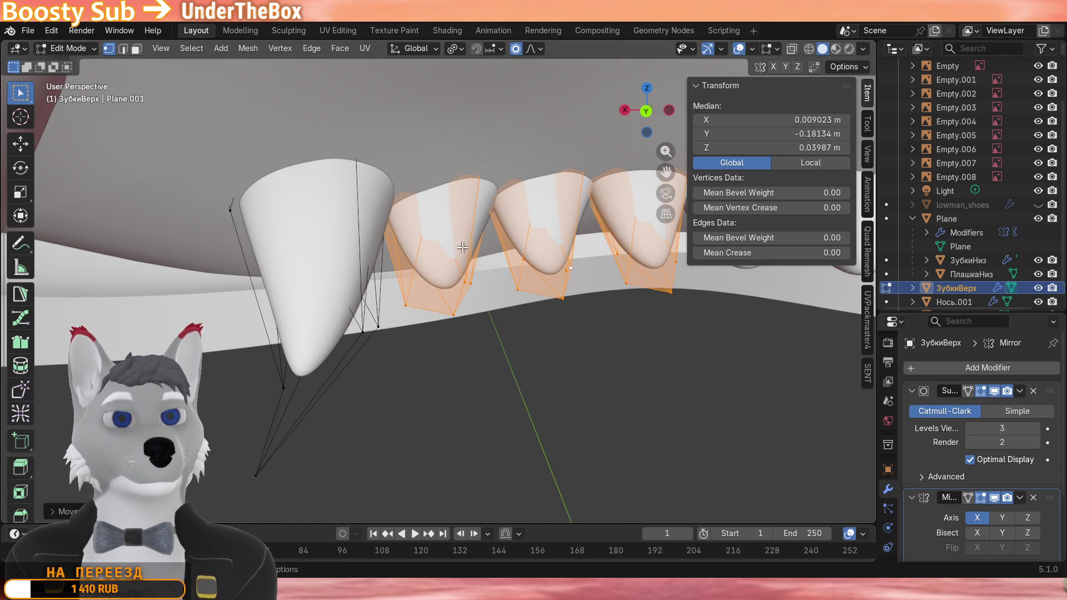
{"action": "middle_click_drag", "start_coordinate": [462, 247], "coordinate": [454, 233]}
{"action": "key", "text": "g"}
{"action": "key", "text": "x"}
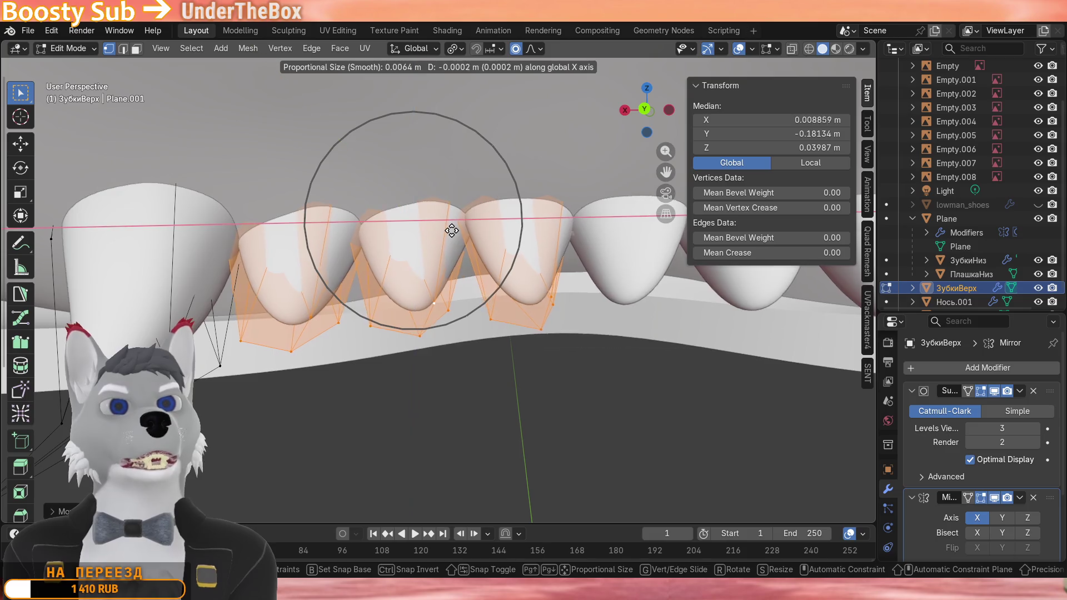
{"action": "left_click", "coordinate": [450, 231]}
{"action": "key", "text": "alt+a"}
{"action": "key", "text": "Tab"}
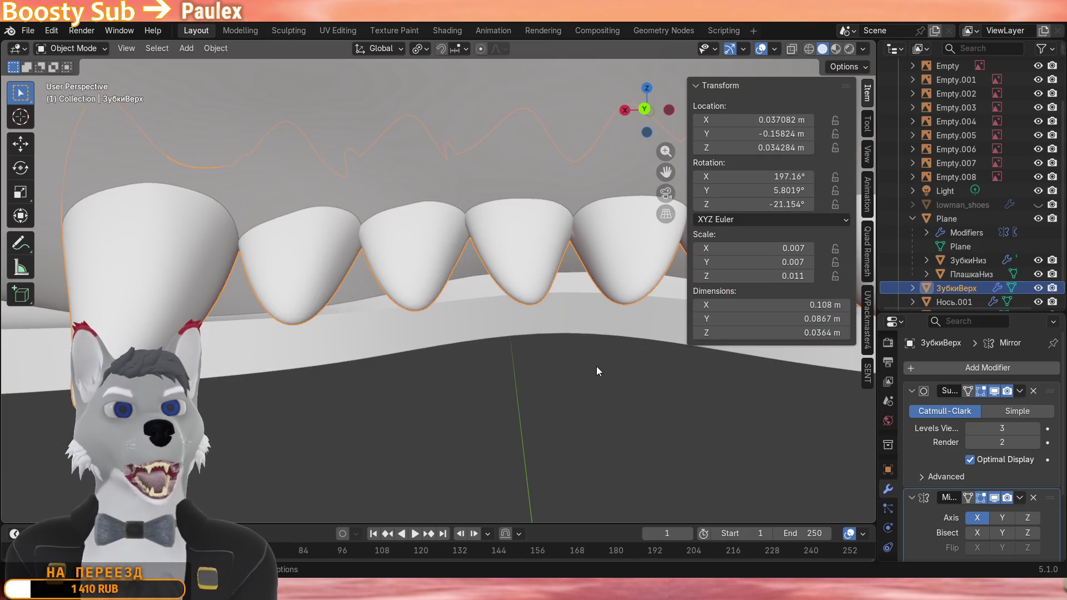
{"action": "mouse_move", "coordinate": [597, 364]}
{"action": "middle_mouse_down"}
{"action": "mouse_move", "coordinate": [491, 334]}
{"action": "mouse_move", "coordinate": [443, 263]}
{"action": "mouse_move", "coordinate": [261, 312]}
{"action": "middle_mouse_up"}
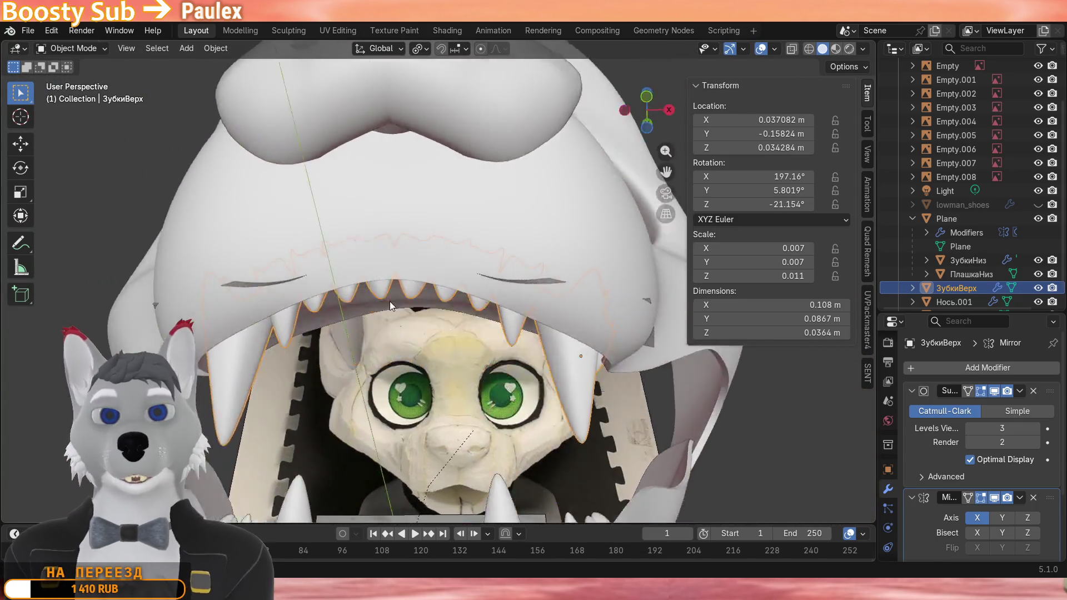
{"action": "mouse_move", "coordinate": [390, 301]}
{"action": "middle_mouse_down"}
{"action": "mouse_move", "coordinate": [383, 361]}
{"action": "mouse_move", "coordinate": [275, 342]}
{"action": "mouse_move", "coordinate": [163, 123]}
{"action": "mouse_move", "coordinate": [294, 338]}
{"action": "mouse_move", "coordinate": [505, 369]}
{"action": "middle_mouse_up"}
{"action": "left_click", "coordinate": [263, 346]}
{"action": "scroll", "coordinate": [506, 367], "scroll_direction": "up", "scroll_amount": 2}
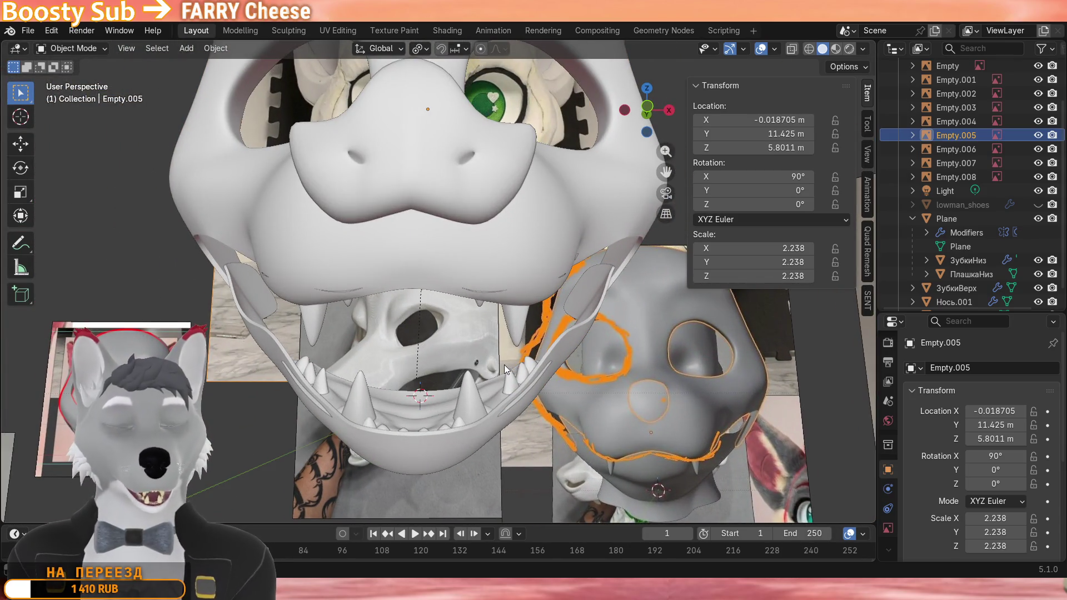
{"action": "scroll", "coordinate": [505, 364], "scroll_direction": "down", "scroll_amount": 2}
{"action": "mouse_move", "coordinate": [501, 366]}
{"action": "middle_mouse_down"}
{"action": "mouse_move", "coordinate": [510, 362]}
{"action": "mouse_move", "coordinate": [489, 376]}
{"action": "mouse_move", "coordinate": [455, 370]}
{"action": "mouse_move", "coordinate": [484, 326]}
{"action": "mouse_move", "coordinate": [435, 309]}
{"action": "mouse_move", "coordinate": [308, 318]}
{"action": "middle_mouse_up"}
{"action": "scroll", "coordinate": [377, 345], "scroll_direction": "up", "scroll_amount": 3}
{"action": "scroll", "coordinate": [461, 353], "scroll_direction": "up", "scroll_amount": 2}
{"action": "scroll", "coordinate": [423, 362], "scroll_direction": "up", "scroll_amount": 2}
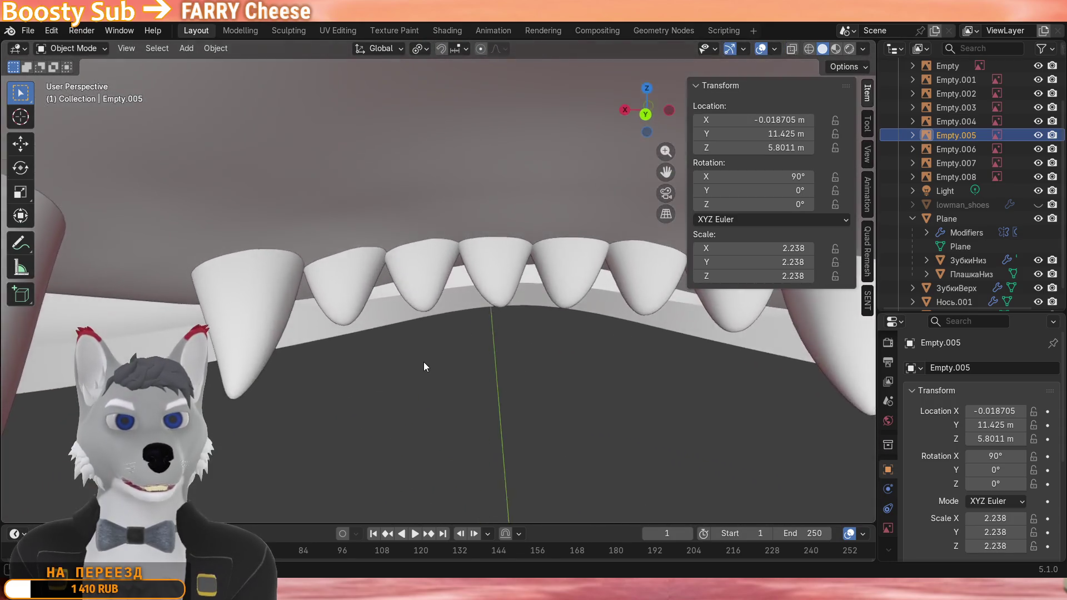
{"action": "scroll", "coordinate": [423, 362], "scroll_direction": "down", "scroll_amount": 3}
{"action": "middle_click_drag", "start_coordinate": [429, 354], "coordinate": [454, 365]}
{"action": "scroll", "coordinate": [467, 342], "scroll_direction": "up", "scroll_amount": 3}
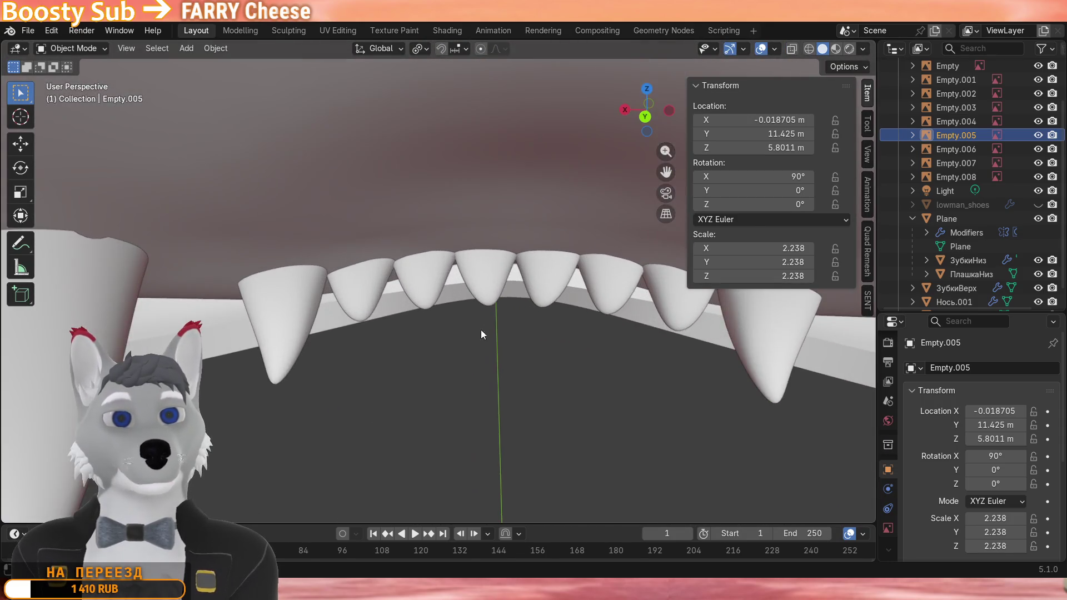
{"action": "left_click", "coordinate": [488, 294]}
{"action": "key", "text": "Tab"}
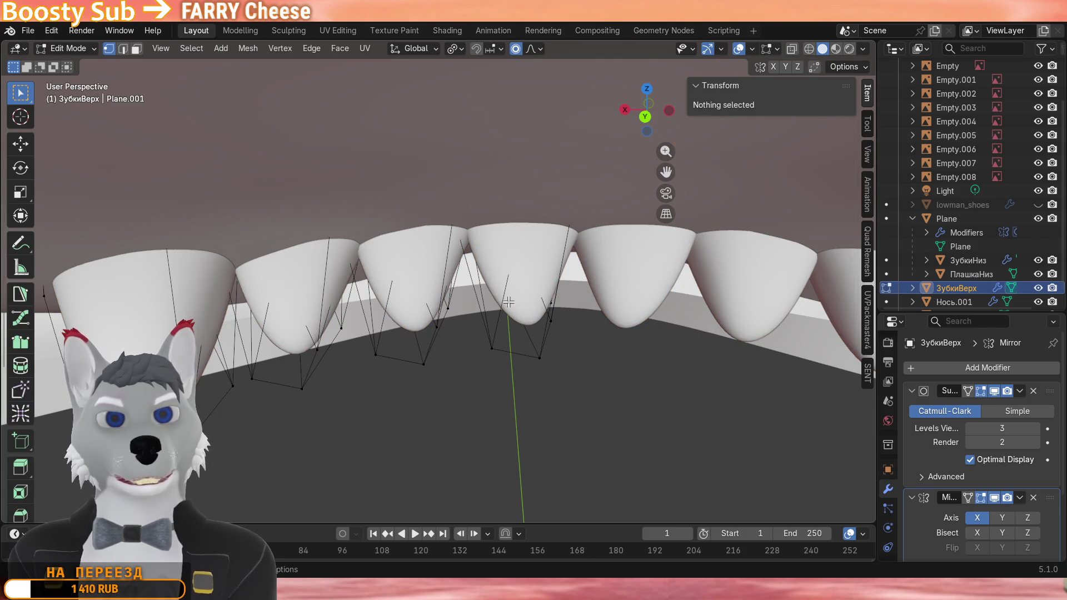
Widen three upper front teeth along X with proportional editing and review the whole head.
{"action": "left_click", "coordinate": [435, 326]}
{"action": "key", "text": "ctrl+l"}
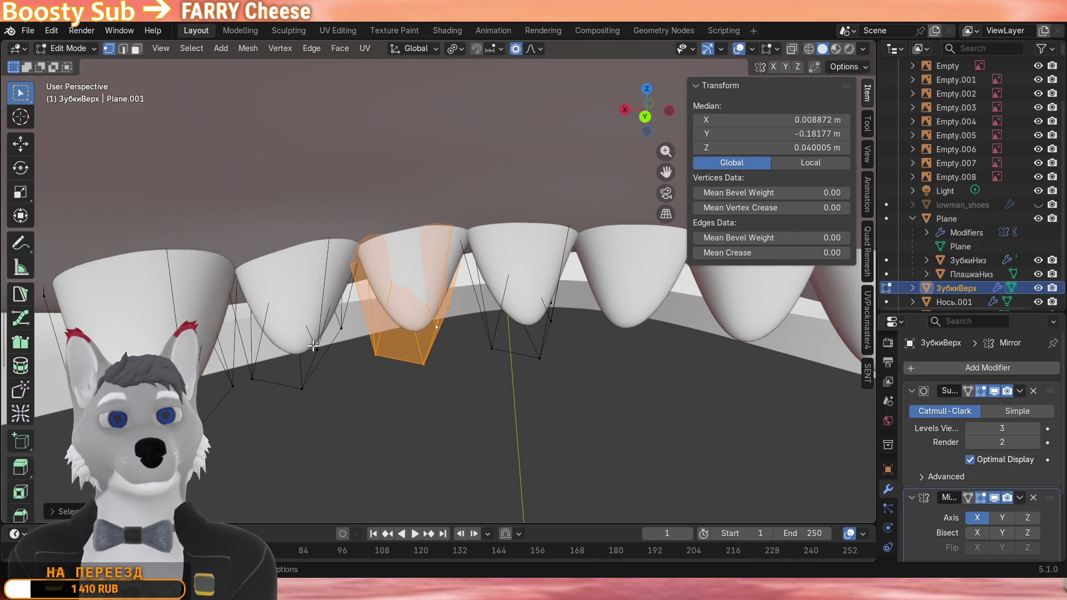
{"action": "left_click", "coordinate": [314, 344], "text": "shift"}
{"action": "left_click", "coordinate": [552, 319], "text": "shift"}
{"action": "key", "text": "s"}
{"action": "key", "text": "x"}
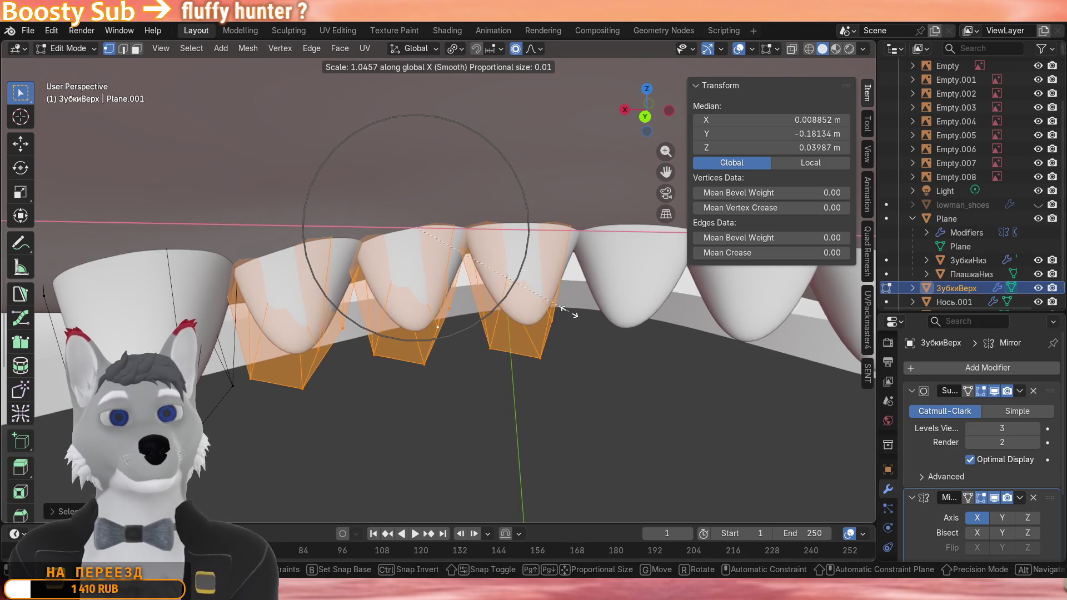
{"action": "left_click", "coordinate": [585, 310]}
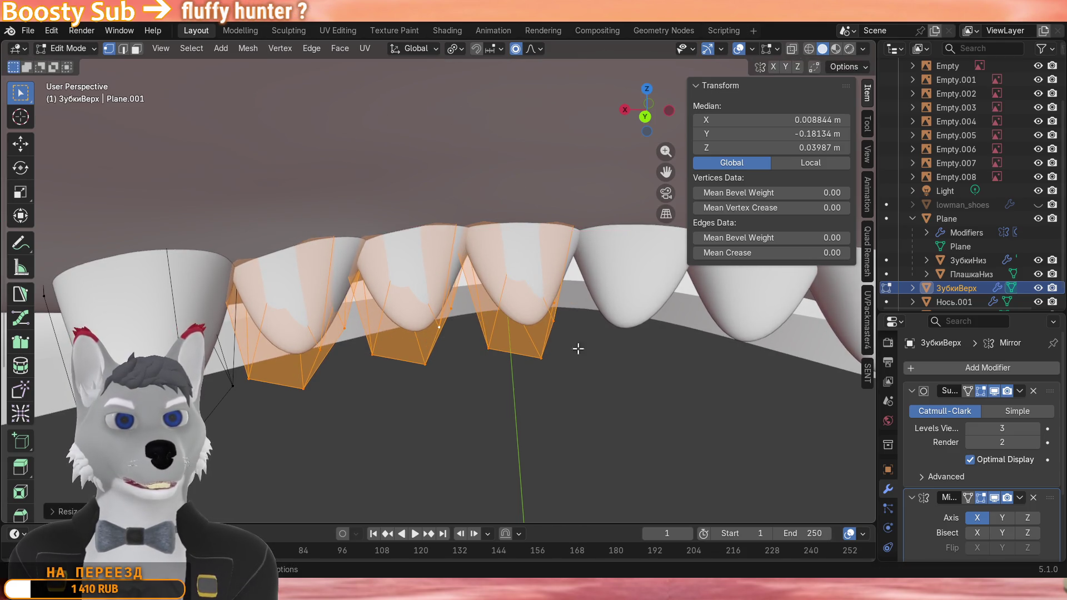
{"action": "key", "text": "Tab"}
{"action": "key", "text": "slash"}
{"action": "scroll", "coordinate": [581, 303], "scroll_direction": "up", "scroll_amount": 4}
{"action": "mouse_move", "coordinate": [580, 304]}
{"action": "middle_mouse_down"}
{"action": "mouse_move", "coordinate": [508, 298]}
{"action": "mouse_move", "coordinate": [536, 309]}
{"action": "mouse_move", "coordinate": [601, 281]}
{"action": "mouse_move", "coordinate": [539, 276]}
{"action": "middle_mouse_up"}
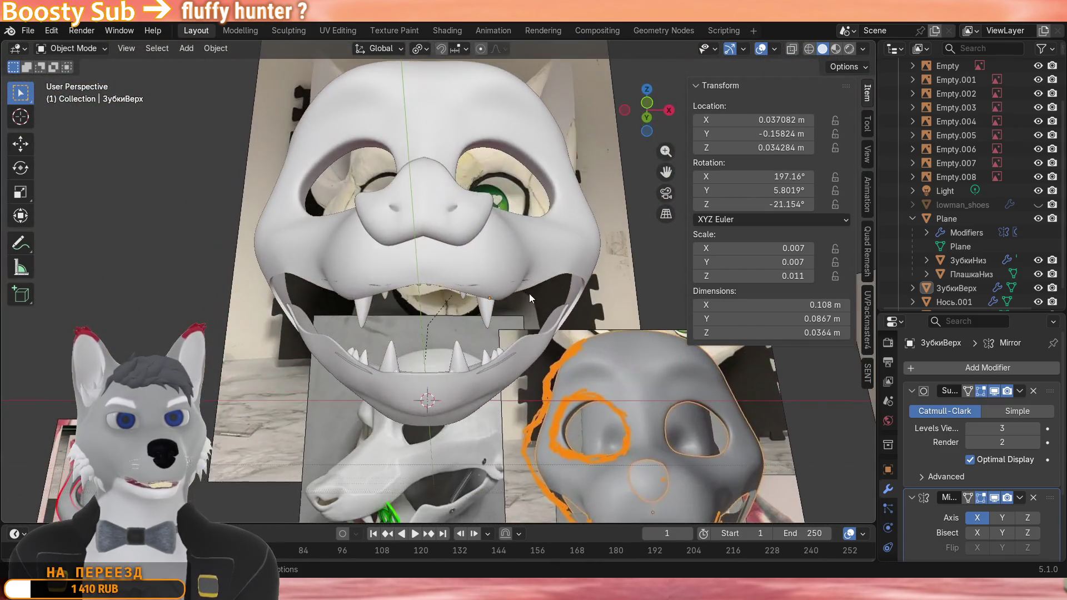
{"action": "scroll", "coordinate": [528, 294], "scroll_direction": "up", "scroll_amount": 4}
{"action": "scroll", "coordinate": [434, 308], "scroll_direction": "up", "scroll_amount": 3}
Back in Edit Mode, raise one front tooth slightly along Z and leave mesh editing.
{"action": "key", "text": "Tab"}
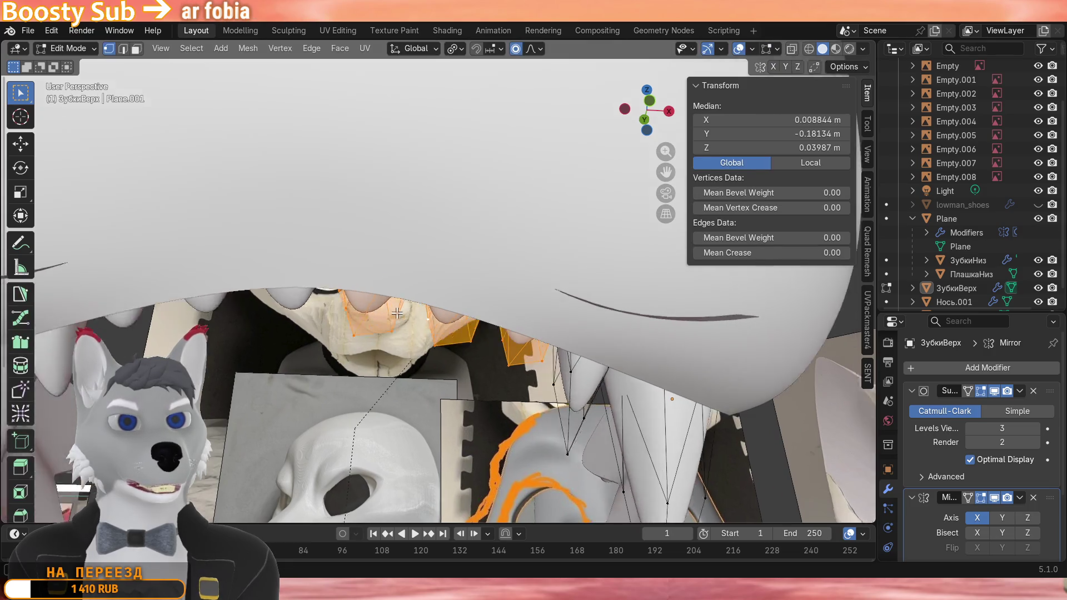
{"action": "middle_click_drag", "start_coordinate": [376, 310], "coordinate": [527, 302]}
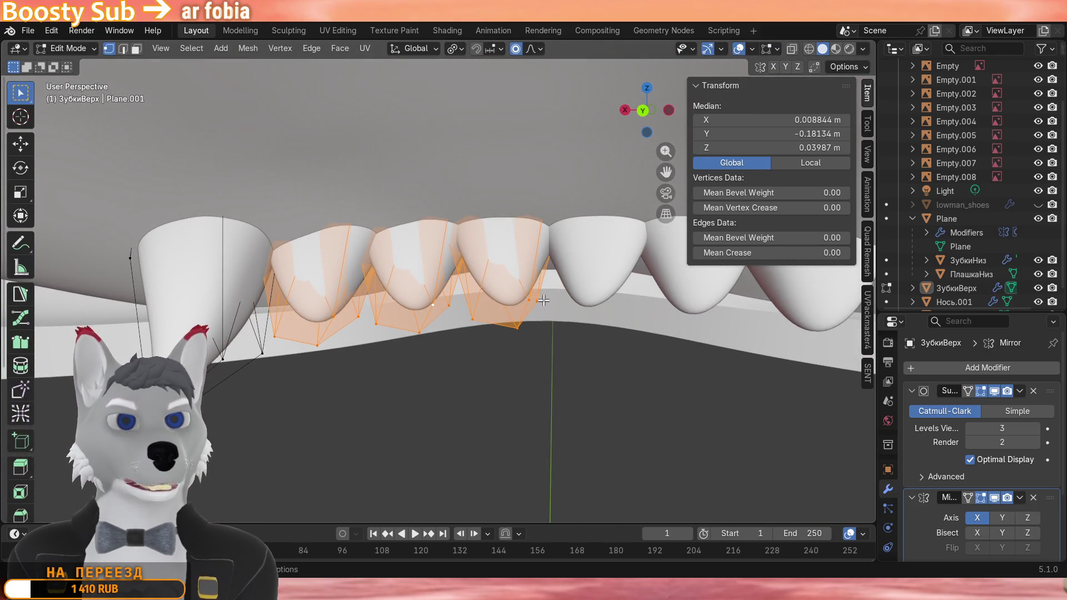
{"action": "key", "text": "g"}
{"action": "key", "text": "Escape"}
{"action": "left_click", "coordinate": [583, 379]}
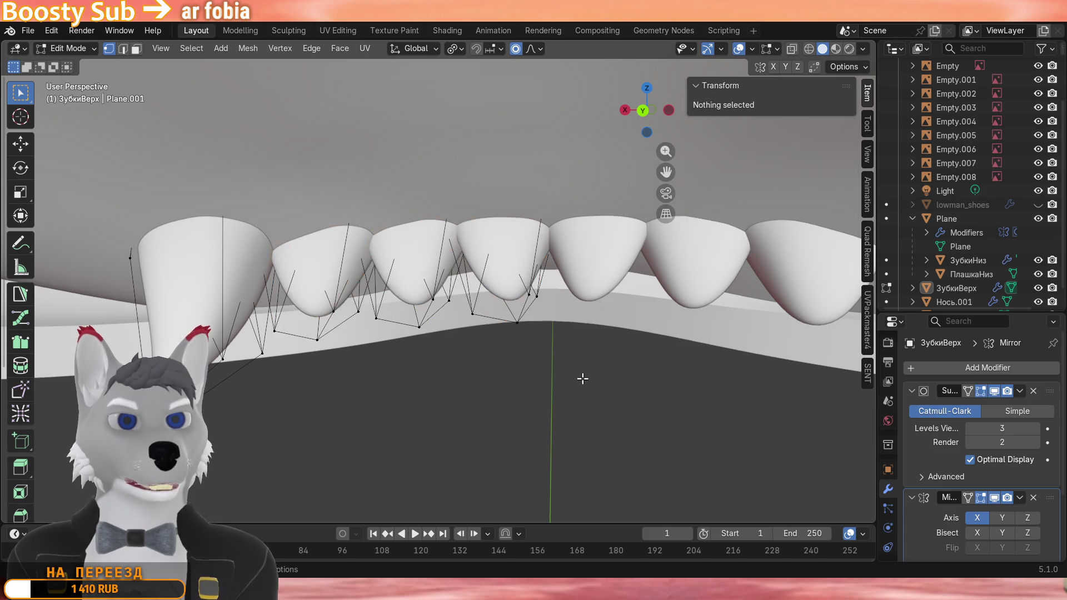
{"action": "left_click", "coordinate": [527, 291]}
{"action": "key", "text": "ctrl+l"}
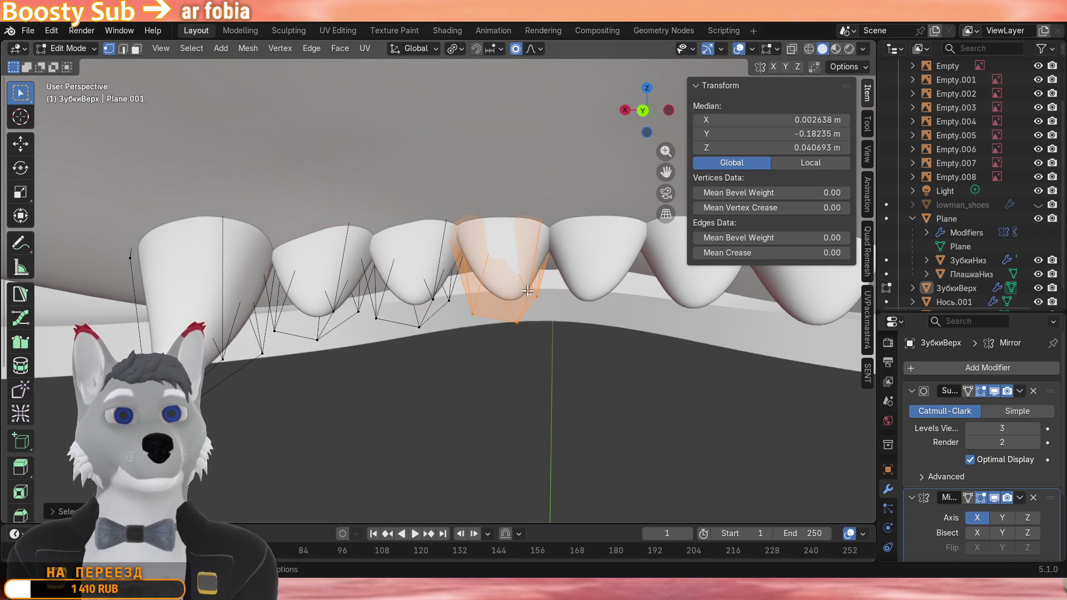
{"action": "key", "text": "g"}
{"action": "key", "text": "z"}
{"action": "left_click", "coordinate": [530, 285]}
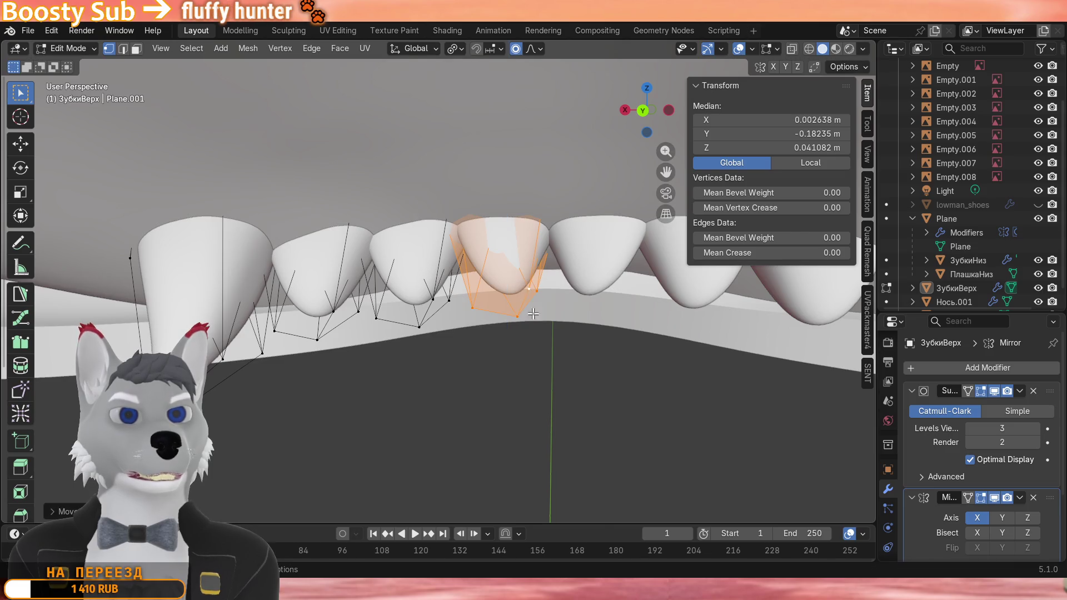
{"action": "key", "text": "Tab"}
{"action": "scroll", "coordinate": [452, 322], "scroll_direction": "down", "scroll_amount": 3}
{"action": "scroll", "coordinate": [467, 256], "scroll_direction": "up", "scroll_amount": 6}
{"action": "scroll", "coordinate": [467, 251], "scroll_direction": "down", "scroll_amount": 5}
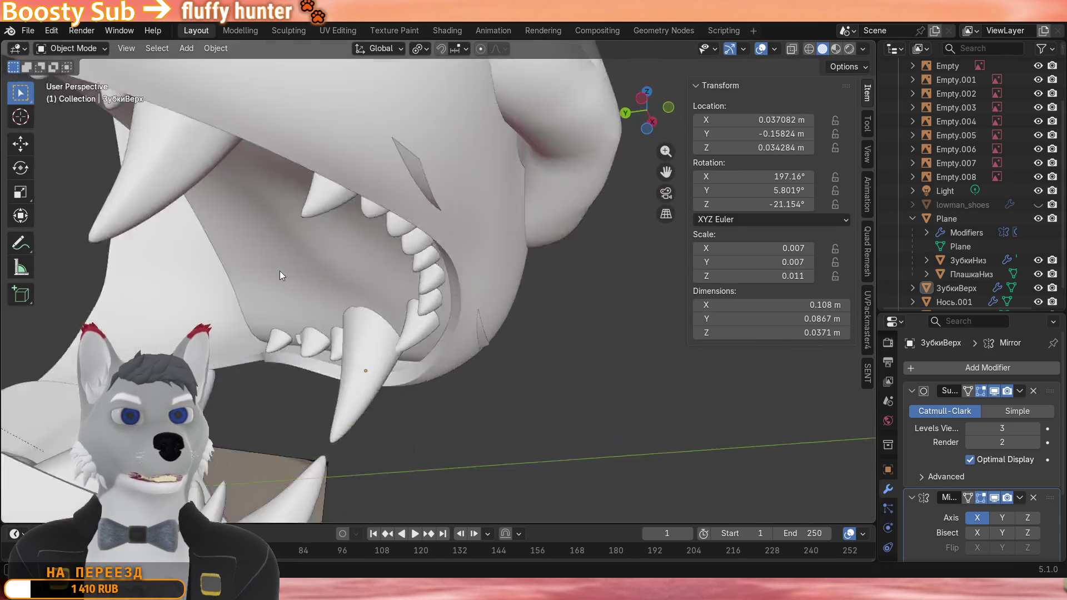
{"action": "mouse_move", "coordinate": [280, 271]}
{"action": "middle_mouse_down"}
{"action": "mouse_move", "coordinate": [428, 306]}
{"action": "mouse_move", "coordinate": [295, 278]}
{"action": "mouse_move", "coordinate": [347, 311]}
{"action": "mouse_move", "coordinate": [519, 338]}
{"action": "mouse_move", "coordinate": [397, 339]}
{"action": "mouse_move", "coordinate": [411, 343]}
{"action": "mouse_move", "coordinate": [467, 305]}
{"action": "middle_mouse_up"}
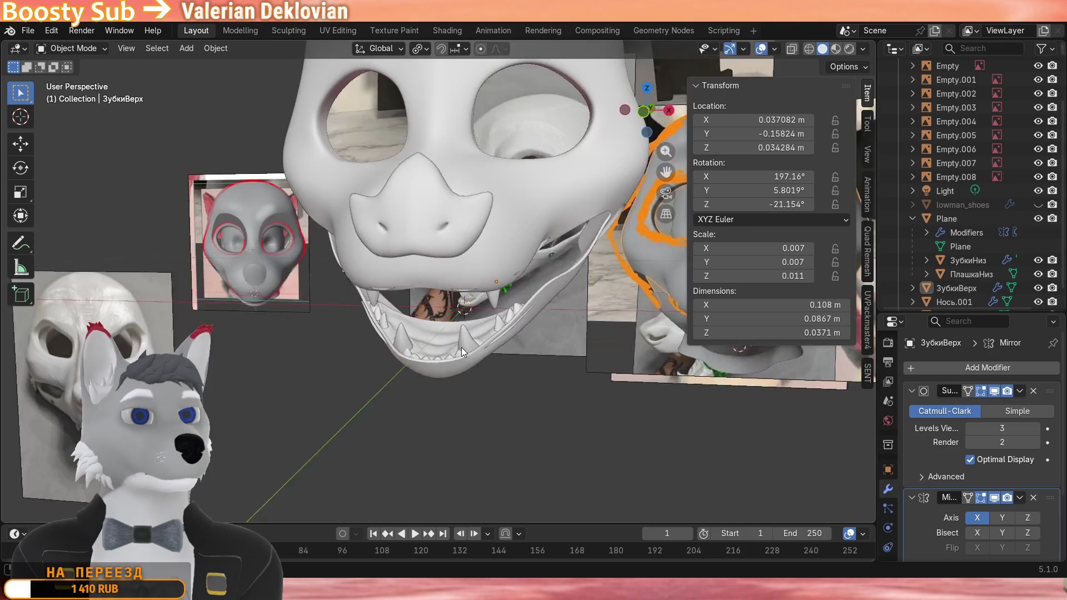
{"action": "mouse_move", "coordinate": [462, 347]}
{"action": "middle_mouse_down"}
{"action": "mouse_move", "coordinate": [469, 251]}
{"action": "mouse_move", "coordinate": [416, 313]}
{"action": "mouse_move", "coordinate": [495, 276]}
{"action": "mouse_move", "coordinate": [629, 383]}
{"action": "mouse_move", "coordinate": [387, 347]}
{"action": "mouse_move", "coordinate": [264, 394]}
{"action": "mouse_move", "coordinate": [226, 428]}
{"action": "mouse_move", "coordinate": [234, 439]}
{"action": "mouse_move", "coordinate": [254, 389]}
{"action": "middle_mouse_up"}
{"action": "scroll", "coordinate": [416, 313], "scroll_direction": "up", "scroll_amount": 4}
{"action": "scroll", "coordinate": [606, 362], "scroll_direction": "down", "scroll_amount": 3}
{"action": "scroll", "coordinate": [254, 389], "scroll_direction": "up", "scroll_amount": 4}
{"action": "mouse_move", "coordinate": [424, 357]}
{"action": "middle_mouse_down"}
{"action": "mouse_move", "coordinate": [374, 362]}
{"action": "mouse_move", "coordinate": [443, 370]}
{"action": "mouse_move", "coordinate": [427, 286]}
{"action": "mouse_move", "coordinate": [416, 346]}
{"action": "mouse_move", "coordinate": [392, 271]}
{"action": "mouse_move", "coordinate": [467, 325]}
{"action": "mouse_move", "coordinate": [484, 368]}
{"action": "mouse_move", "coordinate": [471, 330]}
{"action": "mouse_move", "coordinate": [513, 389]}
{"action": "middle_mouse_up"}
{"action": "scroll", "coordinate": [374, 359], "scroll_direction": "down", "scroll_amount": 3}
{"action": "scroll", "coordinate": [427, 287], "scroll_direction": "up", "scroll_amount": 4}
{"action": "scroll", "coordinate": [468, 324], "scroll_direction": "down", "scroll_amount": 4}
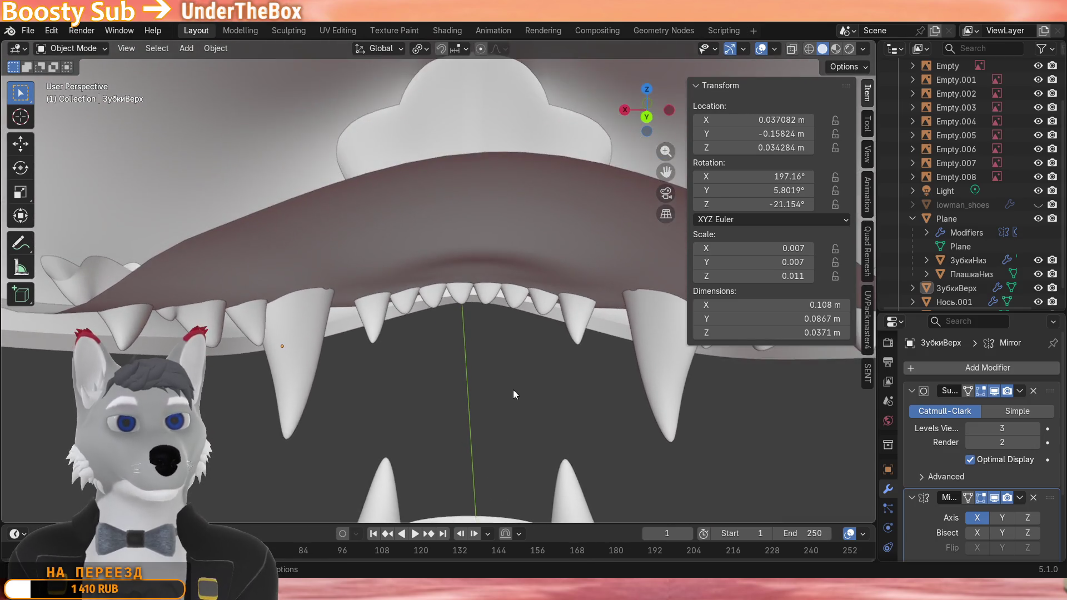
{"action": "scroll", "coordinate": [513, 390], "scroll_direction": "up", "scroll_amount": 4}
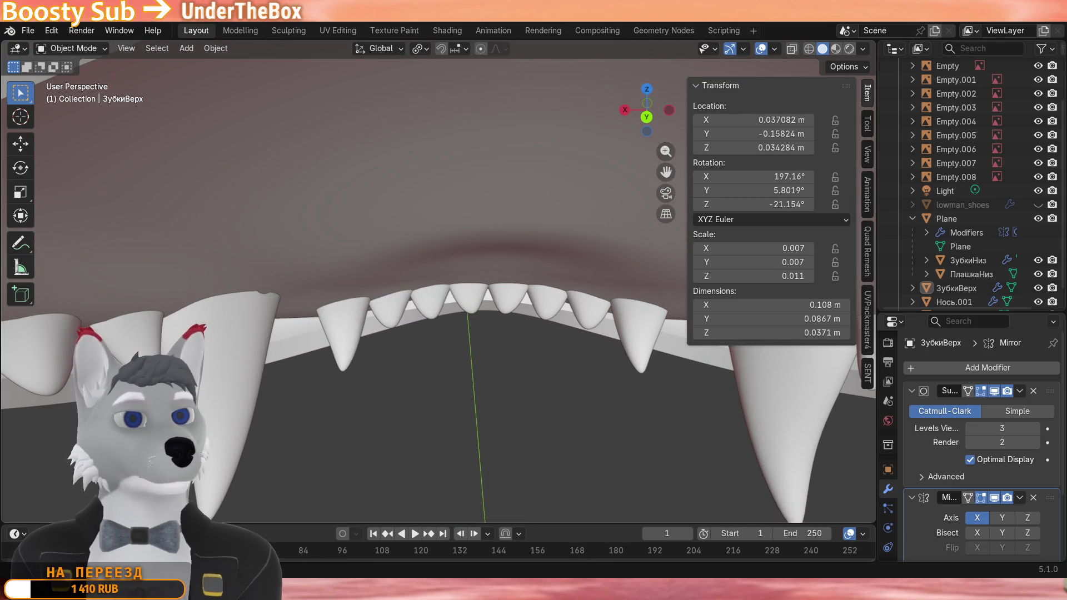
{"action": "scroll", "coordinate": [418, 402], "scroll_direction": "down", "scroll_amount": 3}
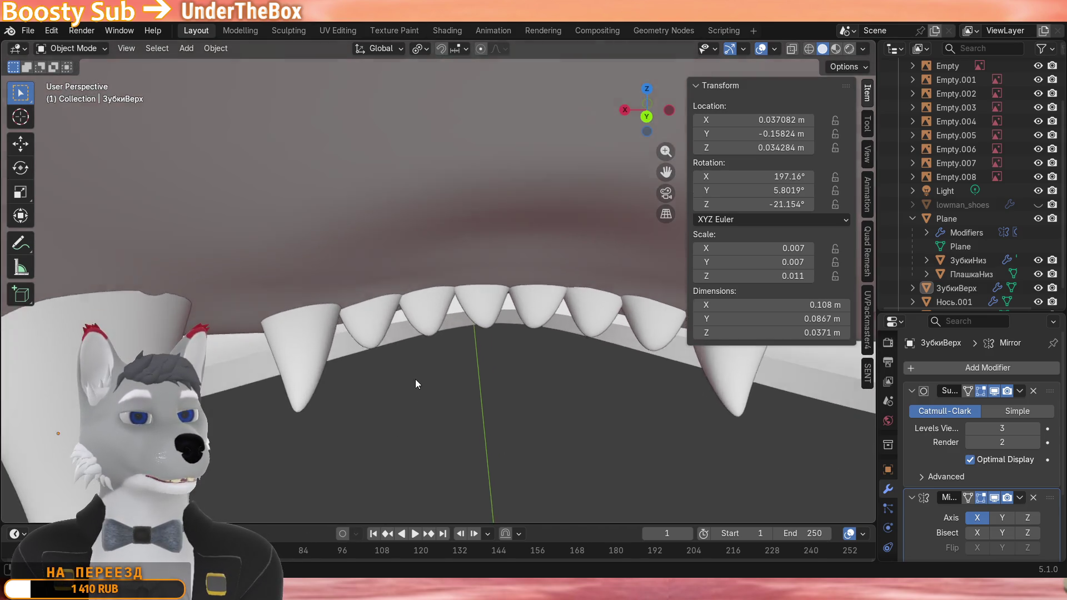
{"action": "mouse_move", "coordinate": [415, 379]}
{"action": "middle_mouse_down"}
{"action": "mouse_move", "coordinate": [411, 247]}
{"action": "mouse_move", "coordinate": [397, 383]}
{"action": "mouse_move", "coordinate": [229, 333]}
{"action": "mouse_move", "coordinate": [220, 302]}
{"action": "mouse_move", "coordinate": [542, 335]}
{"action": "mouse_move", "coordinate": [472, 364]}
{"action": "mouse_move", "coordinate": [458, 393]}
{"action": "mouse_move", "coordinate": [461, 372]}
{"action": "mouse_move", "coordinate": [651, 389]}
{"action": "middle_mouse_up"}
{"action": "scroll", "coordinate": [650, 388], "scroll_direction": "down", "scroll_amount": 3}
{"action": "mouse_move", "coordinate": [500, 375]}
{"action": "middle_mouse_down"}
{"action": "mouse_move", "coordinate": [377, 358]}
{"action": "mouse_move", "coordinate": [370, 373]}
{"action": "mouse_move", "coordinate": [442, 380]}
{"action": "mouse_move", "coordinate": [456, 366]}
{"action": "mouse_move", "coordinate": [473, 282]}
{"action": "mouse_move", "coordinate": [573, 283]}
{"action": "mouse_move", "coordinate": [604, 207]}
{"action": "mouse_move", "coordinate": [577, 268]}
{"action": "mouse_move", "coordinate": [433, 369]}
{"action": "mouse_move", "coordinate": [346, 389]}
{"action": "mouse_move", "coordinate": [519, 366]}
{"action": "mouse_move", "coordinate": [403, 376]}
{"action": "mouse_move", "coordinate": [423, 389]}
{"action": "mouse_move", "coordinate": [389, 315]}
{"action": "mouse_move", "coordinate": [414, 338]}
{"action": "mouse_move", "coordinate": [422, 258]}
{"action": "middle_mouse_up"}
{"action": "scroll", "coordinate": [370, 370], "scroll_direction": "up", "scroll_amount": 3}
{"action": "scroll", "coordinate": [402, 376], "scroll_direction": "up", "scroll_amount": 2}
{"action": "scroll", "coordinate": [423, 258], "scroll_direction": "down", "scroll_amount": 2}
{"action": "scroll", "coordinate": [422, 261], "scroll_direction": "down", "scroll_amount": 1}
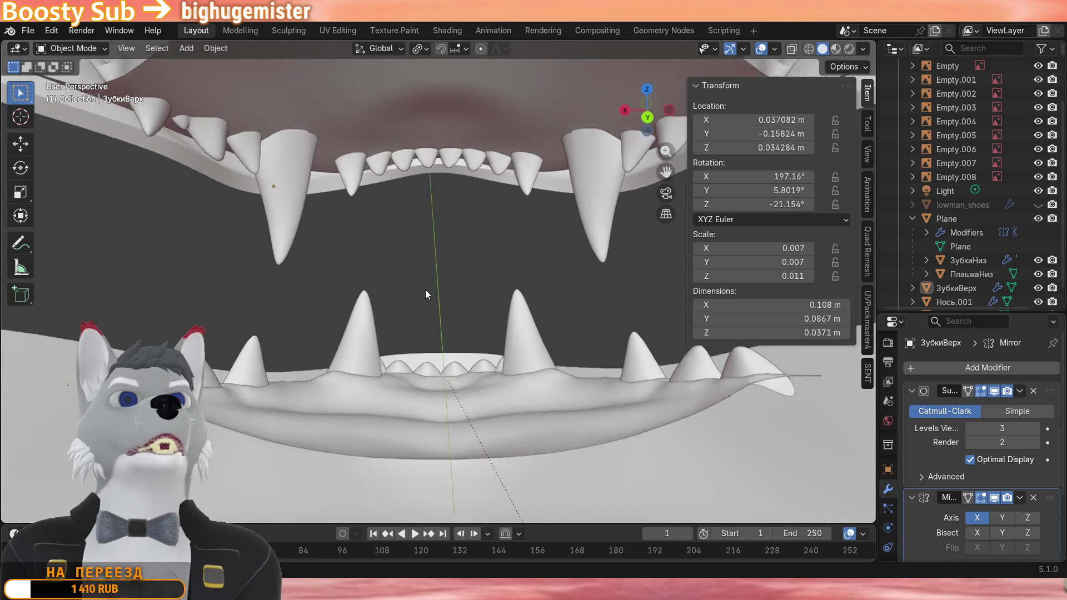
{"action": "scroll", "coordinate": [425, 289], "scroll_direction": "down", "scroll_amount": 3}
{"action": "scroll", "coordinate": [429, 258], "scroll_direction": "down", "scroll_amount": 3}
{"action": "mouse_move", "coordinate": [436, 250]}
{"action": "middle_mouse_down"}
{"action": "mouse_move", "coordinate": [265, 197]}
{"action": "mouse_move", "coordinate": [105, 184]}
{"action": "middle_mouse_up"}
{"action": "middle_click_drag", "start_coordinate": [310, 213], "coordinate": [500, 250]}
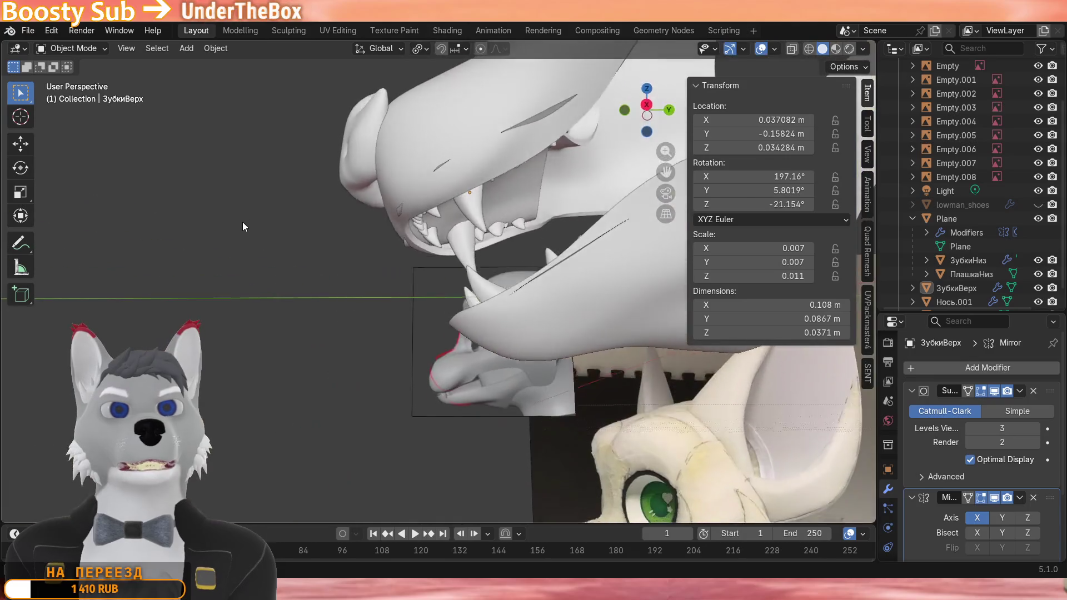
Rotate the Plane jaw shell about X in two passes from 14.4° to roughly -0.2°, nearly level.
{"action": "left_click", "coordinate": [589, 280]}
{"action": "middle_click_drag", "start_coordinate": [498, 319], "coordinate": [575, 252]}
{"action": "scroll", "coordinate": [576, 252], "scroll_direction": "up", "scroll_amount": 3}
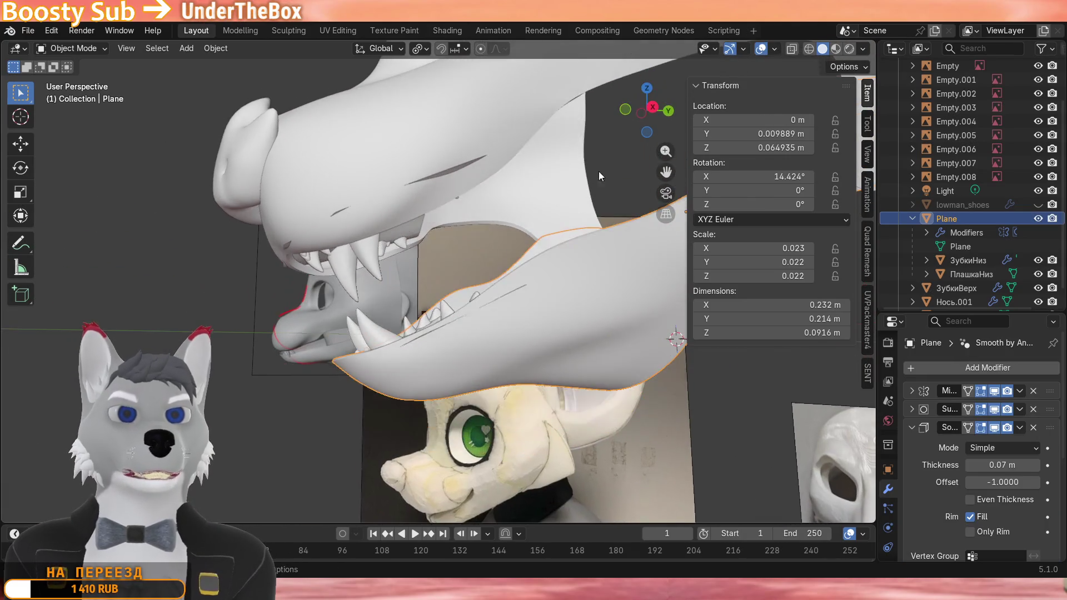
{"action": "key", "text": "r"}
{"action": "key", "text": "x"}
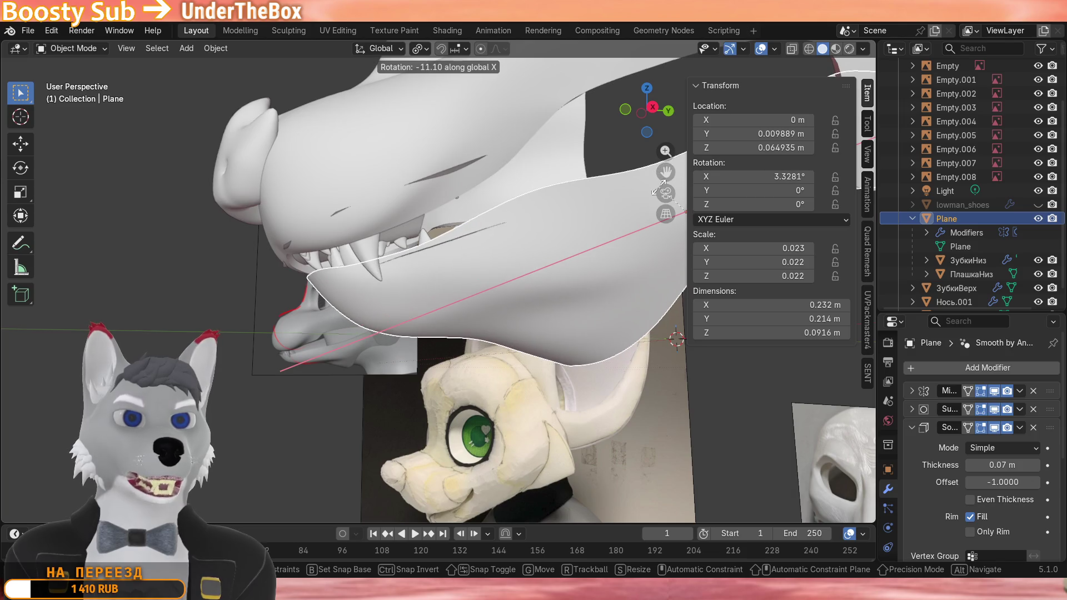
{"action": "left_click", "coordinate": [659, 188]}
{"action": "mouse_move", "coordinate": [659, 187]}
{"action": "middle_mouse_down"}
{"action": "mouse_move", "coordinate": [632, 213]}
{"action": "mouse_move", "coordinate": [579, 213]}
{"action": "mouse_move", "coordinate": [671, 218]}
{"action": "mouse_move", "coordinate": [578, 243]}
{"action": "mouse_move", "coordinate": [669, 246]}
{"action": "middle_mouse_up"}
{"action": "scroll", "coordinate": [670, 245], "scroll_direction": "up", "scroll_amount": 5}
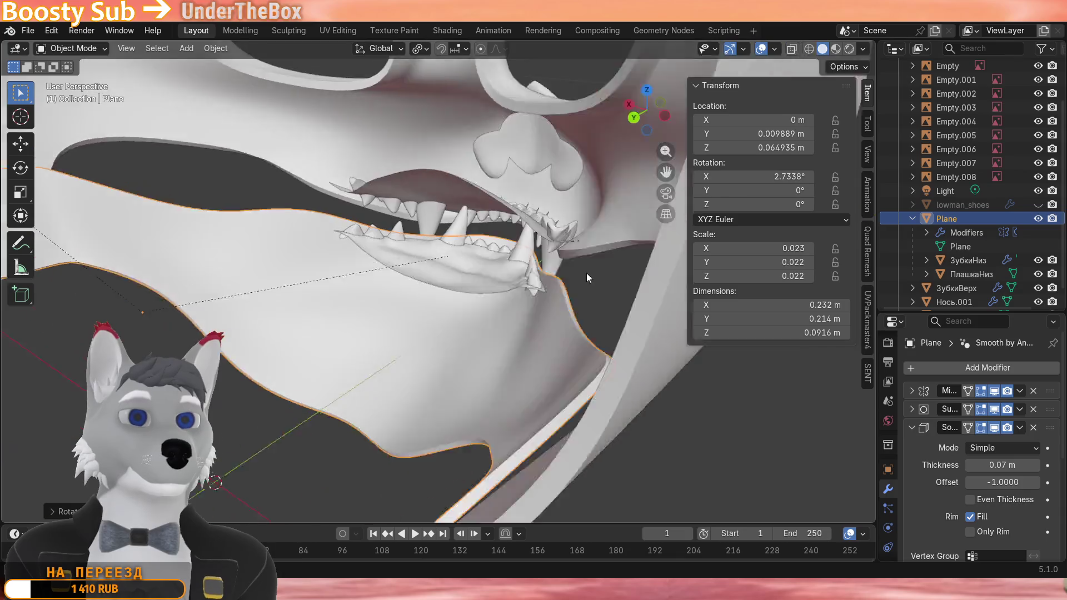
{"action": "mouse_move", "coordinate": [586, 272]}
{"action": "middle_mouse_down"}
{"action": "mouse_move", "coordinate": [568, 231]}
{"action": "mouse_move", "coordinate": [650, 227]}
{"action": "mouse_move", "coordinate": [386, 263]}
{"action": "mouse_move", "coordinate": [499, 209]}
{"action": "mouse_move", "coordinate": [357, 291]}
{"action": "mouse_move", "coordinate": [443, 275]}
{"action": "mouse_move", "coordinate": [490, 224]}
{"action": "mouse_move", "coordinate": [532, 206]}
{"action": "mouse_move", "coordinate": [435, 246]}
{"action": "middle_mouse_up"}
{"action": "key", "text": "r"}
{"action": "key", "text": "x"}
{"action": "left_click", "coordinate": [442, 262]}
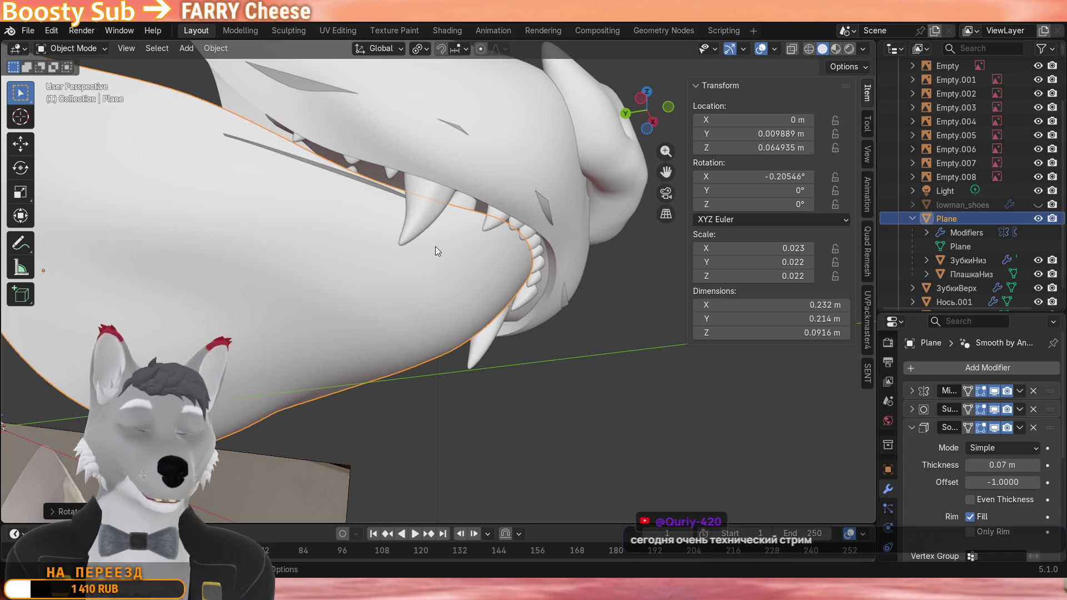
Select the ЗубкиВерх upper teeth object, enter Edit Mode and pick a vertex on one tooth.
{"action": "mouse_move", "coordinate": [436, 246]}
{"action": "middle_mouse_down"}
{"action": "mouse_move", "coordinate": [441, 228]}
{"action": "mouse_move", "coordinate": [354, 201]}
{"action": "mouse_move", "coordinate": [318, 118]}
{"action": "mouse_move", "coordinate": [154, 203]}
{"action": "mouse_move", "coordinate": [115, 251]}
{"action": "mouse_move", "coordinate": [163, 126]}
{"action": "middle_mouse_up"}
{"action": "middle_click_drag", "start_coordinate": [156, 166], "coordinate": [353, 216]}
{"action": "scroll", "coordinate": [354, 216], "scroll_direction": "up", "scroll_amount": 3}
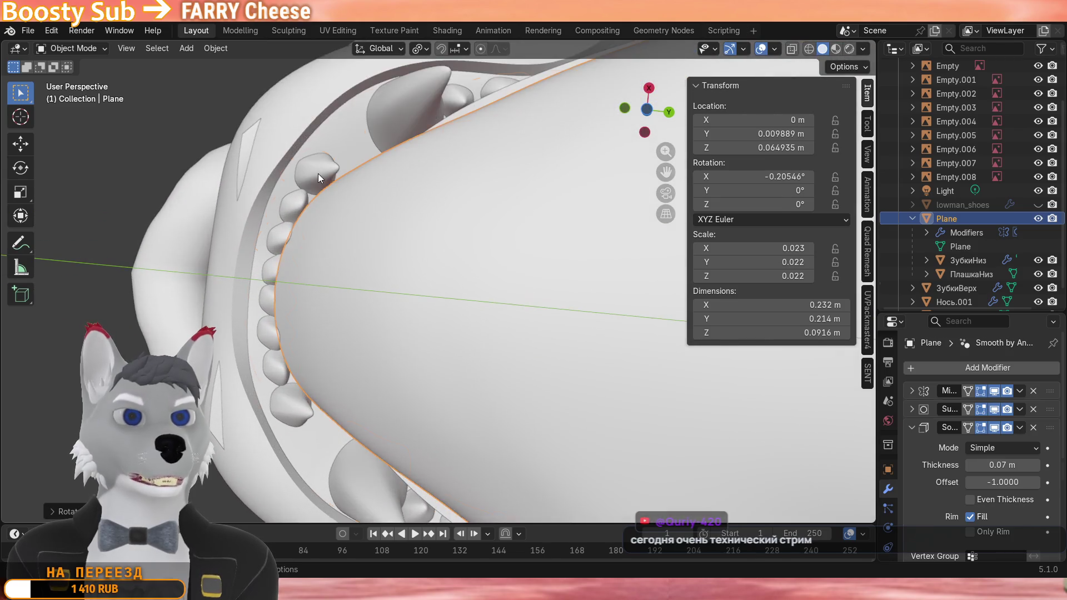
{"action": "left_click", "coordinate": [317, 173]}
{"action": "key", "text": "Tab"}
{"action": "middle_click_drag", "start_coordinate": [318, 173], "coordinate": [376, 200]}
{"action": "left_click", "coordinate": [429, 233]}
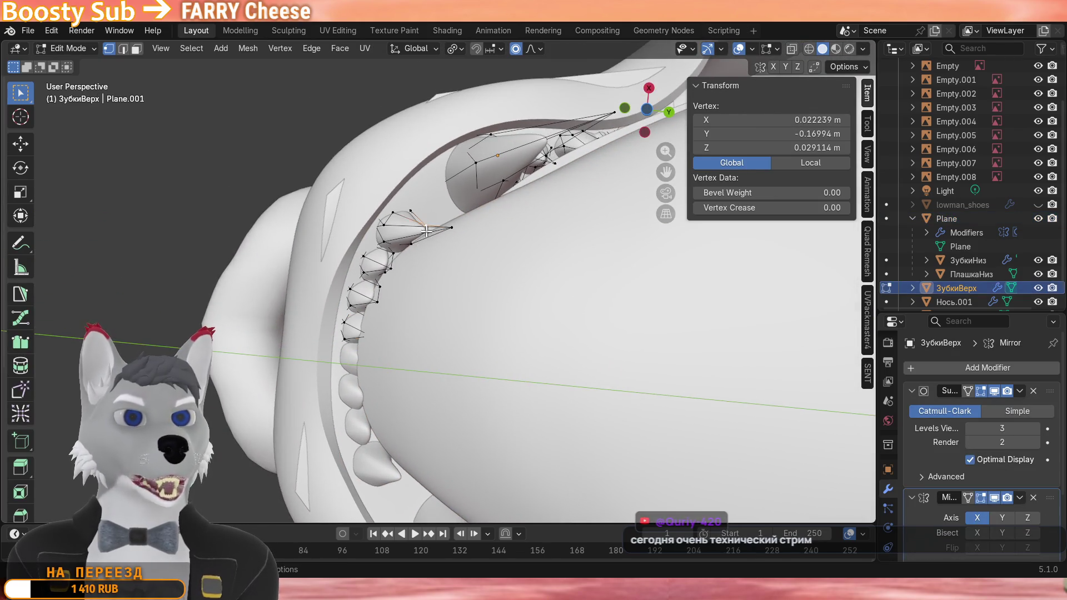
Shift one upper tooth back along Y with linked selection and proportional editing.
{"action": "mouse_move", "coordinate": [429, 229]}
{"action": "middle_mouse_down"}
{"action": "mouse_move", "coordinate": [404, 227]}
{"action": "mouse_move", "coordinate": [530, 219]}
{"action": "middle_mouse_up"}
{"action": "key", "text": "l"}
{"action": "key", "text": "g"}
{"action": "key", "text": "y"}
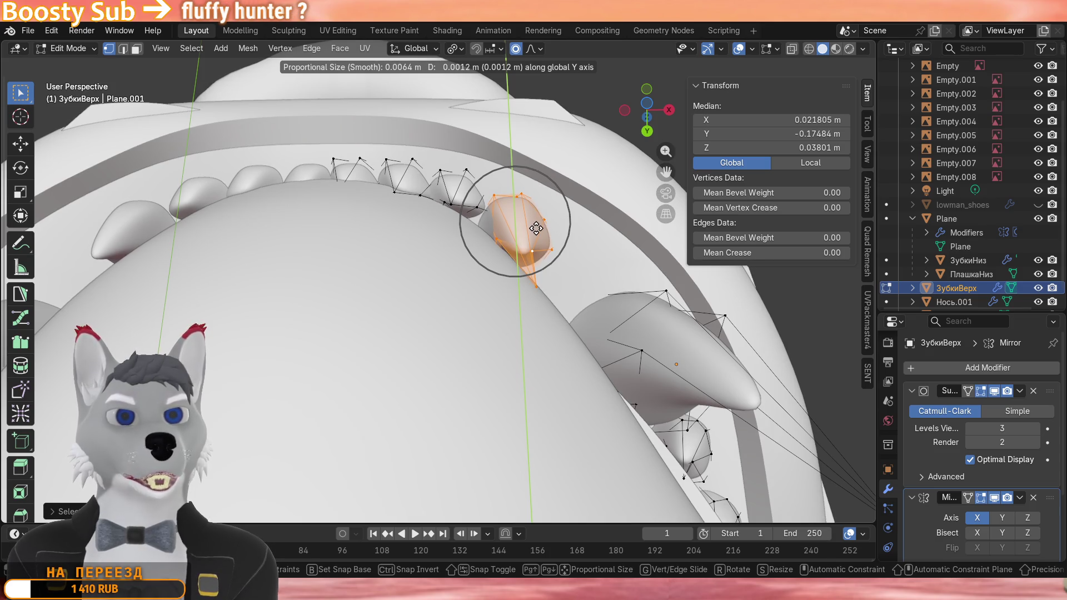
{"action": "left_click", "coordinate": [536, 228]}
Raise the next tooth along Z, then nudge it back along Y into line with the gum.
{"action": "middle_click_drag", "start_coordinate": [533, 229], "coordinate": [500, 251]}
{"action": "left_click", "coordinate": [458, 256]}
{"action": "key", "text": "l"}
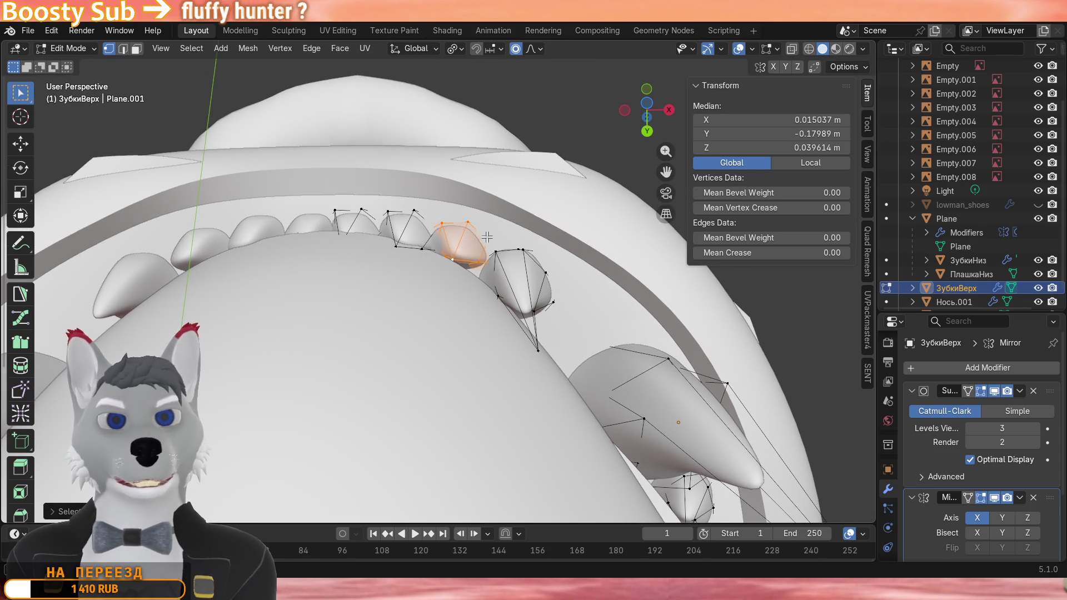
{"action": "key", "text": "g"}
{"action": "key", "text": "z"}
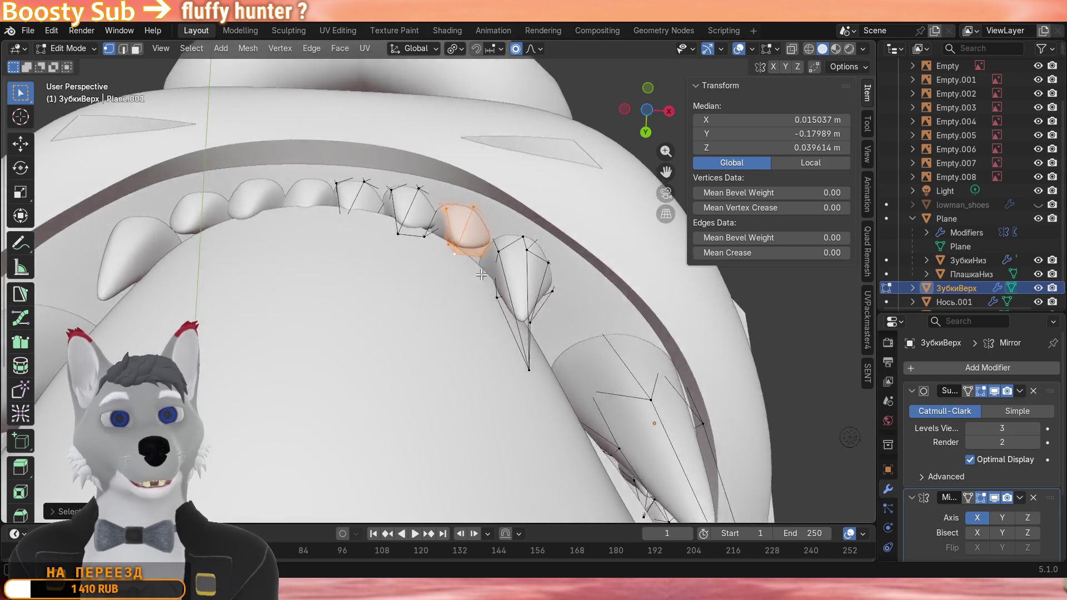
{"action": "mouse_move", "coordinate": [486, 240]}
{"action": "middle_mouse_down"}
{"action": "mouse_move", "coordinate": [522, 238]}
{"action": "mouse_move", "coordinate": [499, 252]}
{"action": "mouse_move", "coordinate": [533, 242]}
{"action": "middle_mouse_up"}
{"action": "left_click", "coordinate": [522, 239]}
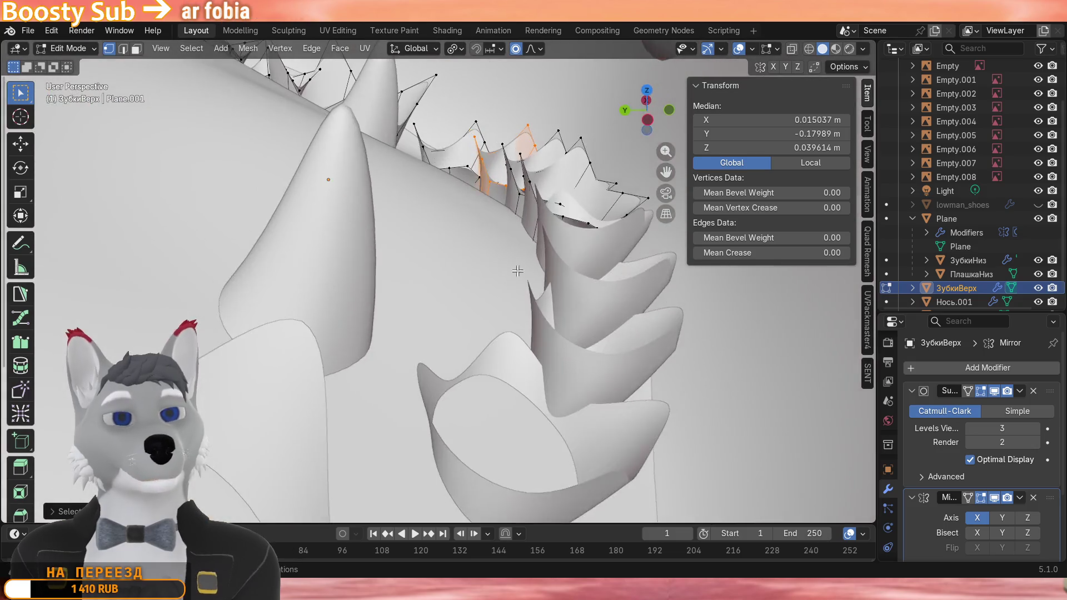
{"action": "scroll", "coordinate": [533, 242], "scroll_direction": "up", "scroll_amount": 3}
{"action": "key", "text": "g"}
{"action": "key", "text": "y"}
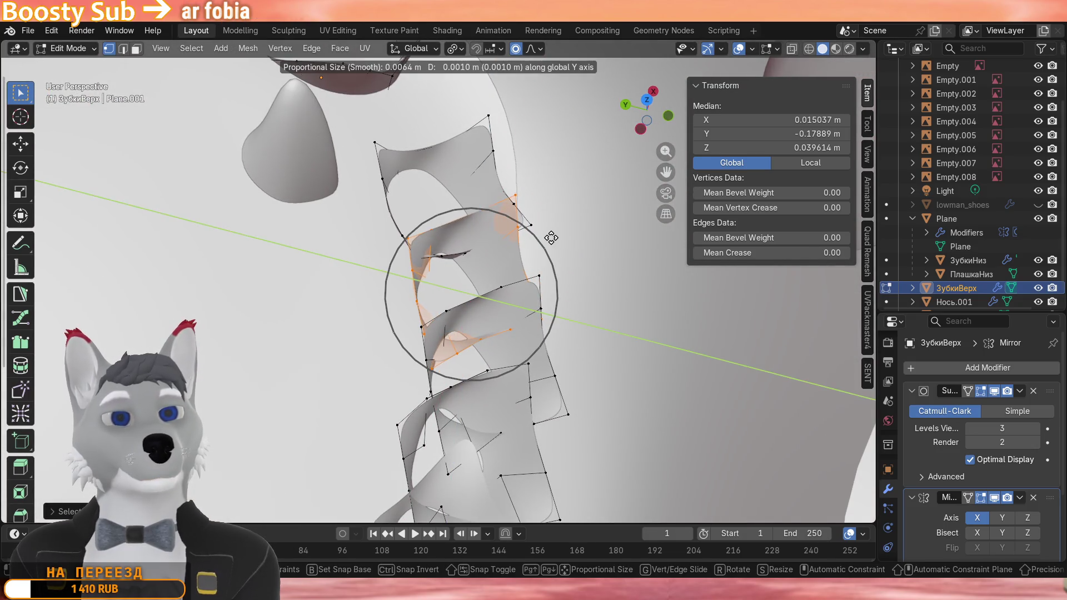
{"action": "left_click", "coordinate": [552, 238]}
Review the upper teeth row from below and leave mesh editing.
{"action": "middle_click_drag", "start_coordinate": [552, 238], "coordinate": [467, 209]}
{"action": "scroll", "coordinate": [466, 209], "scroll_direction": "down", "scroll_amount": 4}
{"action": "scroll", "coordinate": [410, 167], "scroll_direction": "down", "scroll_amount": 4}
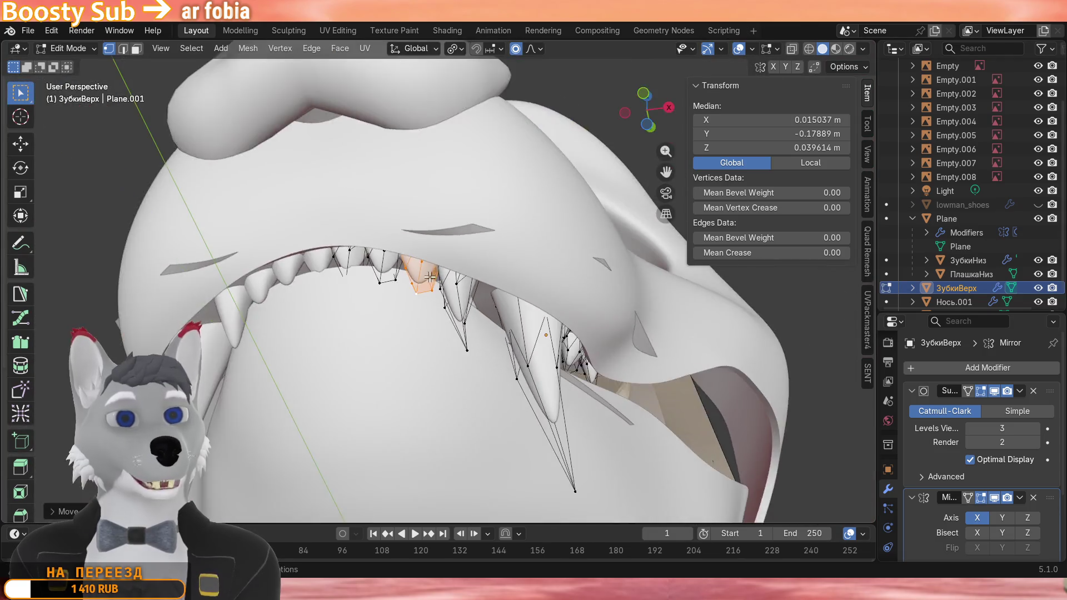
{"action": "middle_click_drag", "start_coordinate": [411, 166], "coordinate": [423, 182]}
{"action": "scroll", "coordinate": [390, 278], "scroll_direction": "up", "scroll_amount": 4}
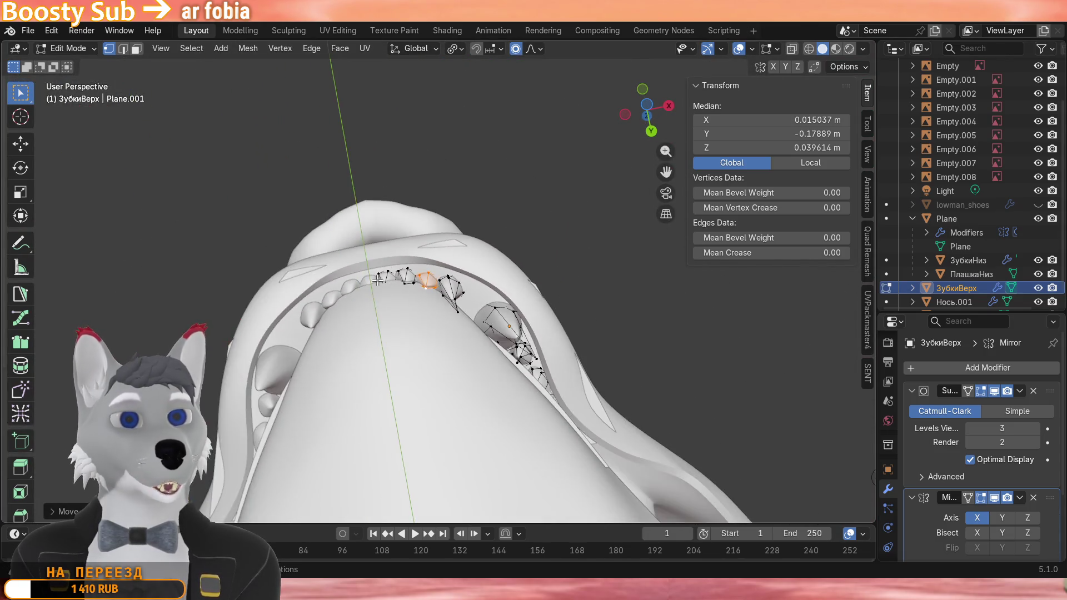
{"action": "scroll", "coordinate": [389, 278], "scroll_direction": "up", "scroll_amount": 3}
{"action": "scroll", "coordinate": [390, 278], "scroll_direction": "up", "scroll_amount": 2}
{"action": "key", "text": "Tab"}
{"action": "mouse_move", "coordinate": [389, 277]}
{"action": "middle_mouse_down"}
{"action": "mouse_move", "coordinate": [475, 241]}
{"action": "mouse_move", "coordinate": [397, 319]}
{"action": "mouse_move", "coordinate": [336, 299]}
{"action": "mouse_move", "coordinate": [538, 250]}
{"action": "mouse_move", "coordinate": [519, 204]}
{"action": "mouse_move", "coordinate": [506, 213]}
{"action": "middle_mouse_up"}
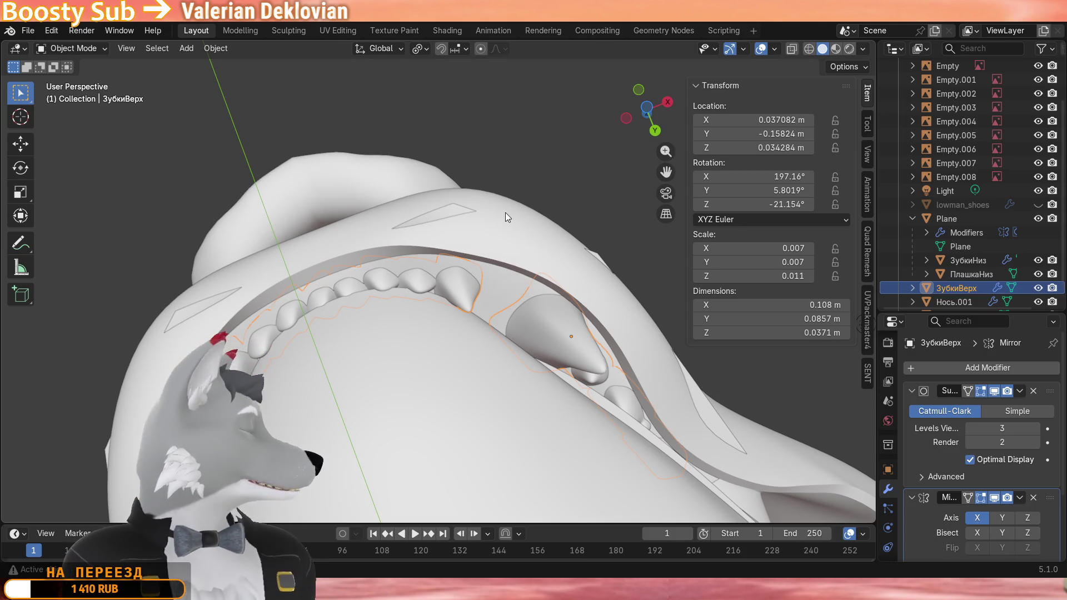
Orbit around the jaw to inspect the teeth from the front and above.
{"action": "mouse_move", "coordinate": [505, 213]}
{"action": "middle_mouse_down"}
{"action": "mouse_move", "coordinate": [447, 235]}
{"action": "mouse_move", "coordinate": [411, 308]}
{"action": "mouse_move", "coordinate": [382, 291]}
{"action": "mouse_move", "coordinate": [496, 326]}
{"action": "mouse_move", "coordinate": [560, 249]}
{"action": "mouse_move", "coordinate": [600, 335]}
{"action": "mouse_move", "coordinate": [519, 252]}
{"action": "mouse_move", "coordinate": [516, 277]}
{"action": "mouse_move", "coordinate": [426, 247]}
{"action": "mouse_move", "coordinate": [380, 132]}
{"action": "middle_mouse_up"}
{"action": "scroll", "coordinate": [519, 252], "scroll_direction": "up", "scroll_amount": 4}
{"action": "scroll", "coordinate": [425, 247], "scroll_direction": "down", "scroll_amount": 4}
{"action": "scroll", "coordinate": [379, 131], "scroll_direction": "down", "scroll_amount": 4}
{"action": "mouse_move", "coordinate": [539, 170]}
{"action": "middle_mouse_down"}
{"action": "mouse_move", "coordinate": [460, 136]}
{"action": "mouse_move", "coordinate": [395, 126]}
{"action": "mouse_move", "coordinate": [406, 157]}
{"action": "middle_mouse_up"}
{"action": "scroll", "coordinate": [406, 157], "scroll_direction": "up", "scroll_amount": 4}
{"action": "mouse_move", "coordinate": [430, 206]}
{"action": "middle_mouse_down"}
{"action": "mouse_move", "coordinate": [435, 176]}
{"action": "mouse_move", "coordinate": [417, 194]}
{"action": "mouse_move", "coordinate": [378, 317]}
{"action": "middle_mouse_up"}
{"action": "scroll", "coordinate": [378, 317], "scroll_direction": "up", "scroll_amount": 3}
{"action": "mouse_move", "coordinate": [303, 339]}
{"action": "middle_mouse_down"}
{"action": "mouse_move", "coordinate": [429, 314]}
{"action": "mouse_move", "coordinate": [426, 351]}
{"action": "mouse_move", "coordinate": [438, 327]}
{"action": "mouse_move", "coordinate": [447, 223]}
{"action": "mouse_move", "coordinate": [503, 189]}
{"action": "mouse_move", "coordinate": [449, 204]}
{"action": "middle_mouse_up"}
Select the Plane jaw shell, then pick the lower jaw plate ПлашкаНиз in the Outliner.
{"action": "left_click", "coordinate": [414, 334]}
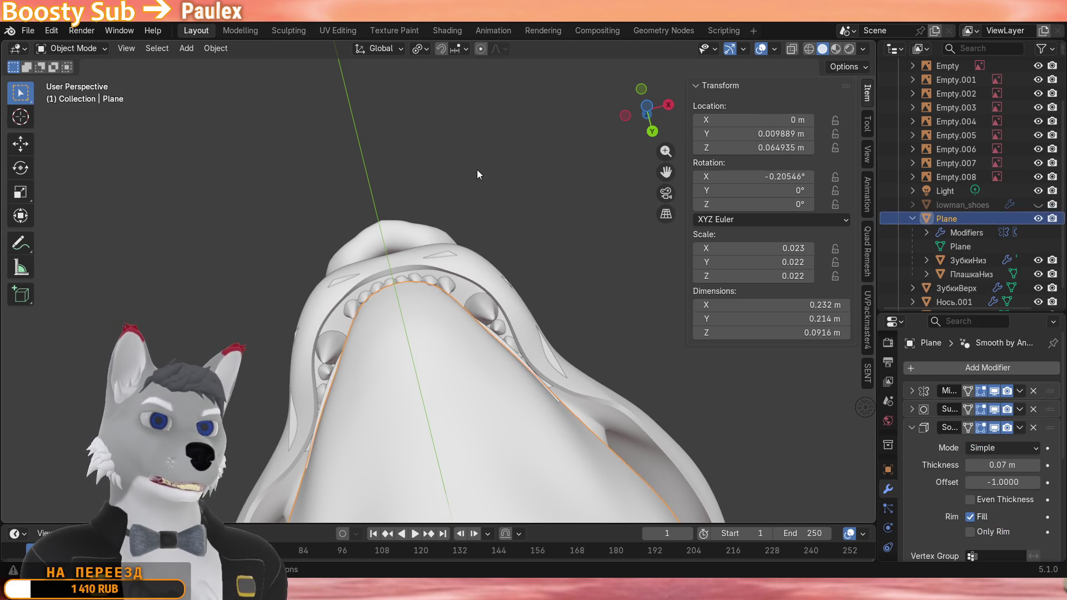
{"action": "mouse_move", "coordinate": [478, 163]}
{"action": "middle_mouse_down"}
{"action": "mouse_move", "coordinate": [464, 160]}
{"action": "mouse_move", "coordinate": [517, 144]}
{"action": "mouse_move", "coordinate": [499, 256]}
{"action": "mouse_move", "coordinate": [391, 227]}
{"action": "mouse_move", "coordinate": [550, 208]}
{"action": "mouse_move", "coordinate": [559, 249]}
{"action": "mouse_move", "coordinate": [523, 222]}
{"action": "middle_mouse_up"}
{"action": "scroll", "coordinate": [527, 206], "scroll_direction": "up", "scroll_amount": 1}
{"action": "scroll", "coordinate": [532, 200], "scroll_direction": "up", "scroll_amount": 2}
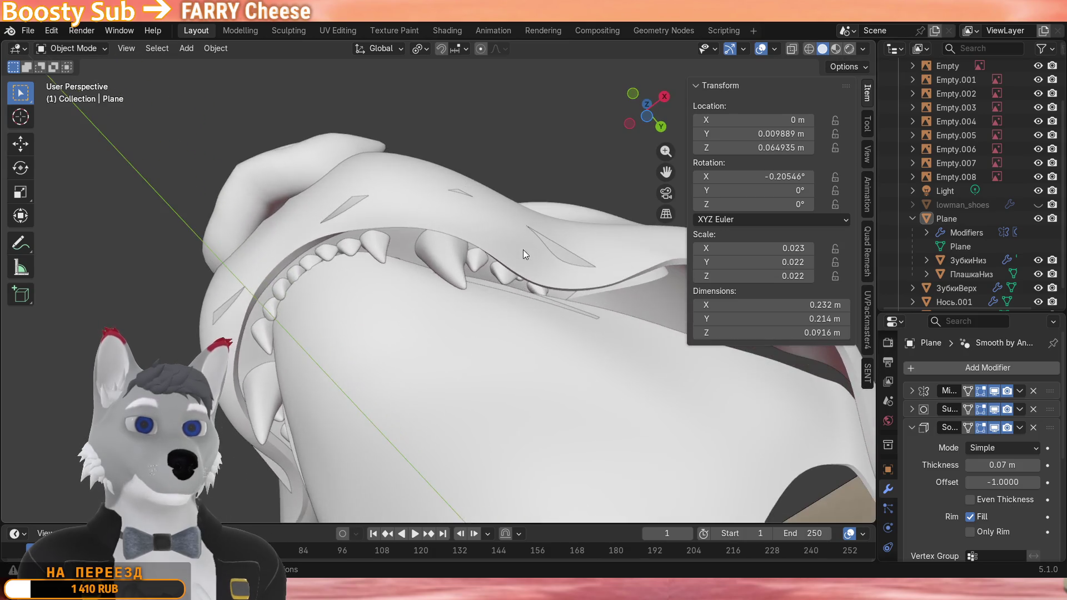
{"action": "scroll", "coordinate": [522, 249], "scroll_direction": "up", "scroll_amount": 2}
{"action": "left_click", "coordinate": [550, 292]}
Toggle the visibility of ПлашкаНиз with H and orbit around the head to check the teeth.
{"action": "key", "text": "h"}
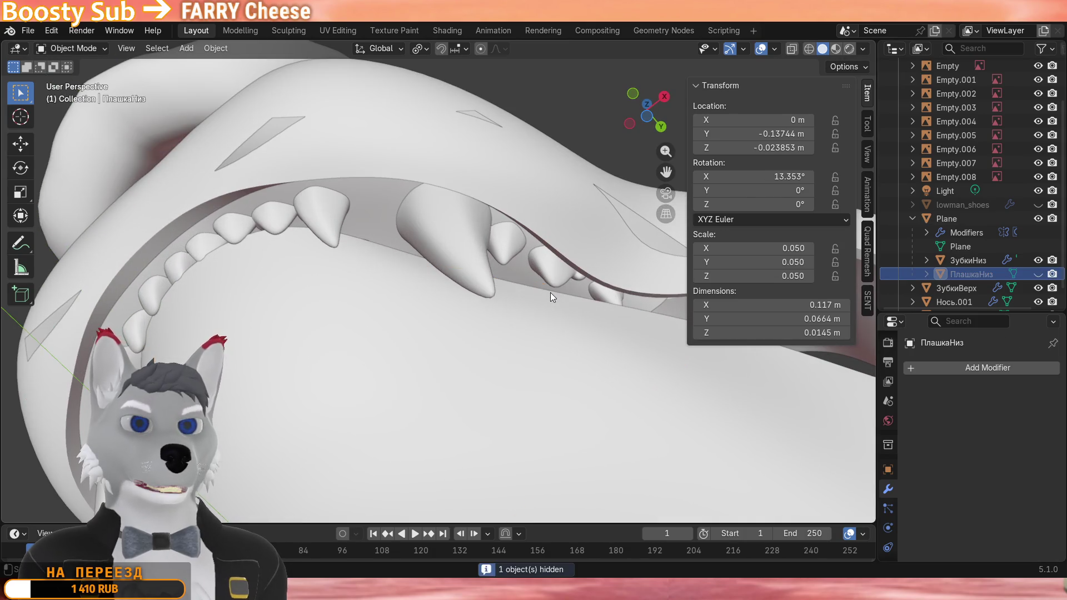
{"action": "mouse_move", "coordinate": [550, 293]}
{"action": "middle_mouse_down"}
{"action": "mouse_move", "coordinate": [502, 252]}
{"action": "mouse_move", "coordinate": [536, 213]}
{"action": "mouse_move", "coordinate": [477, 209]}
{"action": "mouse_move", "coordinate": [549, 217]}
{"action": "middle_mouse_up"}
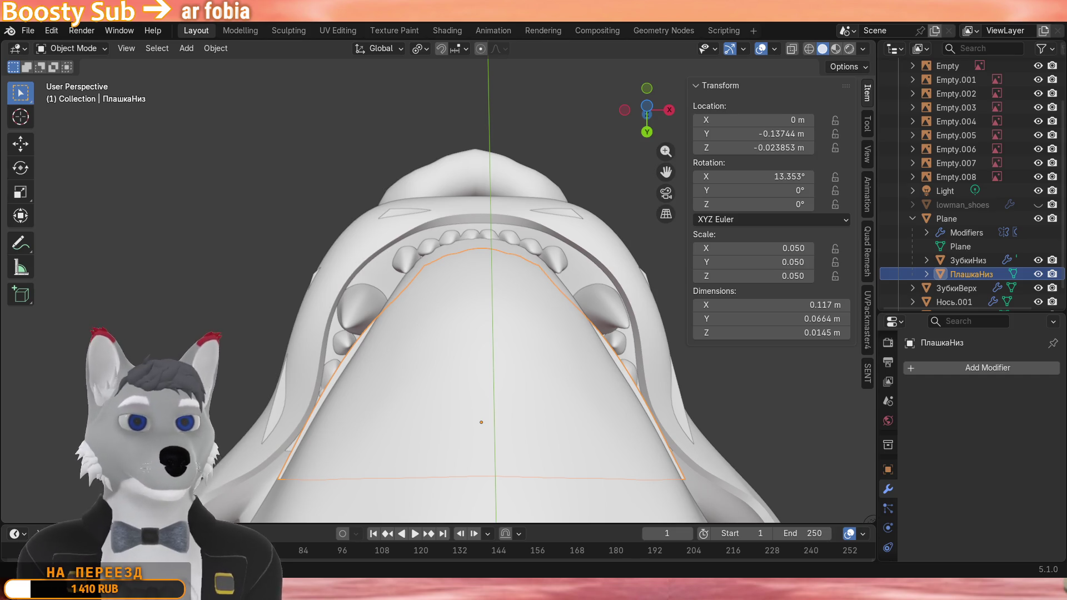
{"action": "scroll", "coordinate": [437, 359], "scroll_direction": "down", "scroll_amount": 2}
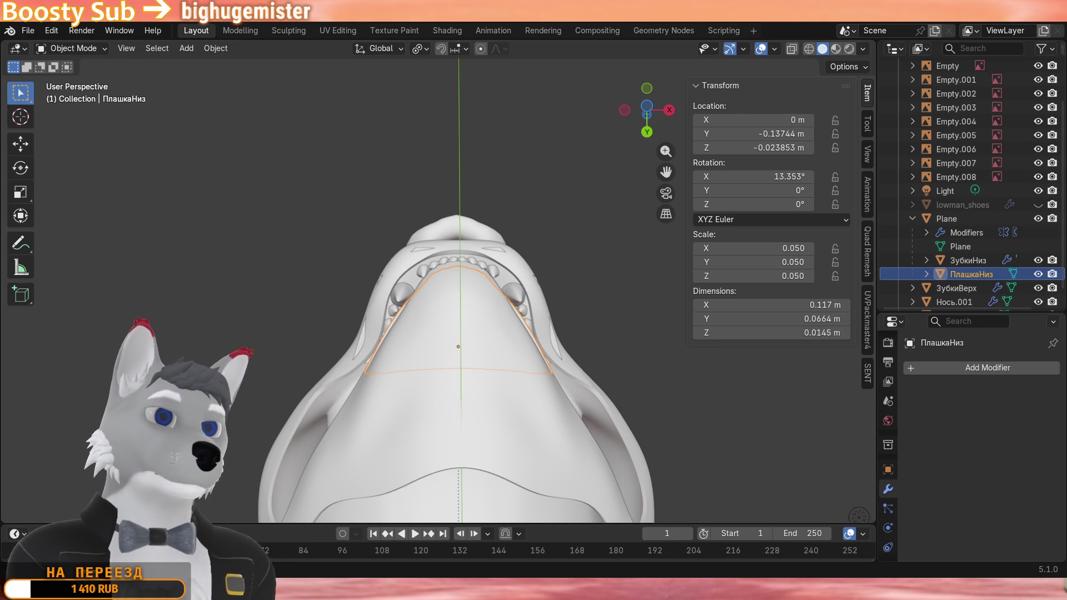
{"action": "mouse_move", "coordinate": [434, 284]}
{"action": "middle_mouse_down"}
{"action": "mouse_move", "coordinate": [253, 445]}
{"action": "mouse_move", "coordinate": [489, 400]}
{"action": "mouse_move", "coordinate": [415, 267]}
{"action": "mouse_move", "coordinate": [584, 300]}
{"action": "middle_mouse_up"}
{"action": "mouse_move", "coordinate": [500, 284]}
{"action": "middle_mouse_down"}
{"action": "mouse_move", "coordinate": [433, 316]}
{"action": "mouse_move", "coordinate": [309, 348]}
{"action": "mouse_move", "coordinate": [534, 339]}
{"action": "mouse_move", "coordinate": [460, 292]}
{"action": "mouse_move", "coordinate": [426, 305]}
{"action": "mouse_move", "coordinate": [616, 323]}
{"action": "mouse_move", "coordinate": [586, 321]}
{"action": "mouse_move", "coordinate": [483, 359]}
{"action": "middle_mouse_up"}
{"action": "scroll", "coordinate": [558, 305], "scroll_direction": "down", "scroll_amount": 3}
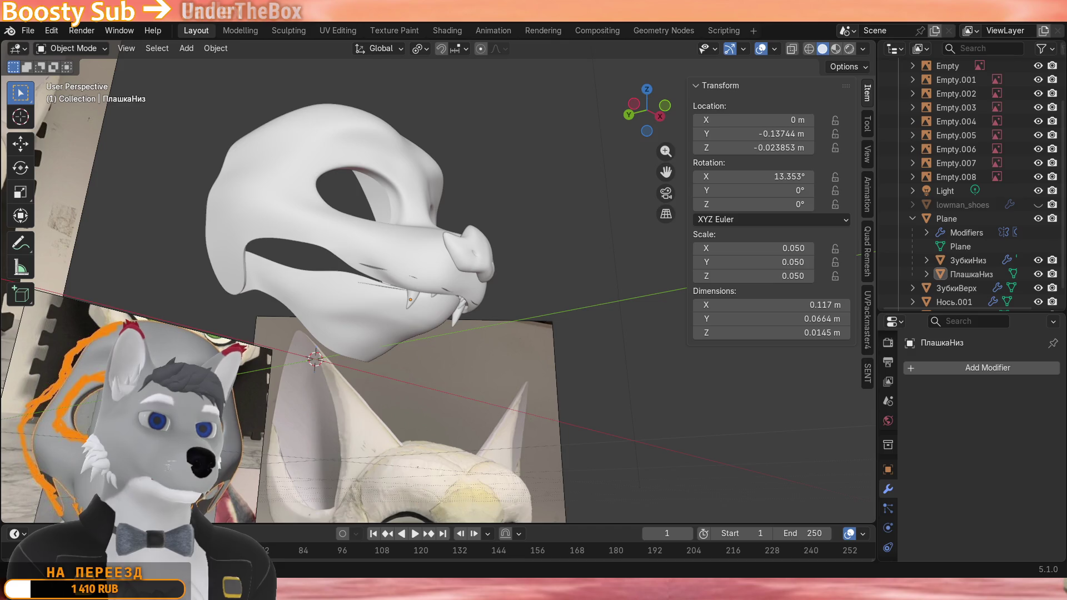
Turn off viewport overlays with Shift+Alt+Z and view the bare mask from below.
{"action": "mouse_move", "coordinate": [500, 358]}
{"action": "middle_mouse_down"}
{"action": "mouse_move", "coordinate": [438, 406]}
{"action": "mouse_move", "coordinate": [393, 421]}
{"action": "mouse_move", "coordinate": [418, 389]}
{"action": "middle_mouse_up"}
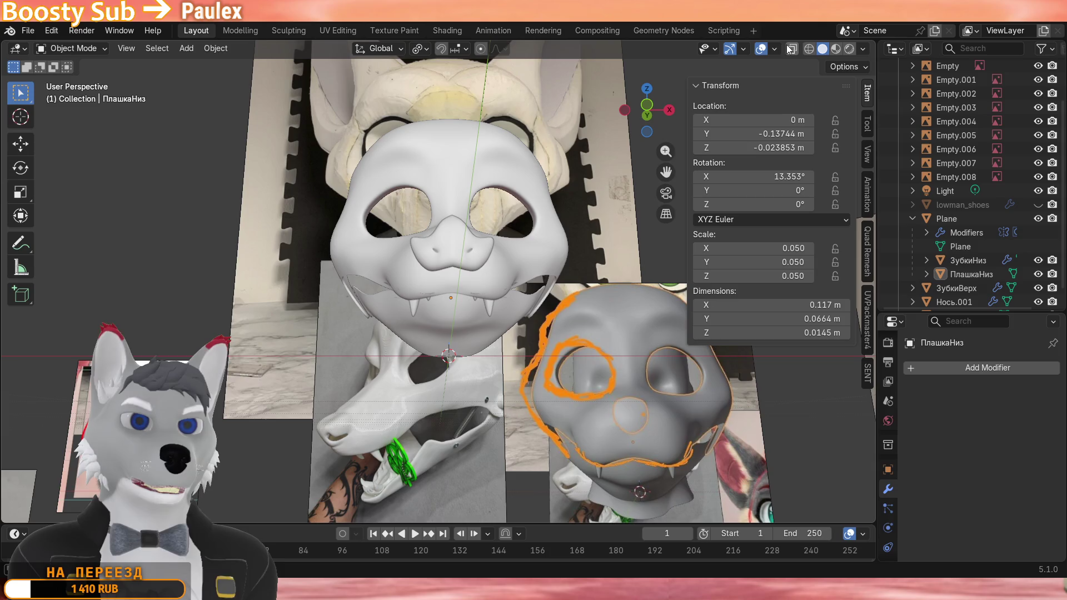
{"action": "key", "text": "shift+alt+z"}
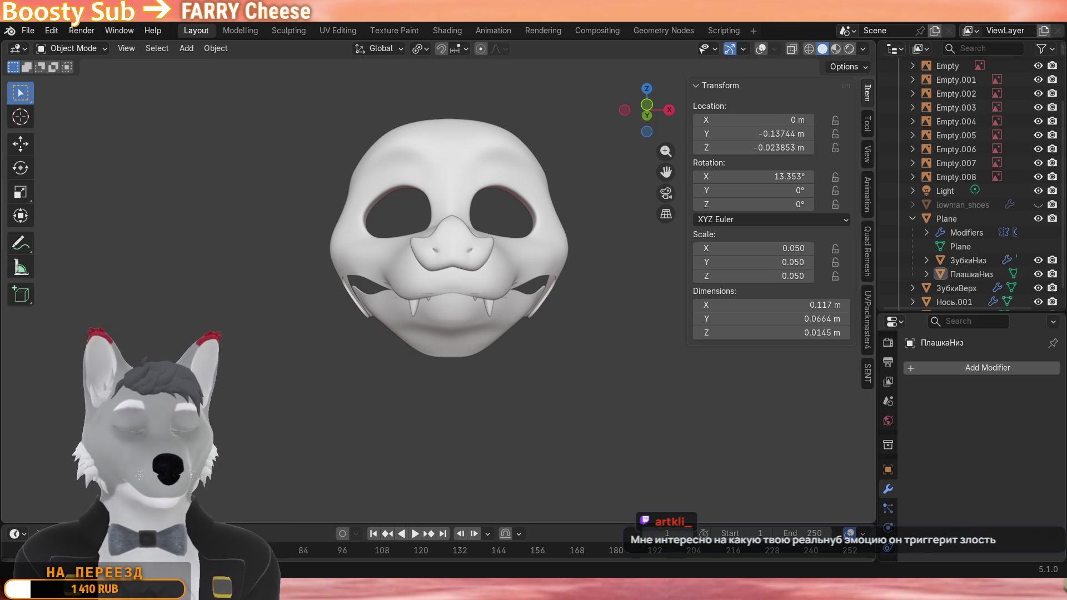
{"action": "middle_click_drag", "start_coordinate": [437, 445], "coordinate": [540, 315]}
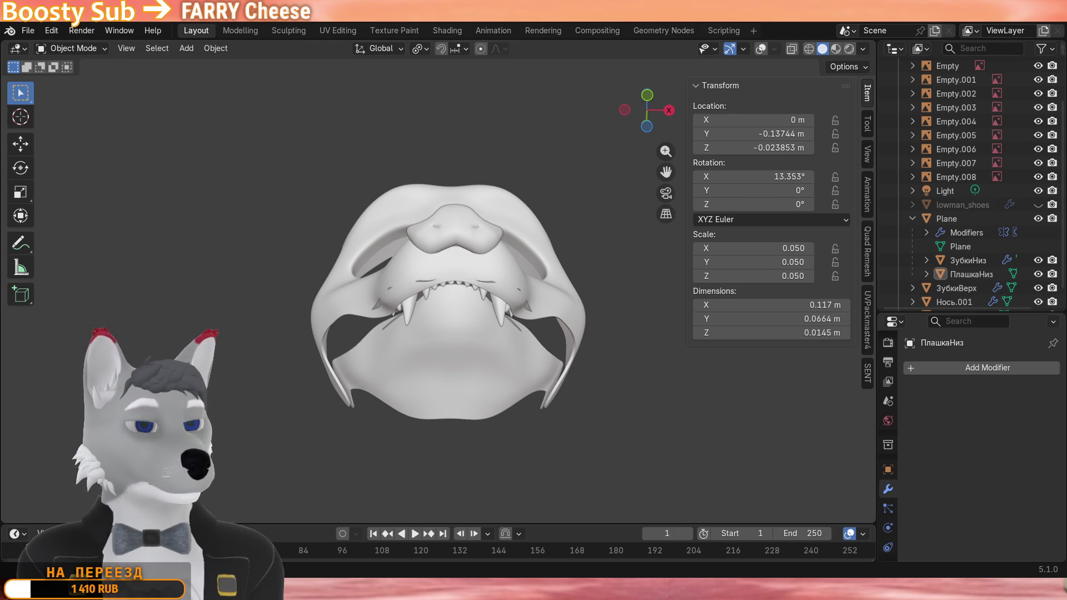
Select the nose piece Нось.001, bring overlays and reference images back, and return to Object Mode.
{"action": "middle_click_drag", "start_coordinate": [385, 475], "coordinate": [397, 412]}
{"action": "scroll", "coordinate": [441, 229], "scroll_direction": "up", "scroll_amount": 3}
{"action": "scroll", "coordinate": [489, 241], "scroll_direction": "up", "scroll_amount": 2}
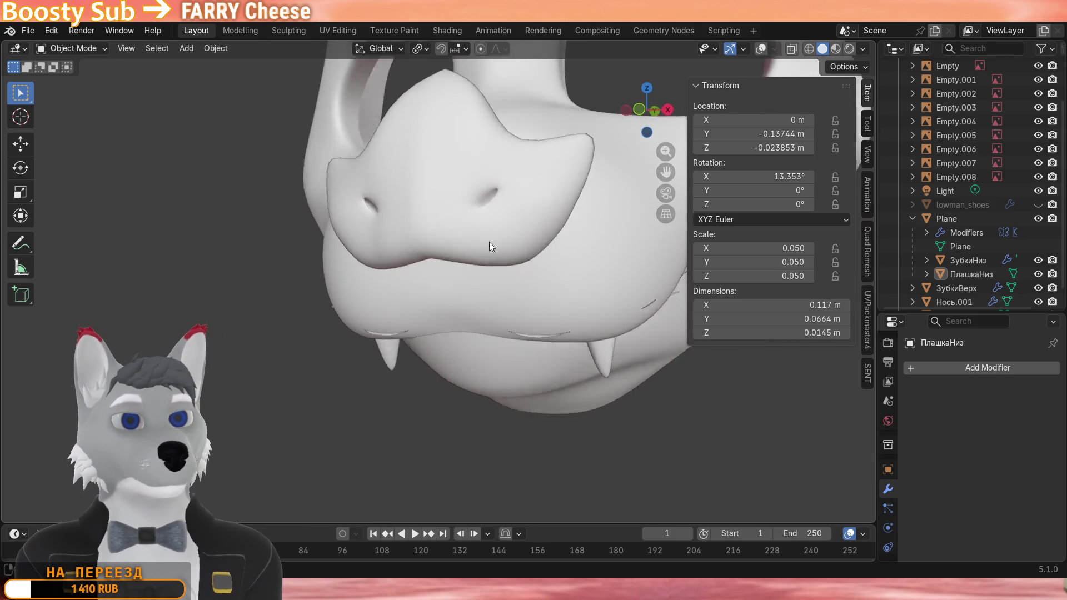
{"action": "left_click", "coordinate": [497, 244]}
{"action": "key", "text": "Tab"}
{"action": "mouse_move", "coordinate": [513, 267]}
{"action": "middle_mouse_down"}
{"action": "mouse_move", "coordinate": [555, 246]}
{"action": "mouse_move", "coordinate": [417, 275]}
{"action": "mouse_move", "coordinate": [469, 294]}
{"action": "mouse_move", "coordinate": [440, 277]}
{"action": "mouse_move", "coordinate": [353, 277]}
{"action": "mouse_move", "coordinate": [467, 292]}
{"action": "mouse_move", "coordinate": [340, 457]}
{"action": "middle_mouse_up"}
{"action": "scroll", "coordinate": [554, 246], "scroll_direction": "up", "scroll_amount": 3}
{"action": "key", "text": "alt+shift+z"}
{"action": "scroll", "coordinate": [383, 292], "scroll_direction": "up", "scroll_amount": 4}
{"action": "key", "text": "Tab"}
{"action": "scroll", "coordinate": [492, 292], "scroll_direction": "down", "scroll_amount": 4}
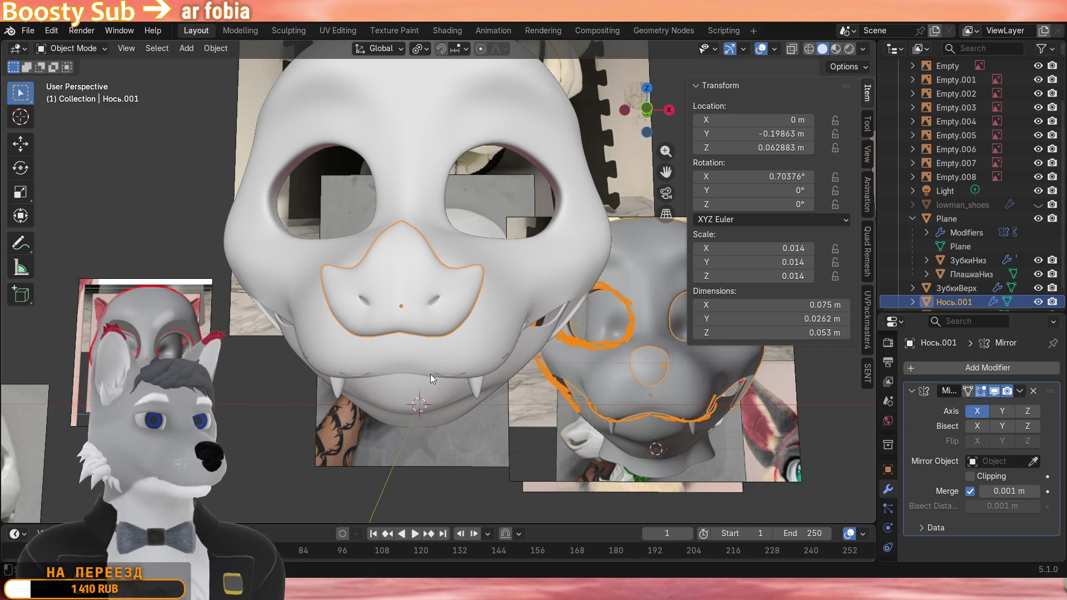
Rotate the nose piece slightly and push it back along Y onto the snout.
{"action": "mouse_move", "coordinate": [430, 374]}
{"action": "middle_mouse_down"}
{"action": "mouse_move", "coordinate": [382, 307]}
{"action": "mouse_move", "coordinate": [442, 252]}
{"action": "mouse_move", "coordinate": [431, 201]}
{"action": "mouse_move", "coordinate": [428, 282]}
{"action": "mouse_move", "coordinate": [523, 285]}
{"action": "mouse_move", "coordinate": [534, 322]}
{"action": "mouse_move", "coordinate": [550, 185]}
{"action": "mouse_move", "coordinate": [492, 200]}
{"action": "mouse_move", "coordinate": [464, 293]}
{"action": "middle_mouse_up"}
{"action": "key", "text": "r"}
{"action": "left_click", "coordinate": [488, 193]}
{"action": "scroll", "coordinate": [465, 292], "scroll_direction": "up", "scroll_amount": 3}
{"action": "middle_click_drag", "start_coordinate": [404, 319], "coordinate": [419, 309]}
{"action": "key", "text": "g"}
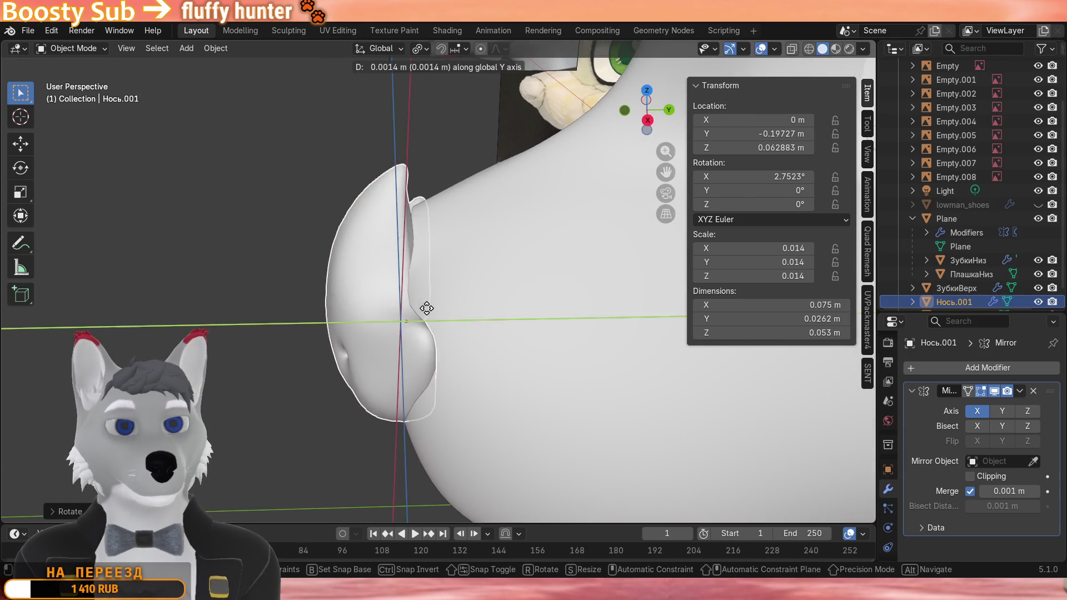
{"action": "left_click", "coordinate": [361, 344]}
{"action": "mouse_move", "coordinate": [360, 344]}
{"action": "middle_mouse_down"}
{"action": "mouse_move", "coordinate": [296, 332]}
{"action": "mouse_move", "coordinate": [414, 276]}
{"action": "mouse_move", "coordinate": [446, 195]}
{"action": "mouse_move", "coordinate": [491, 232]}
{"action": "mouse_move", "coordinate": [496, 284]}
{"action": "middle_mouse_up"}
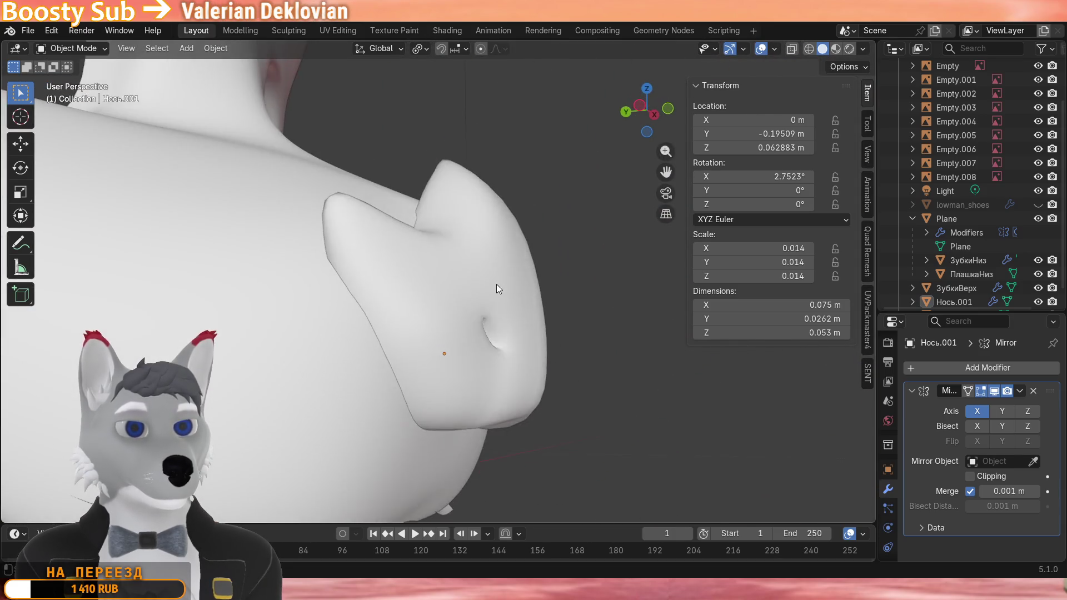
Rotate Нось.001 further and raise it along Z.
{"action": "left_click", "coordinate": [501, 284]}
{"action": "key", "text": "r"}
{"action": "left_click", "coordinate": [599, 291]}
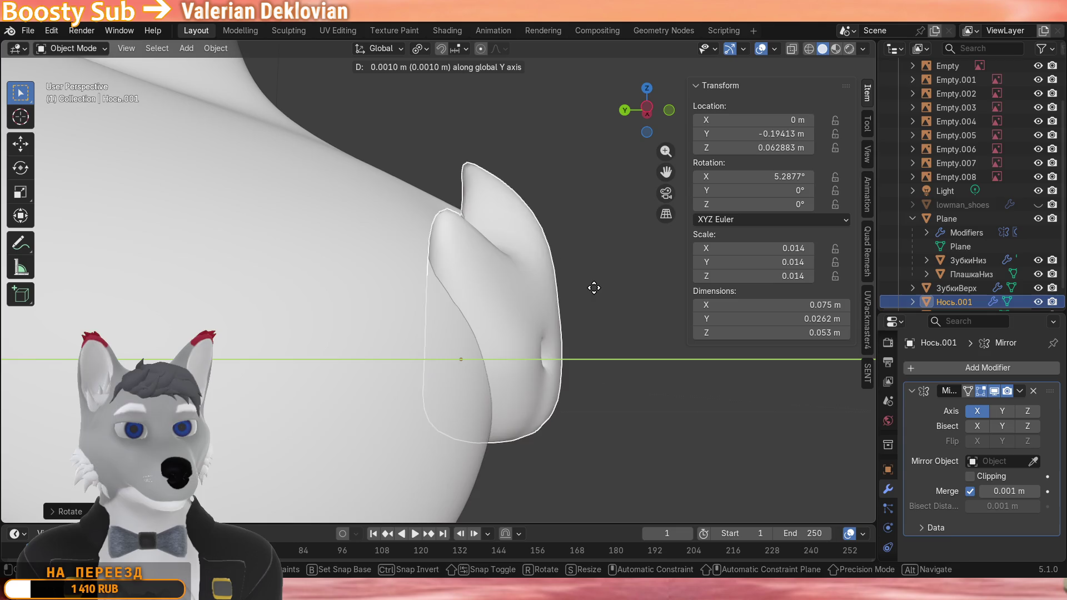
{"action": "key", "text": "r"}
{"action": "left_click", "coordinate": [594, 283]}
{"action": "mouse_move", "coordinate": [594, 284]}
{"action": "middle_mouse_down"}
{"action": "mouse_move", "coordinate": [484, 273]}
{"action": "mouse_move", "coordinate": [302, 286]}
{"action": "mouse_move", "coordinate": [415, 271]}
{"action": "mouse_move", "coordinate": [307, 272]}
{"action": "mouse_move", "coordinate": [406, 276]}
{"action": "mouse_move", "coordinate": [440, 204]}
{"action": "middle_mouse_up"}
{"action": "key", "text": "g"}
{"action": "left_click", "coordinate": [485, 273]}
{"action": "scroll", "coordinate": [265, 286], "scroll_direction": "down", "scroll_amount": 4}
{"action": "scroll", "coordinate": [308, 272], "scroll_direction": "up", "scroll_amount": 5}
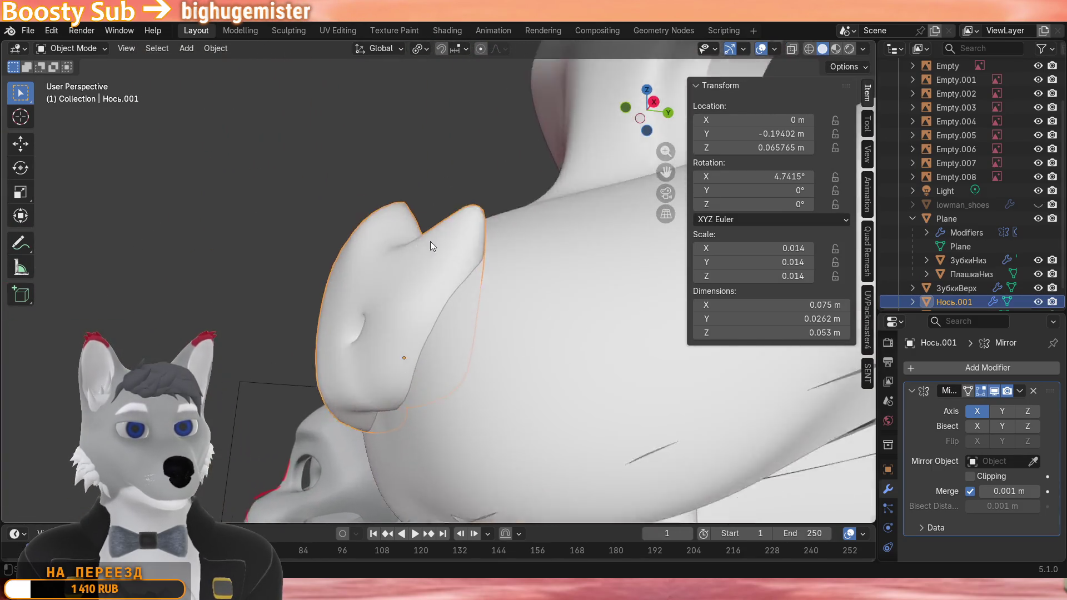
Tilt the nose about five degrees more around X and set its depth along Y in side view.
{"action": "key", "text": "r"}
{"action": "key", "text": "x"}
{"action": "left_click", "coordinate": [439, 200]}
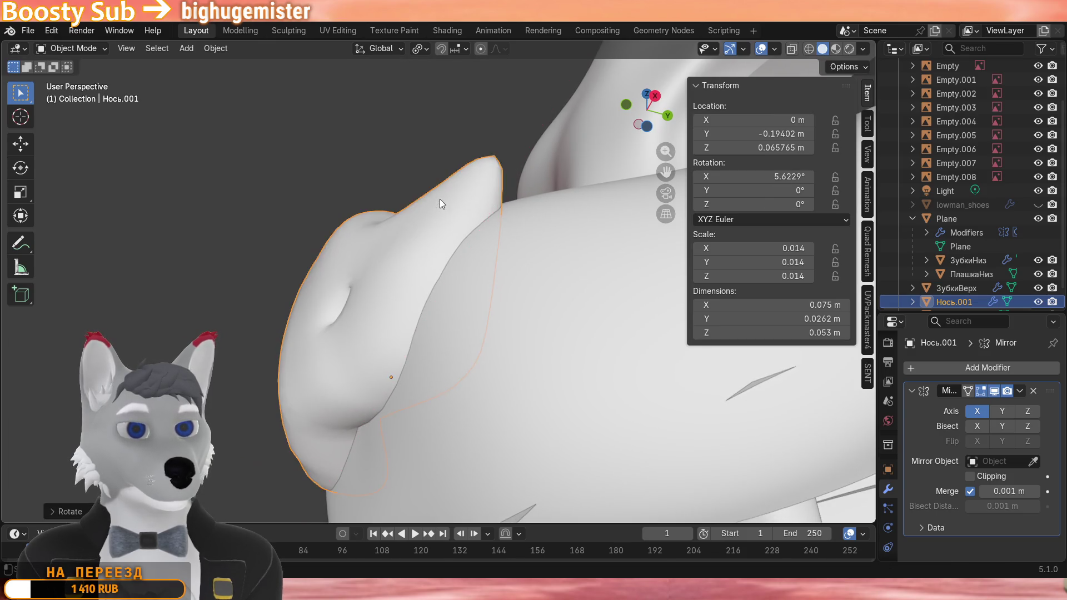
{"action": "key", "text": "KP_3"}
{"action": "key", "text": "g"}
{"action": "key", "text": "y"}
{"action": "left_click", "coordinate": [415, 276]}
{"action": "scroll", "coordinate": [311, 271], "scroll_direction": "down", "scroll_amount": 5}
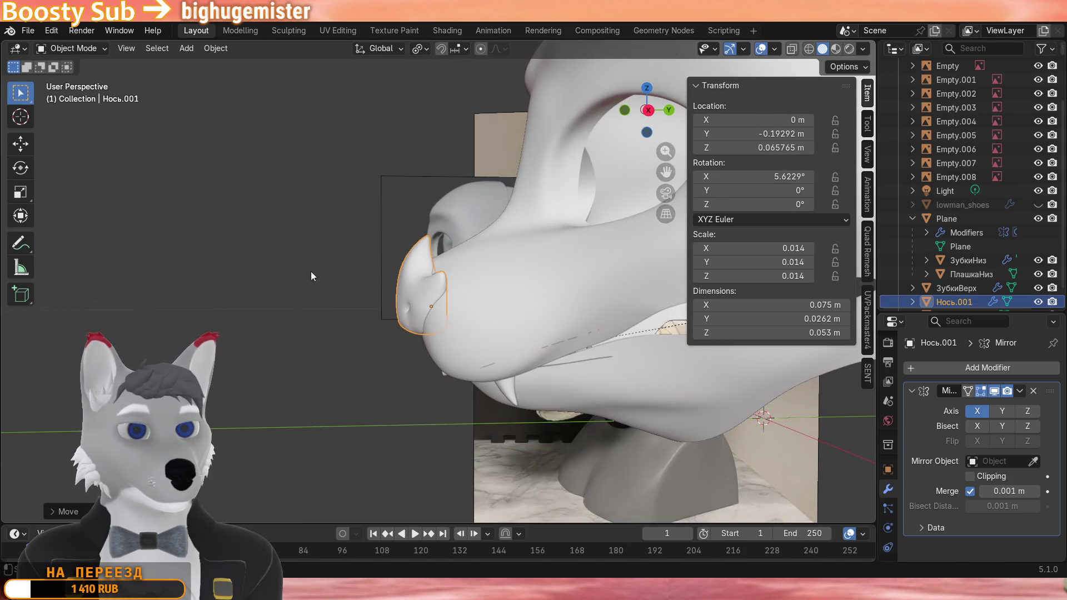
{"action": "scroll", "coordinate": [304, 262], "scroll_direction": "down", "scroll_amount": 3}
Orbit around the snout and inside the mouth to check the nose fit, reselecting it.
{"action": "middle_click_drag", "start_coordinate": [303, 264], "coordinate": [494, 263]}
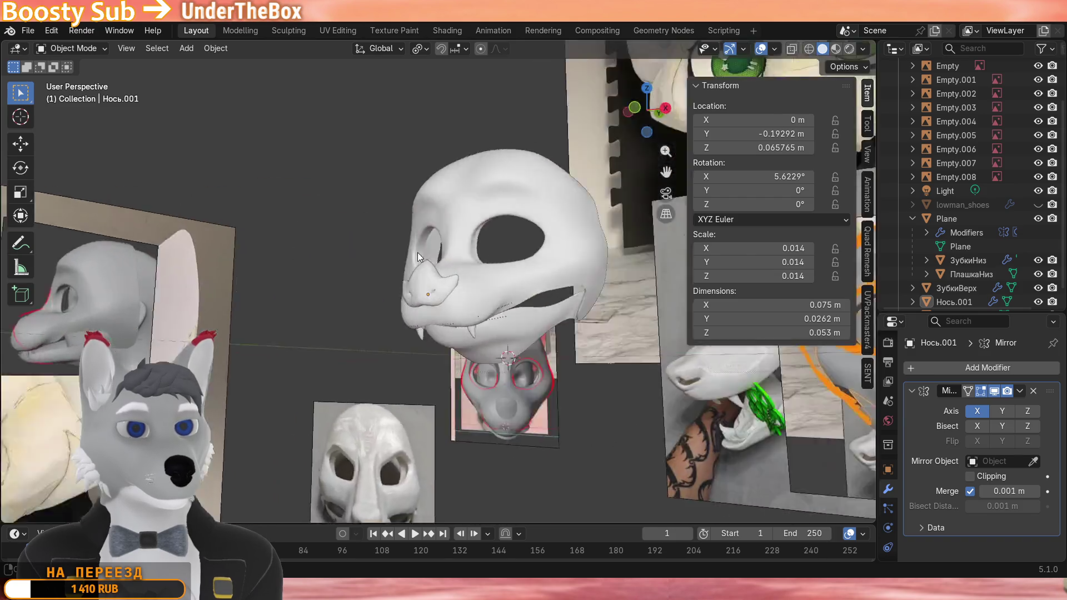
{"action": "scroll", "coordinate": [542, 283], "scroll_direction": "up", "scroll_amount": 5}
{"action": "scroll", "coordinate": [522, 275], "scroll_direction": "down", "scroll_amount": 4}
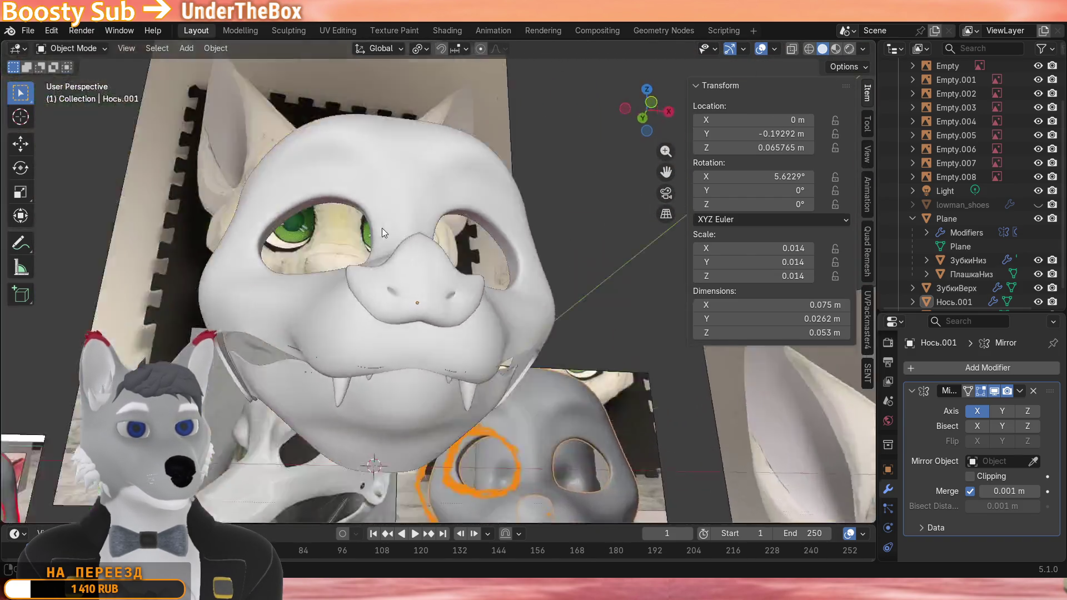
{"action": "middle_click_drag", "start_coordinate": [382, 228], "coordinate": [574, 314]}
{"action": "scroll", "coordinate": [574, 313], "scroll_direction": "up", "scroll_amount": 4}
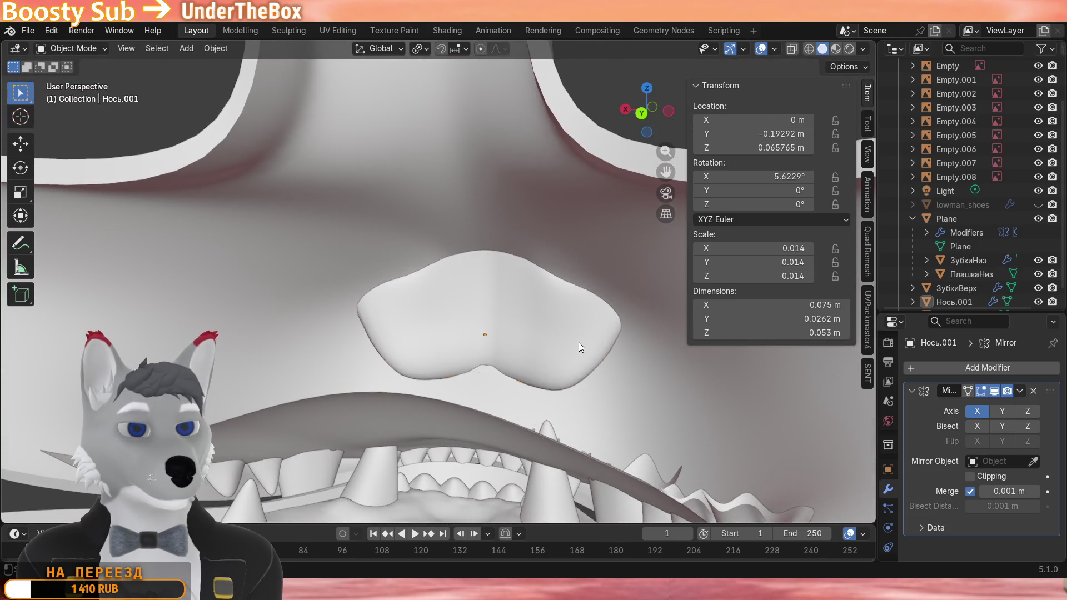
{"action": "scroll", "coordinate": [578, 343], "scroll_direction": "down", "scroll_amount": 5}
{"action": "scroll", "coordinate": [344, 296], "scroll_direction": "down", "scroll_amount": 5}
{"action": "mouse_move", "coordinate": [474, 303]}
{"action": "middle_mouse_down"}
{"action": "mouse_move", "coordinate": [343, 296]}
{"action": "mouse_move", "coordinate": [559, 232]}
{"action": "middle_mouse_up"}
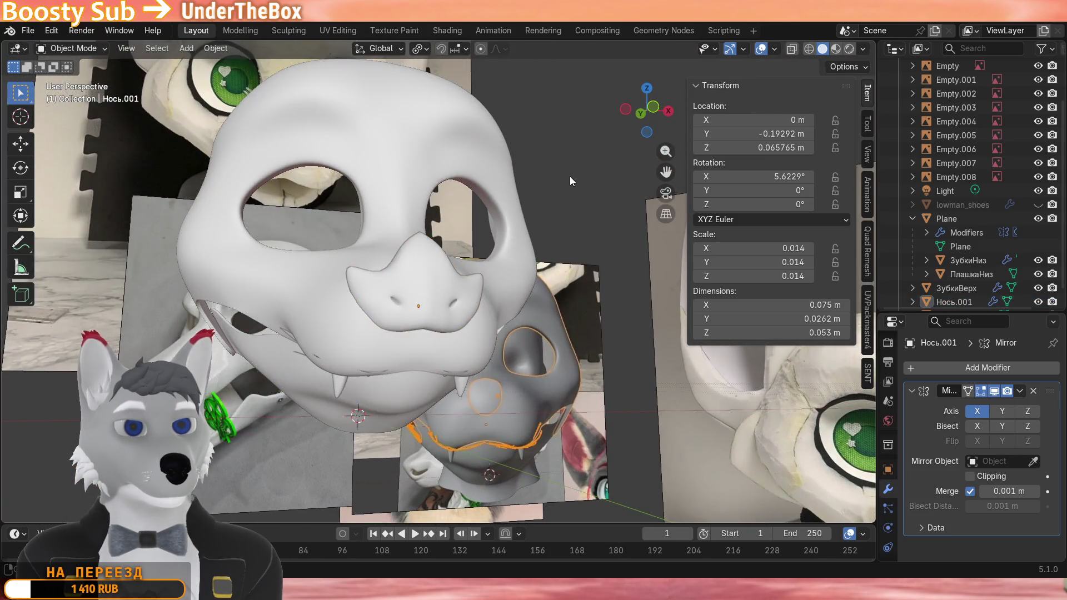
{"action": "middle_click_drag", "start_coordinate": [569, 176], "coordinate": [378, 190]}
{"action": "scroll", "coordinate": [379, 191], "scroll_direction": "up", "scroll_amount": 4}
{"action": "scroll", "coordinate": [389, 183], "scroll_direction": "up", "scroll_amount": 4}
{"action": "mouse_move", "coordinate": [406, 224]}
{"action": "middle_mouse_down"}
{"action": "mouse_move", "coordinate": [489, 236]}
{"action": "mouse_move", "coordinate": [473, 195]}
{"action": "mouse_move", "coordinate": [526, 267]}
{"action": "mouse_move", "coordinate": [457, 334]}
{"action": "middle_mouse_up"}
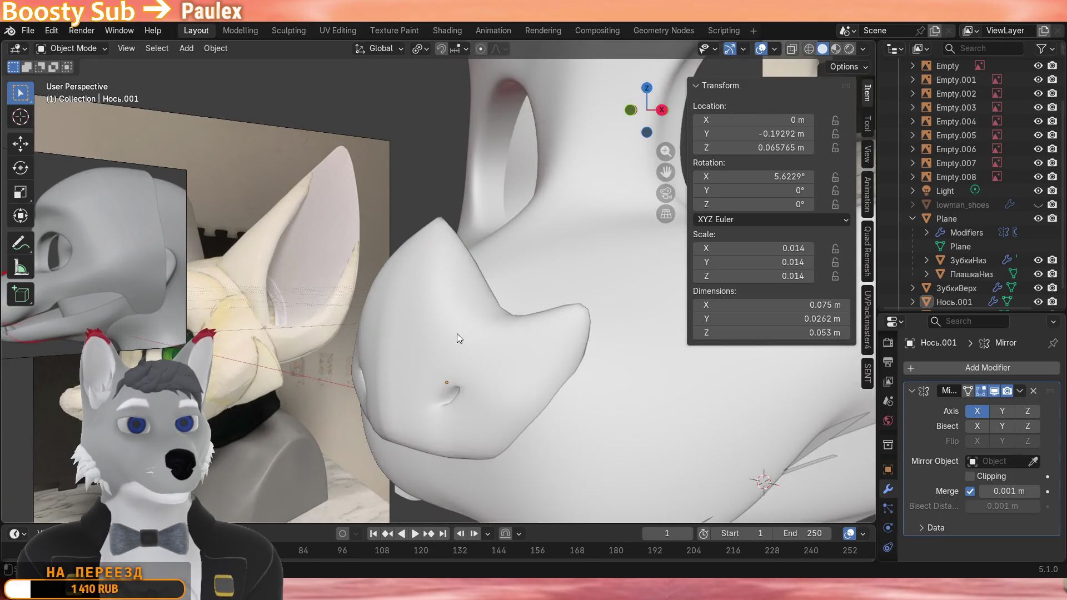
{"action": "left_click", "coordinate": [456, 333]}
{"action": "scroll", "coordinate": [457, 334], "scroll_direction": "down", "scroll_amount": 4}
Hide overlays, review the mask from front and below, and leave the nose's local view.
{"action": "mouse_move", "coordinate": [520, 316]}
{"action": "middle_mouse_down"}
{"action": "mouse_move", "coordinate": [560, 305]}
{"action": "mouse_move", "coordinate": [503, 333]}
{"action": "mouse_move", "coordinate": [391, 321]}
{"action": "middle_mouse_up"}
{"action": "left_click", "coordinate": [761, 48]}
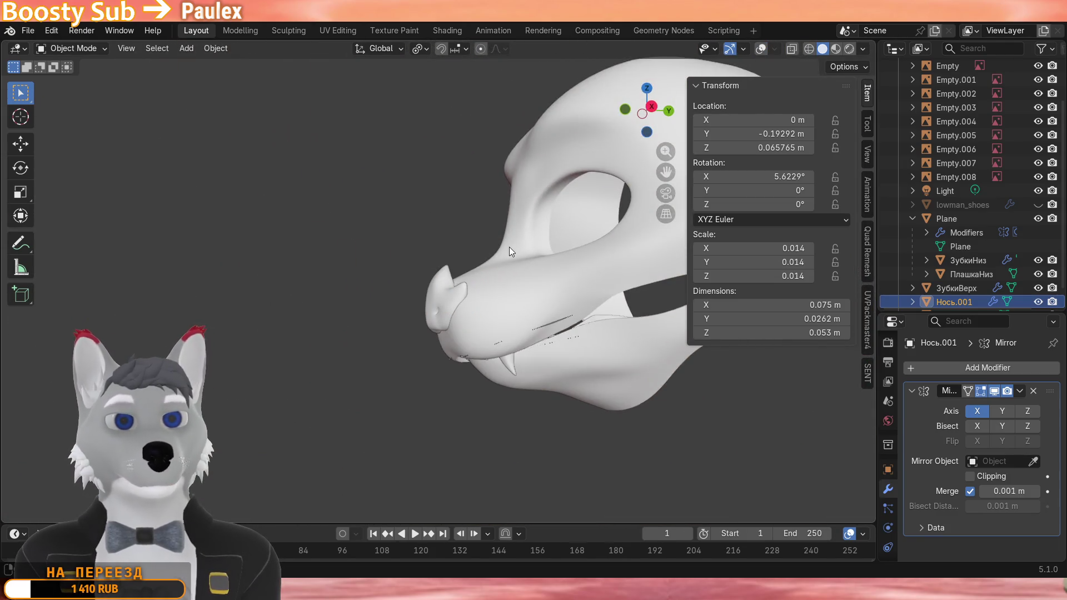
{"action": "mouse_move", "coordinate": [509, 246]}
{"action": "middle_mouse_down"}
{"action": "mouse_move", "coordinate": [487, 239]}
{"action": "mouse_move", "coordinate": [483, 136]}
{"action": "mouse_move", "coordinate": [480, 265]}
{"action": "middle_mouse_up"}
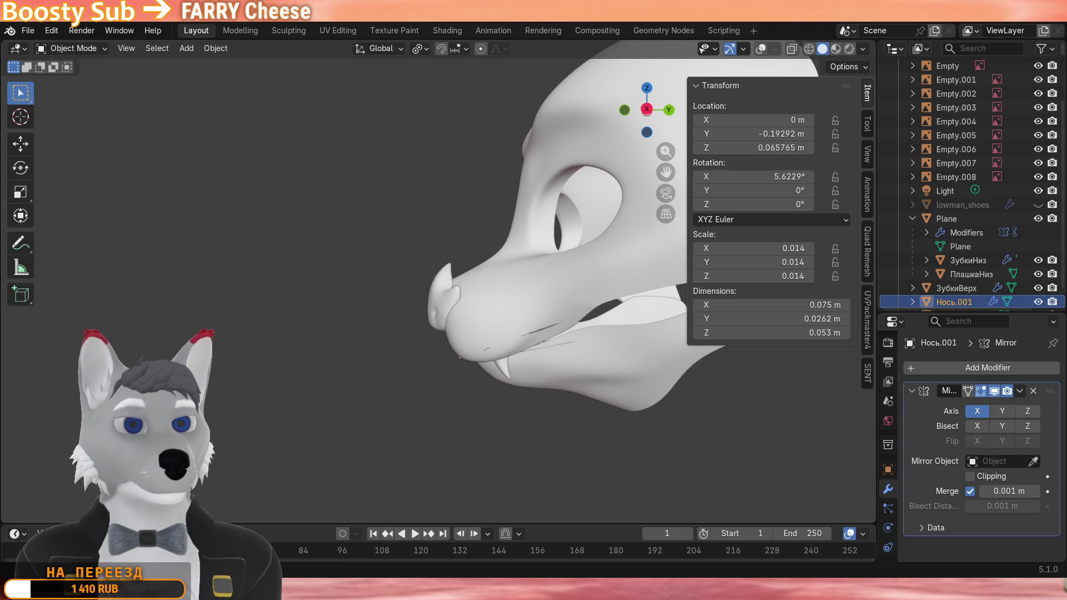
{"action": "middle_click_drag", "start_coordinate": [417, 391], "coordinate": [568, 372]}
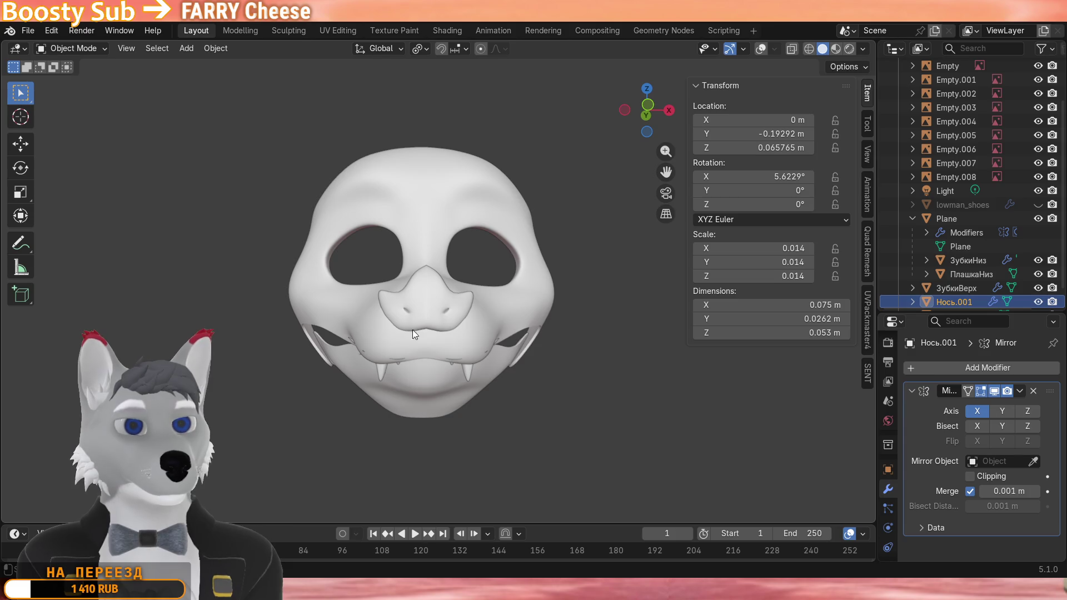
{"action": "mouse_move", "coordinate": [412, 329]}
{"action": "middle_mouse_down"}
{"action": "mouse_move", "coordinate": [405, 317]}
{"action": "mouse_move", "coordinate": [420, 314]}
{"action": "mouse_move", "coordinate": [439, 328]}
{"action": "middle_mouse_up"}
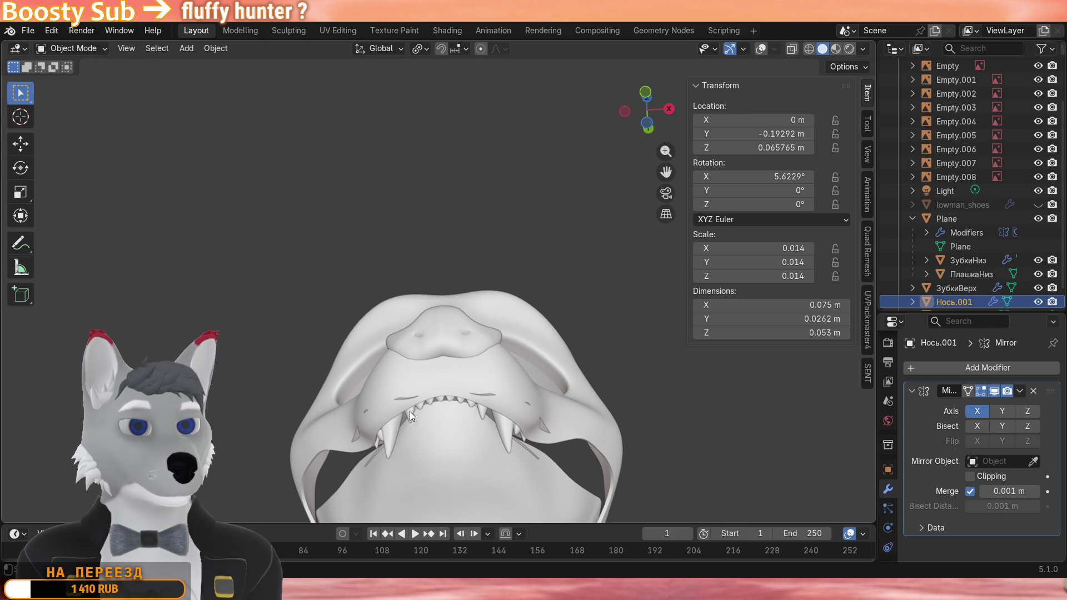
{"action": "mouse_move", "coordinate": [409, 411]}
{"action": "middle_mouse_down"}
{"action": "mouse_move", "coordinate": [448, 390]}
{"action": "mouse_move", "coordinate": [409, 408]}
{"action": "mouse_move", "coordinate": [381, 303]}
{"action": "mouse_move", "coordinate": [396, 349]}
{"action": "mouse_move", "coordinate": [400, 342]}
{"action": "middle_mouse_up"}
{"action": "key", "text": "slash"}
{"action": "scroll", "coordinate": [388, 239], "scroll_direction": "up", "scroll_amount": 4}
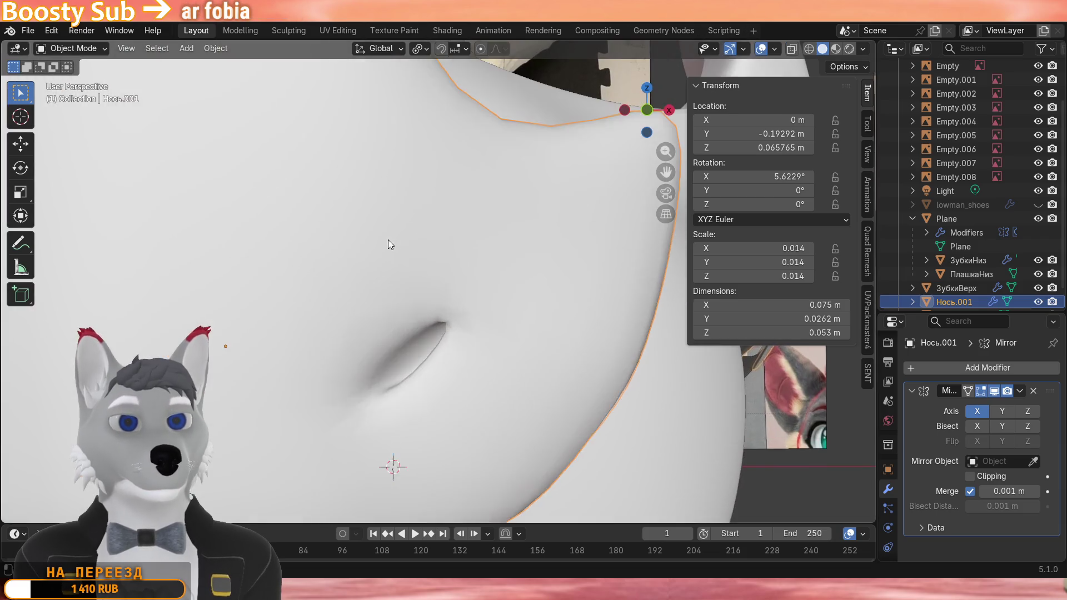
Select the nostril vertex loop and reshape it with proportional moves along Y.
{"action": "key", "text": "Tab"}
{"action": "mouse_move", "coordinate": [388, 239]}
{"action": "middle_mouse_down"}
{"action": "mouse_move", "coordinate": [461, 153]}
{"action": "mouse_move", "coordinate": [425, 234]}
{"action": "mouse_move", "coordinate": [431, 281]}
{"action": "mouse_move", "coordinate": [396, 315]}
{"action": "mouse_move", "coordinate": [400, 283]}
{"action": "middle_mouse_up"}
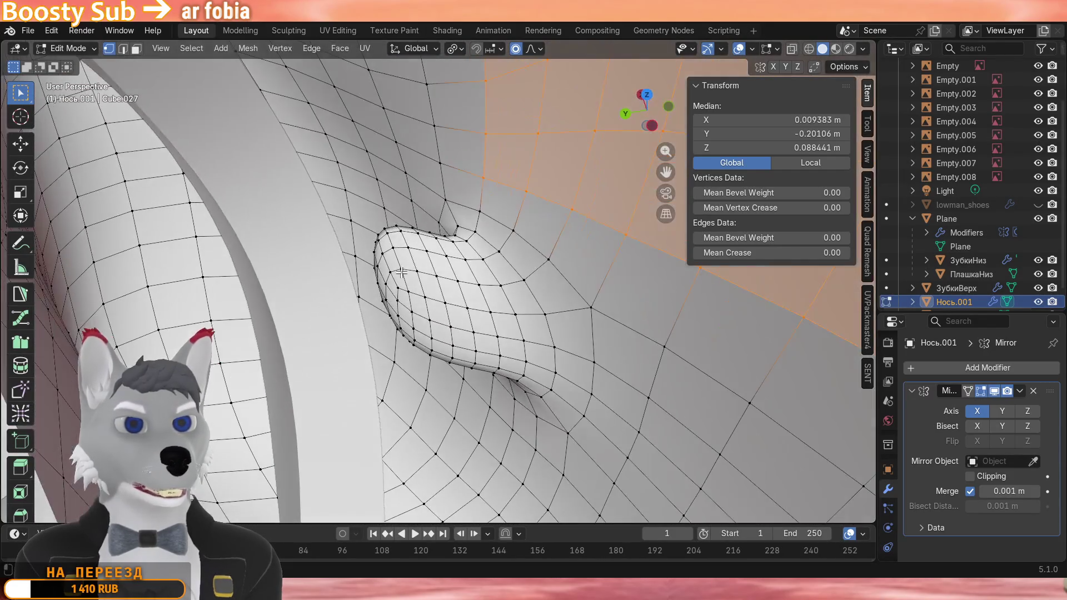
{"action": "left_click", "coordinate": [398, 280], "text": "ctrl"}
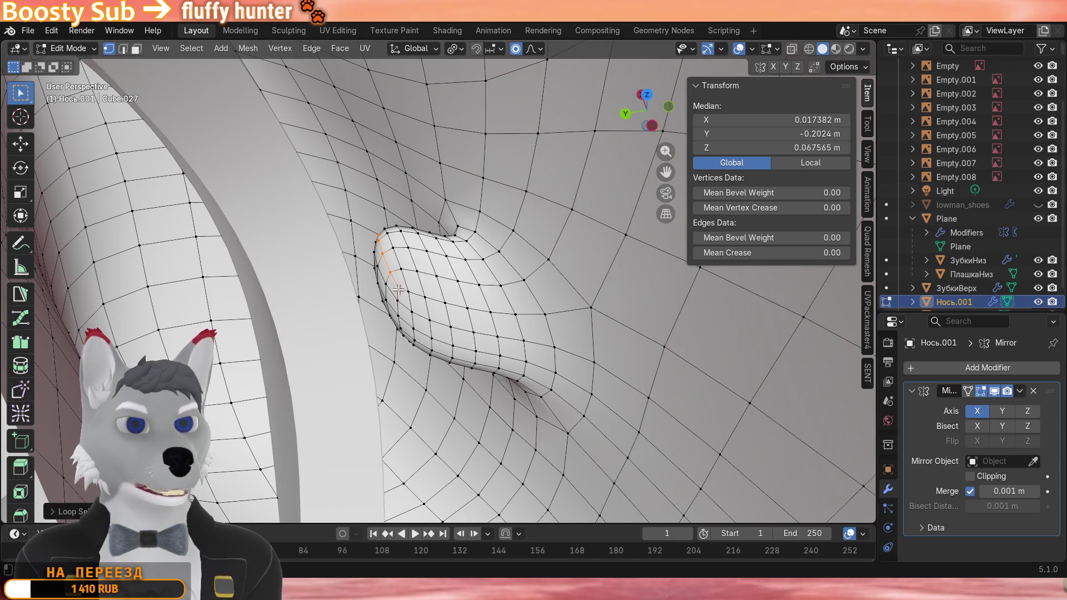
{"action": "middle_click_drag", "start_coordinate": [406, 282], "coordinate": [400, 250]}
{"action": "key", "text": "g"}
{"action": "key", "text": "y"}
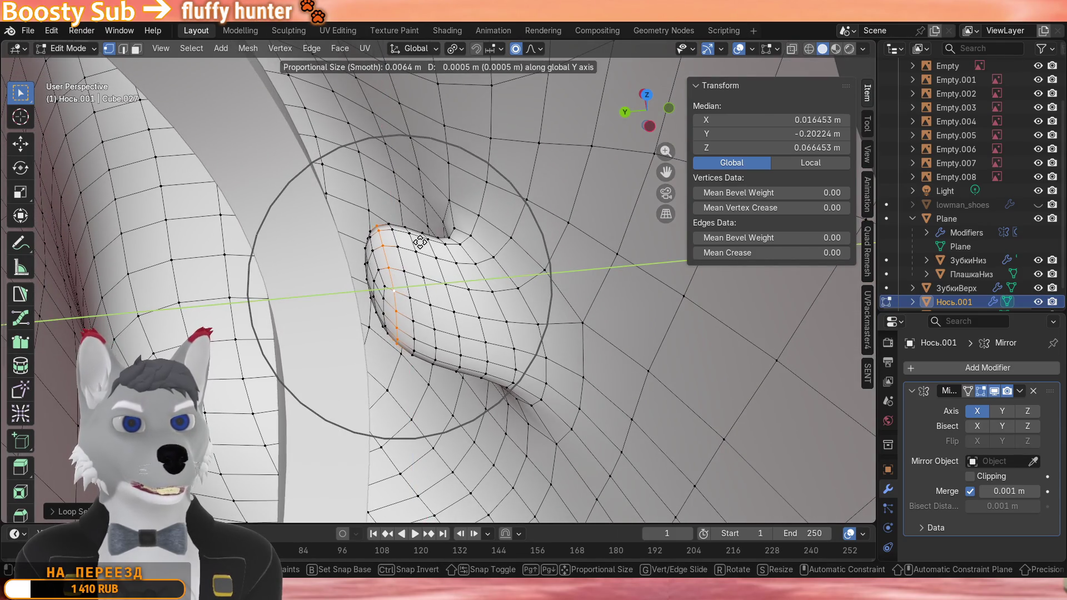
{"action": "left_click", "coordinate": [392, 243]}
{"action": "mouse_move", "coordinate": [390, 244]}
{"action": "middle_mouse_down"}
{"action": "mouse_move", "coordinate": [355, 215]}
{"action": "mouse_move", "coordinate": [377, 227]}
{"action": "mouse_move", "coordinate": [378, 212]}
{"action": "middle_mouse_up"}
{"action": "scroll", "coordinate": [378, 213], "scroll_direction": "down", "scroll_amount": 3}
{"action": "key", "text": "g"}
{"action": "key", "text": "y"}
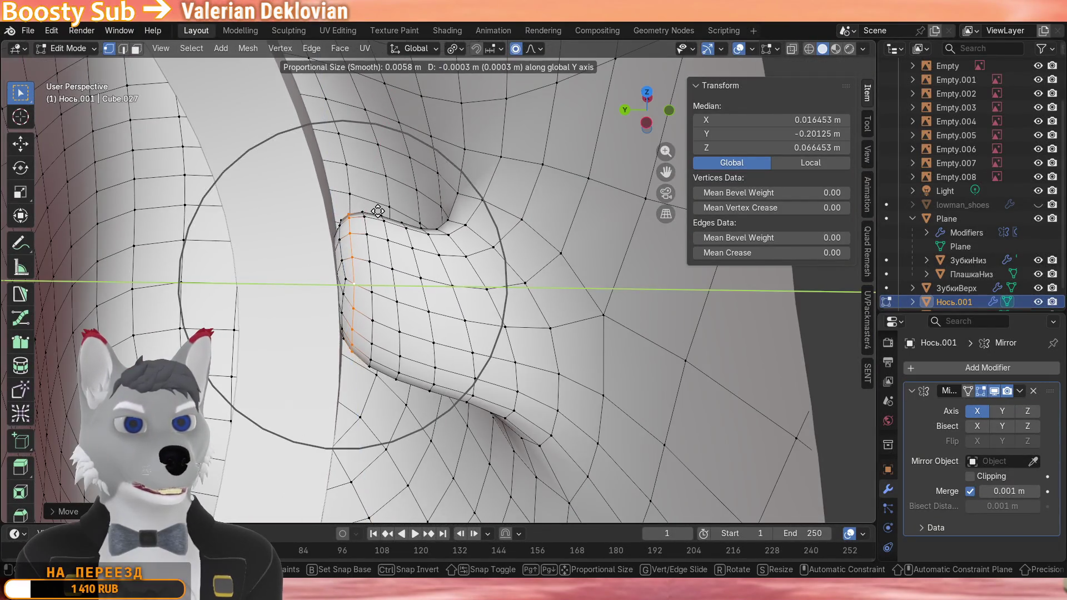
{"action": "left_click", "coordinate": [389, 209]}
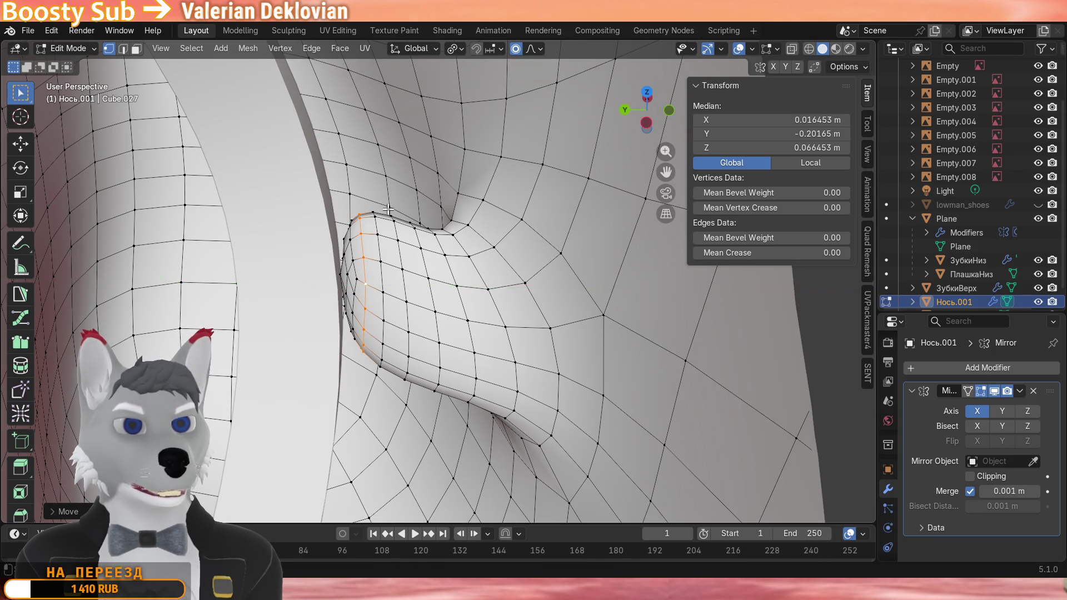
Refine the nose shape with further Y moves of the nostril vertices.
{"action": "mouse_move", "coordinate": [389, 209]}
{"action": "middle_mouse_down"}
{"action": "mouse_move", "coordinate": [363, 191]}
{"action": "mouse_move", "coordinate": [404, 228]}
{"action": "middle_mouse_up"}
{"action": "key", "text": "g"}
{"action": "key", "text": "y"}
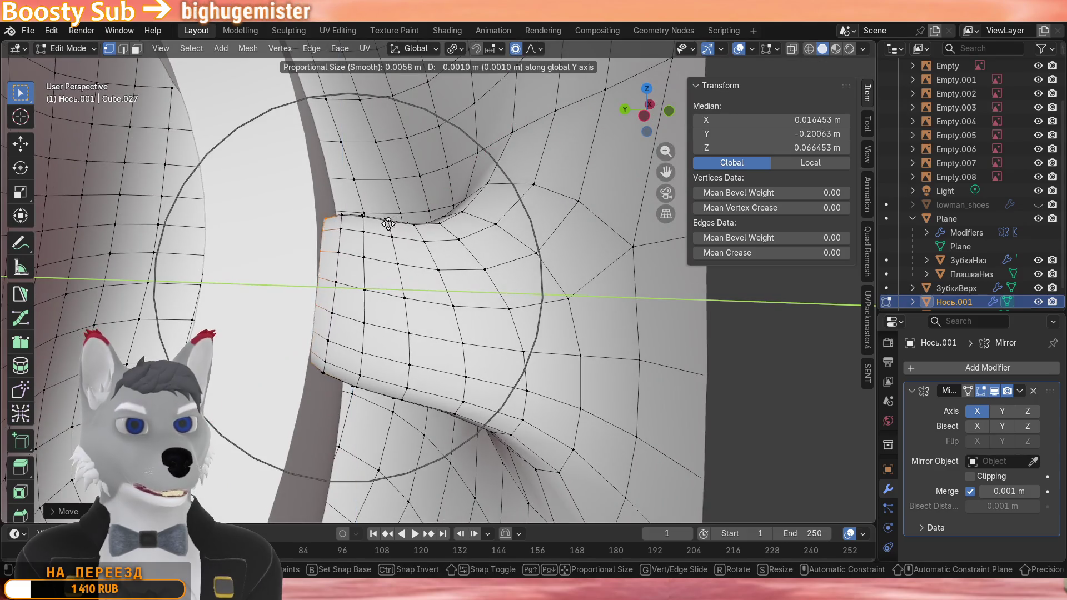
{"action": "left_click", "coordinate": [403, 228]}
{"action": "scroll", "coordinate": [381, 215], "scroll_direction": "up", "scroll_amount": 3}
{"action": "key", "text": "g"}
{"action": "key", "text": "y"}
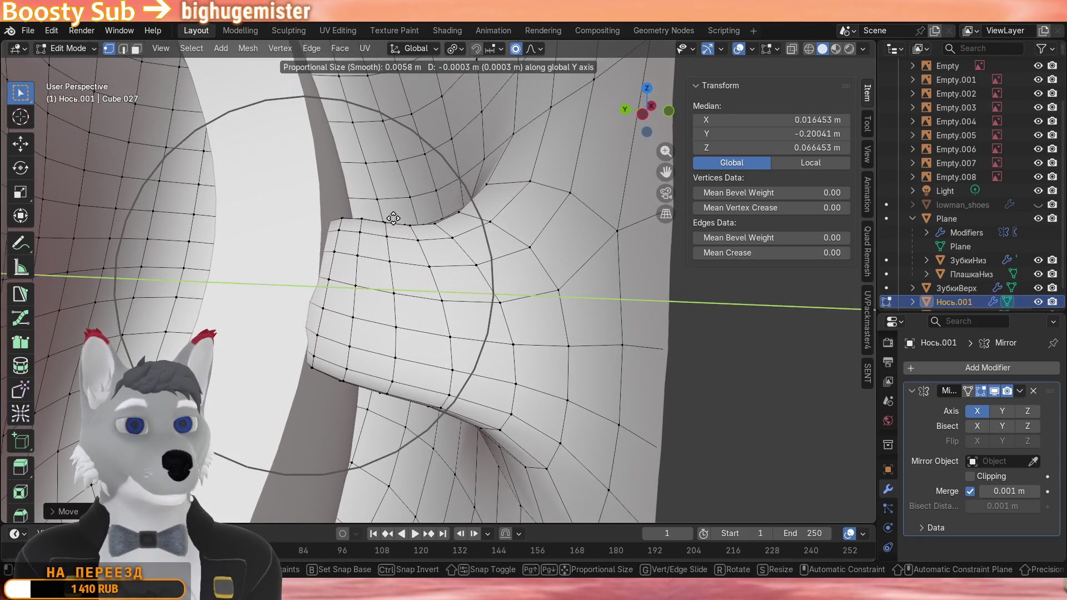
{"action": "left_click", "coordinate": [381, 214]}
Scale up the nostril edge loop to widen the opening and finish mesh editing.
{"action": "middle_click_drag", "start_coordinate": [382, 214], "coordinate": [395, 277]}
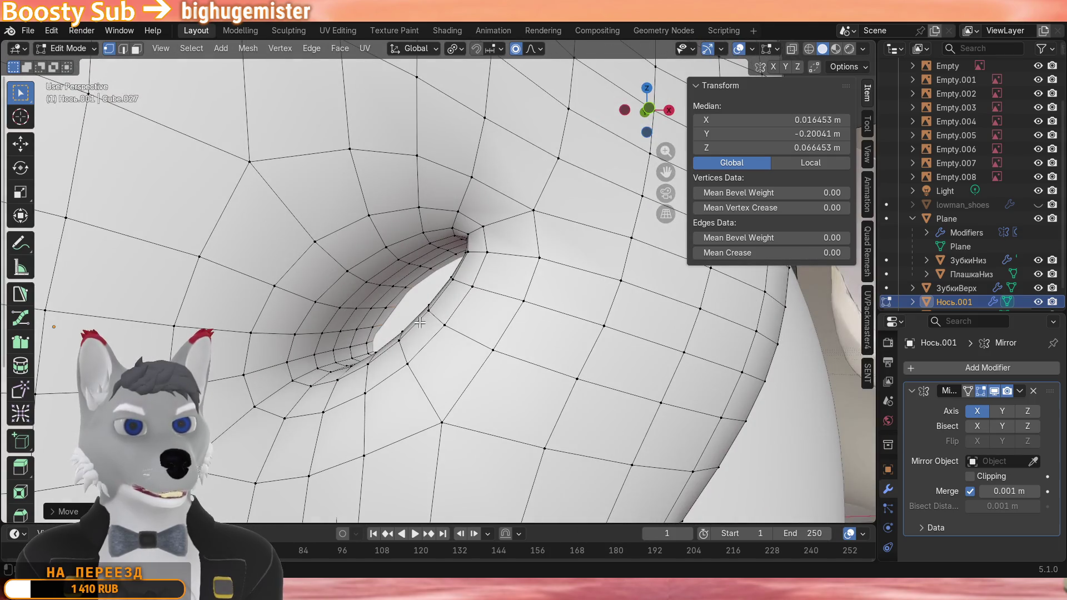
{"action": "middle_click_drag", "start_coordinate": [420, 322], "coordinate": [430, 342]}
{"action": "left_click", "coordinate": [428, 342], "text": "alt"}
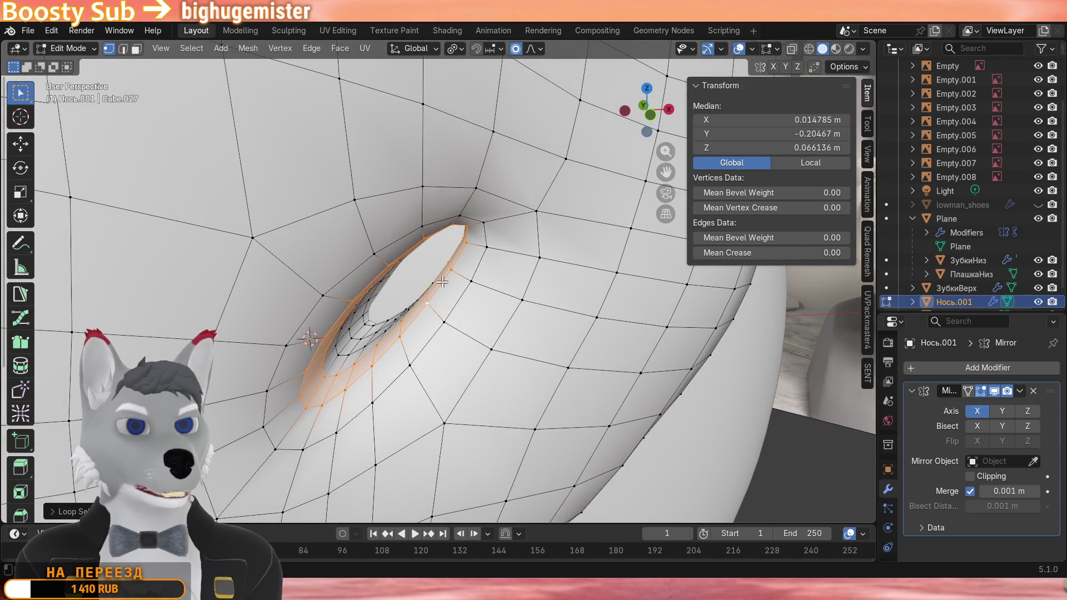
{"action": "scroll", "coordinate": [441, 283], "scroll_direction": "down", "scroll_amount": 3}
{"action": "key", "text": "s"}
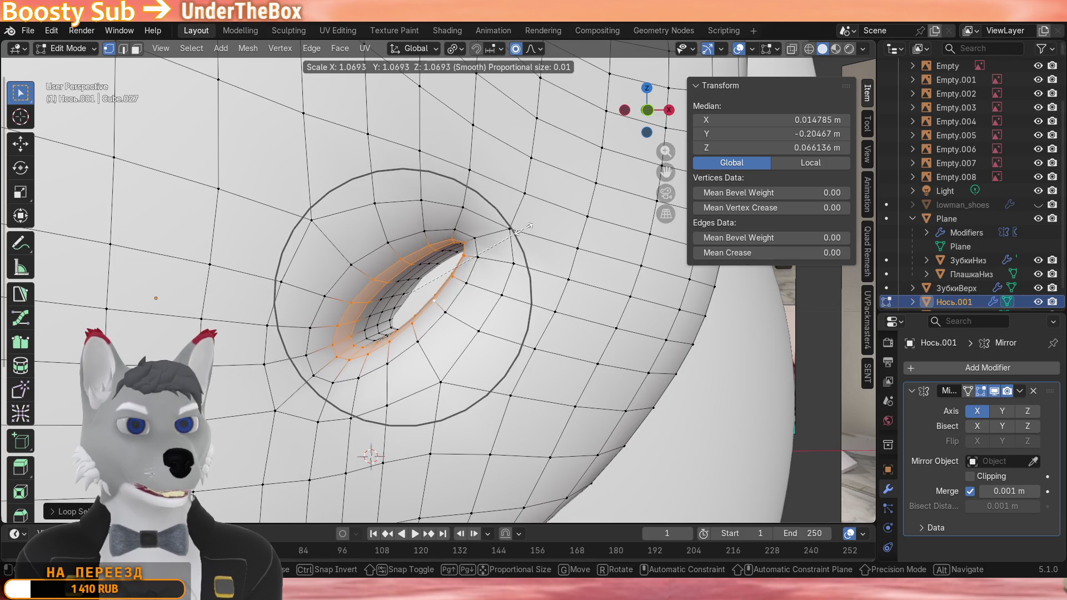
{"action": "left_click", "coordinate": [550, 236]}
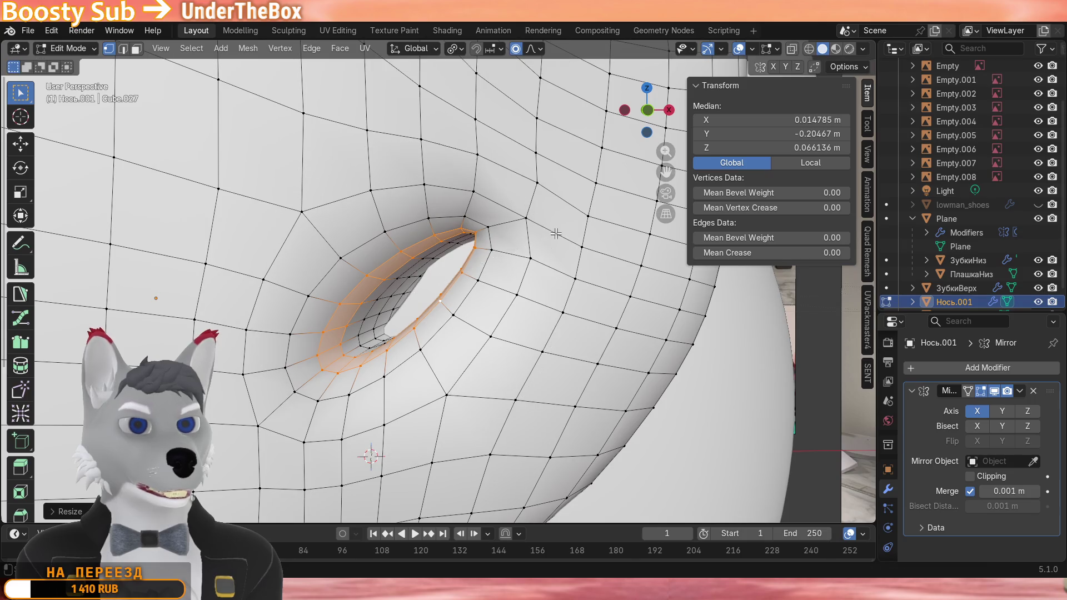
{"action": "scroll", "coordinate": [509, 241], "scroll_direction": "down", "scroll_amount": 4}
{"action": "key", "text": "Tab"}
{"action": "mouse_move", "coordinate": [443, 222]}
{"action": "middle_mouse_down"}
{"action": "mouse_move", "coordinate": [523, 229]}
{"action": "mouse_move", "coordinate": [429, 231]}
{"action": "mouse_move", "coordinate": [434, 211]}
{"action": "mouse_move", "coordinate": [425, 237]}
{"action": "mouse_move", "coordinate": [418, 228]}
{"action": "middle_mouse_up"}
{"action": "scroll", "coordinate": [426, 255], "scroll_direction": "up", "scroll_amount": 4}
{"action": "scroll", "coordinate": [426, 255], "scroll_direction": "down", "scroll_amount": 3}
{"action": "scroll", "coordinate": [435, 211], "scroll_direction": "down", "scroll_amount": 3}
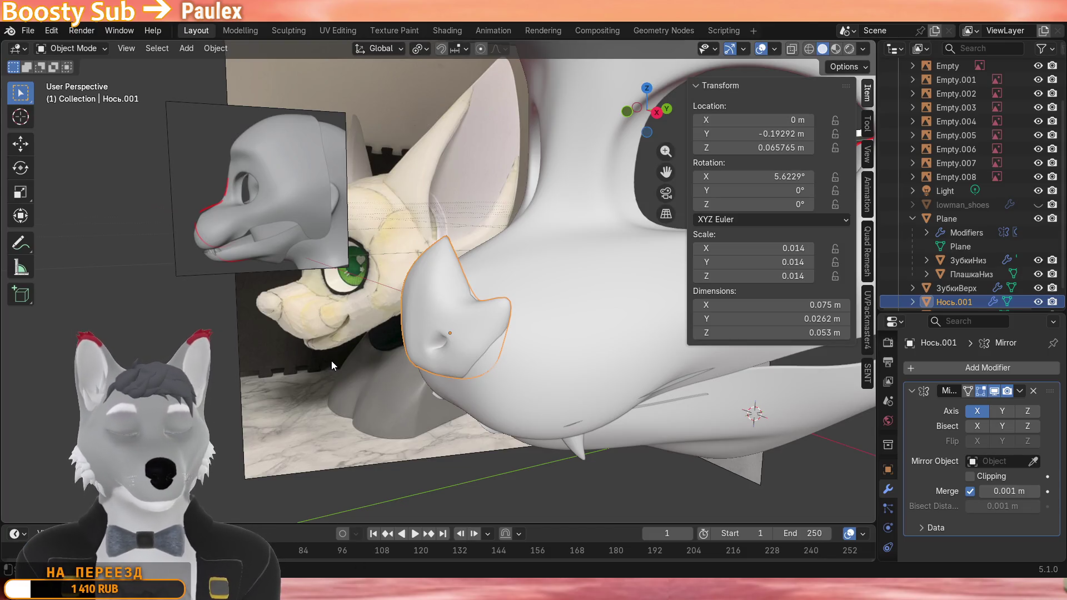
{"action": "mouse_move", "coordinate": [331, 361]}
{"action": "middle_mouse_down"}
{"action": "mouse_move", "coordinate": [445, 350]}
{"action": "mouse_move", "coordinate": [365, 418]}
{"action": "middle_mouse_up"}
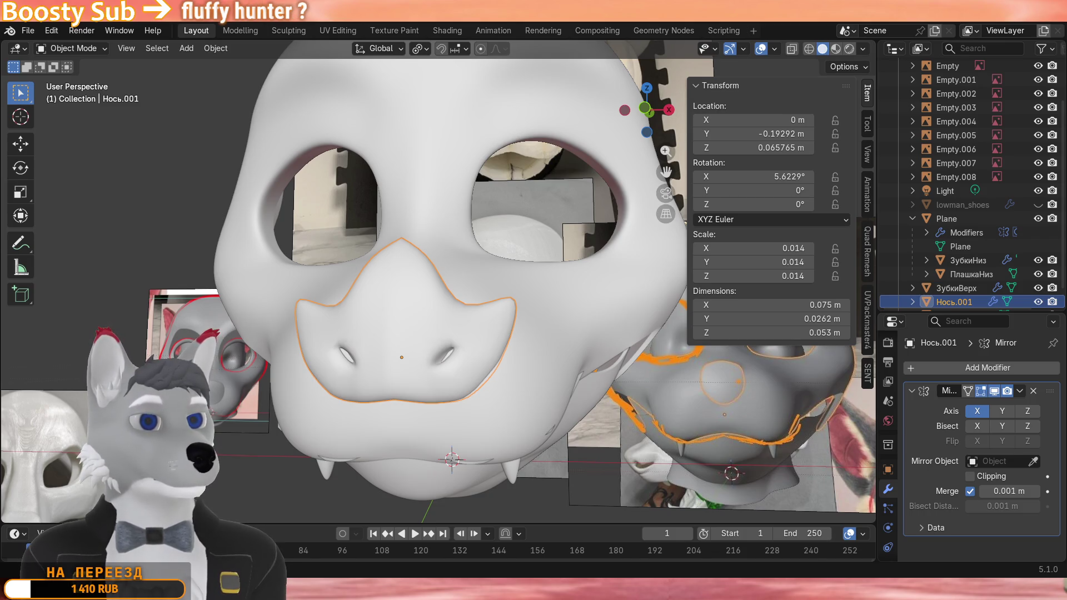
{"action": "scroll", "coordinate": [334, 317], "scroll_direction": "down", "scroll_amount": 4}
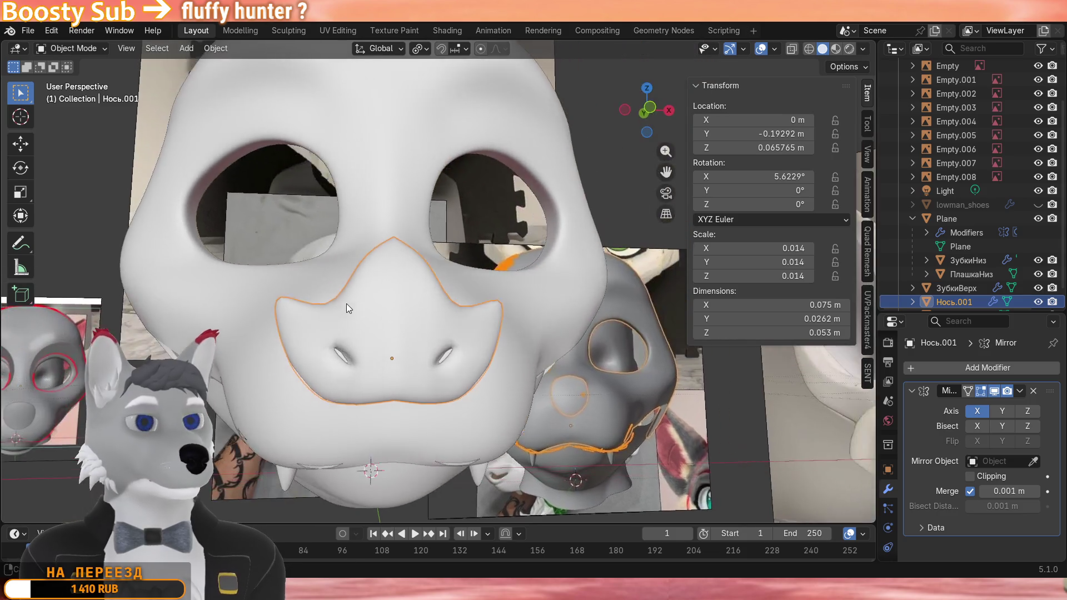
{"action": "scroll", "coordinate": [275, 367], "scroll_direction": "down", "scroll_amount": 3}
{"action": "left_click", "coordinate": [211, 393]}
{"action": "mouse_move", "coordinate": [216, 382]}
{"action": "middle_mouse_down"}
{"action": "mouse_move", "coordinate": [253, 350]}
{"action": "mouse_move", "coordinate": [236, 350]}
{"action": "mouse_move", "coordinate": [210, 312]}
{"action": "mouse_move", "coordinate": [212, 355]}
{"action": "mouse_move", "coordinate": [350, 408]}
{"action": "mouse_move", "coordinate": [300, 417]}
{"action": "middle_mouse_up"}
{"action": "scroll", "coordinate": [300, 418], "scroll_direction": "up", "scroll_amount": 4}
{"action": "scroll", "coordinate": [427, 257], "scroll_direction": "up", "scroll_amount": 3}
Rotate the Plane jaw shell around X, then clear its rotation to 0° with Alt+R.
{"action": "left_click", "coordinate": [427, 258]}
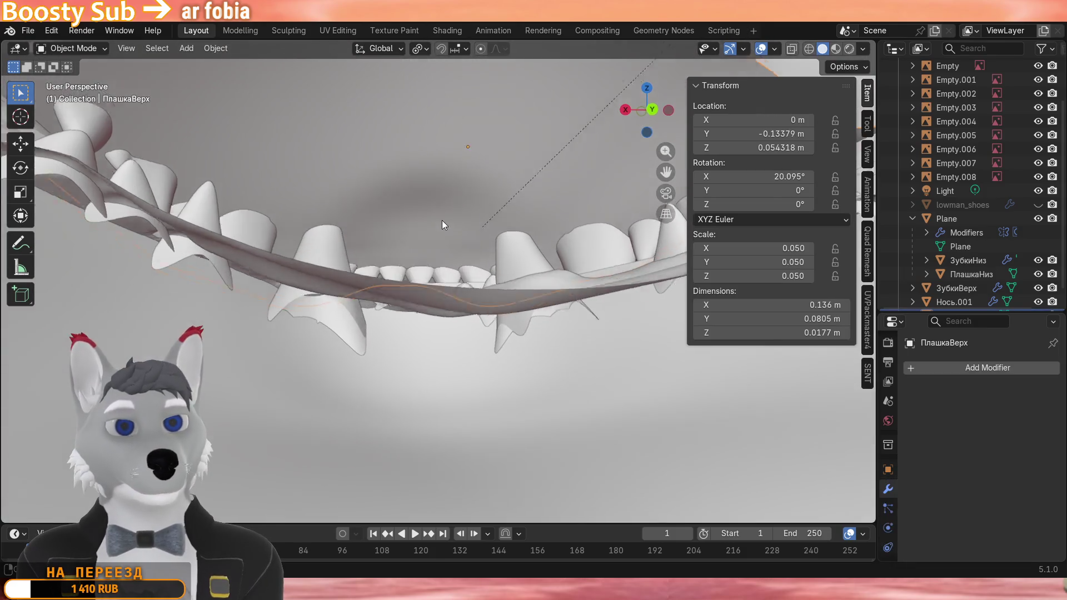
{"action": "scroll", "coordinate": [456, 305], "scroll_direction": "up", "scroll_amount": 4}
{"action": "scroll", "coordinate": [440, 321], "scroll_direction": "up", "scroll_amount": 2}
{"action": "scroll", "coordinate": [457, 339], "scroll_direction": "up", "scroll_amount": 2}
{"action": "scroll", "coordinate": [457, 339], "scroll_direction": "down", "scroll_amount": 3}
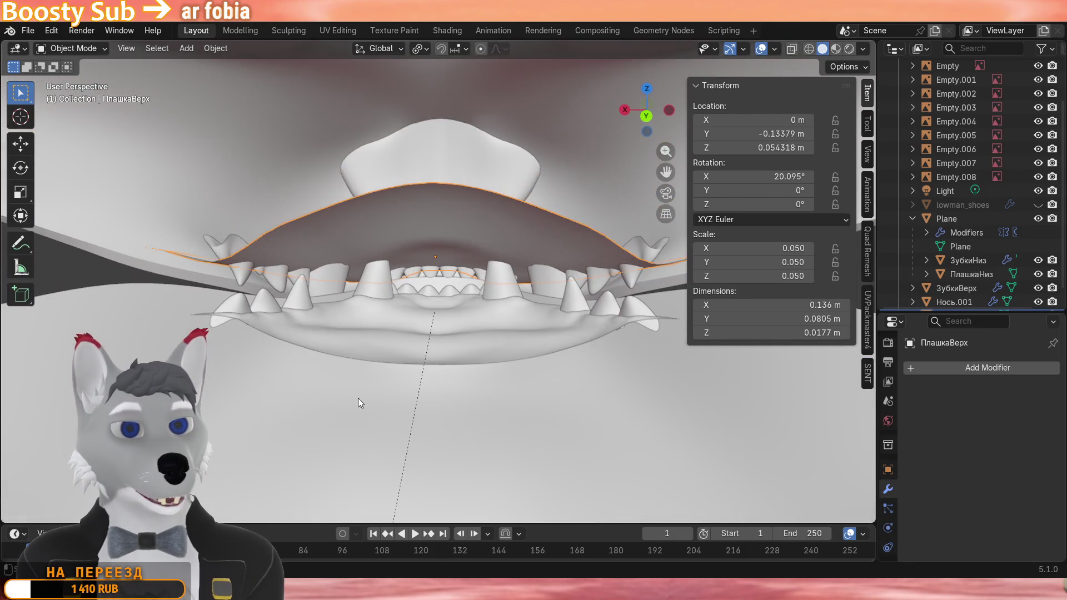
{"action": "left_click", "coordinate": [463, 337]}
{"action": "scroll", "coordinate": [463, 336], "scroll_direction": "up", "scroll_amount": 3}
{"action": "key", "text": "r"}
{"action": "key", "text": "x"}
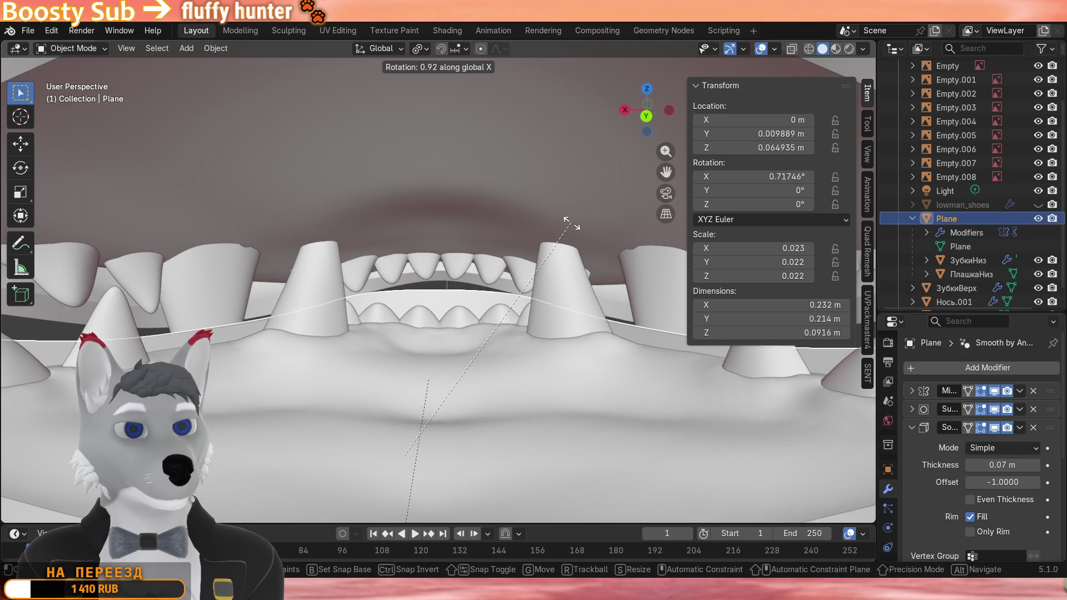
{"action": "left_click", "coordinate": [568, 218]}
{"action": "scroll", "coordinate": [500, 250], "scroll_direction": "up", "scroll_amount": 5}
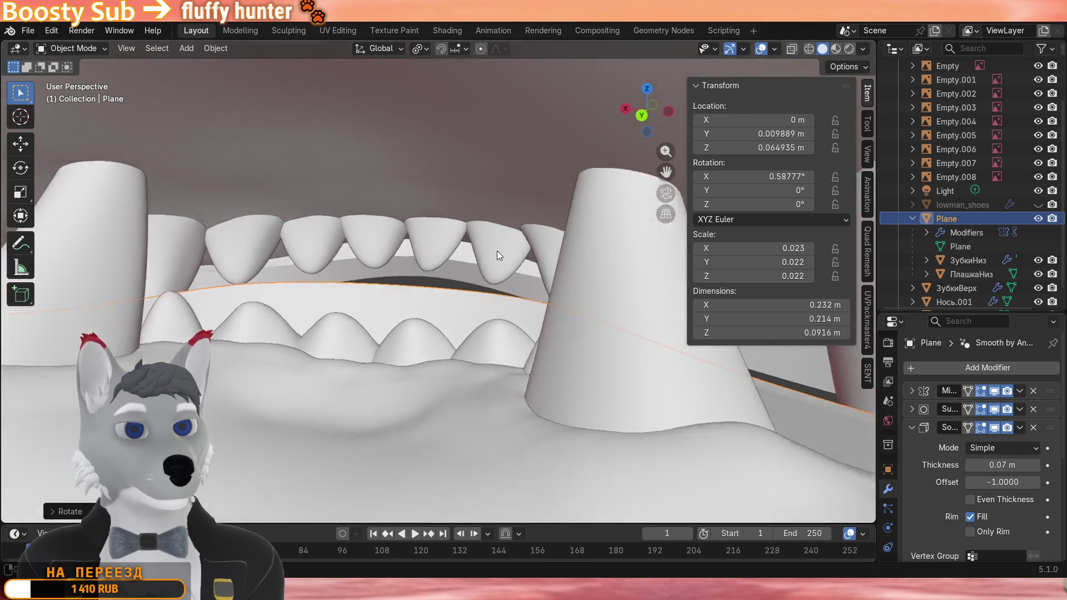
{"action": "scroll", "coordinate": [462, 248], "scroll_direction": "up", "scroll_amount": 5}
{"action": "scroll", "coordinate": [438, 244], "scroll_direction": "up", "scroll_amount": 3}
{"action": "mouse_move", "coordinate": [437, 244]}
{"action": "middle_mouse_down"}
{"action": "mouse_move", "coordinate": [441, 189]}
{"action": "mouse_move", "coordinate": [393, 220]}
{"action": "middle_mouse_up"}
{"action": "scroll", "coordinate": [393, 220], "scroll_direction": "down", "scroll_amount": 5}
{"action": "mouse_move", "coordinate": [285, 261]}
{"action": "middle_mouse_down"}
{"action": "mouse_move", "coordinate": [326, 305]}
{"action": "mouse_move", "coordinate": [302, 307]}
{"action": "mouse_move", "coordinate": [452, 309]}
{"action": "mouse_move", "coordinate": [516, 334]}
{"action": "mouse_move", "coordinate": [549, 326]}
{"action": "mouse_move", "coordinate": [555, 345]}
{"action": "mouse_move", "coordinate": [580, 327]}
{"action": "mouse_move", "coordinate": [420, 308]}
{"action": "middle_mouse_up"}
{"action": "key", "text": "alt+r"}
{"action": "scroll", "coordinate": [479, 311], "scroll_direction": "up", "scroll_amount": 5}
Select the upper gum plate ПлашкаВерх and enter Edit Mode.
{"action": "left_click", "coordinate": [353, 264]}
{"action": "mouse_move", "coordinate": [353, 264]}
{"action": "middle_mouse_down"}
{"action": "mouse_move", "coordinate": [539, 267]}
{"action": "mouse_move", "coordinate": [425, 293]}
{"action": "mouse_move", "coordinate": [433, 345]}
{"action": "mouse_move", "coordinate": [435, 273]}
{"action": "mouse_move", "coordinate": [441, 302]}
{"action": "middle_mouse_up"}
{"action": "key", "text": "Tab"}
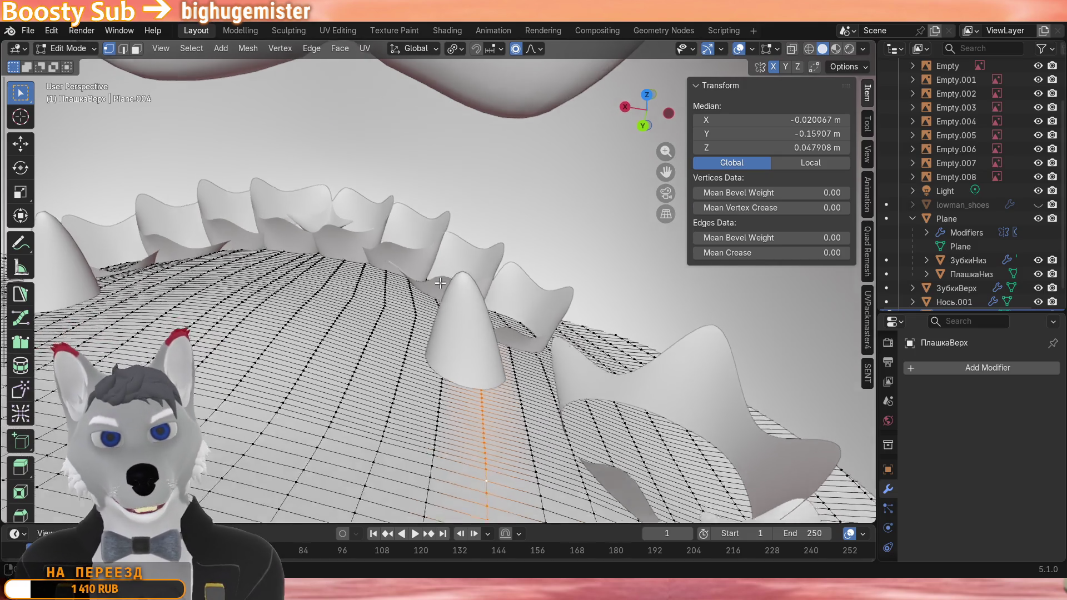
Select vertices at a tooth base on ПлашкаВерх using wireframe display, then return to solid.
{"action": "mouse_move", "coordinate": [443, 303]}
{"action": "middle_mouse_down"}
{"action": "mouse_move", "coordinate": [378, 297]}
{"action": "mouse_move", "coordinate": [558, 311]}
{"action": "mouse_move", "coordinate": [465, 276]}
{"action": "middle_mouse_up"}
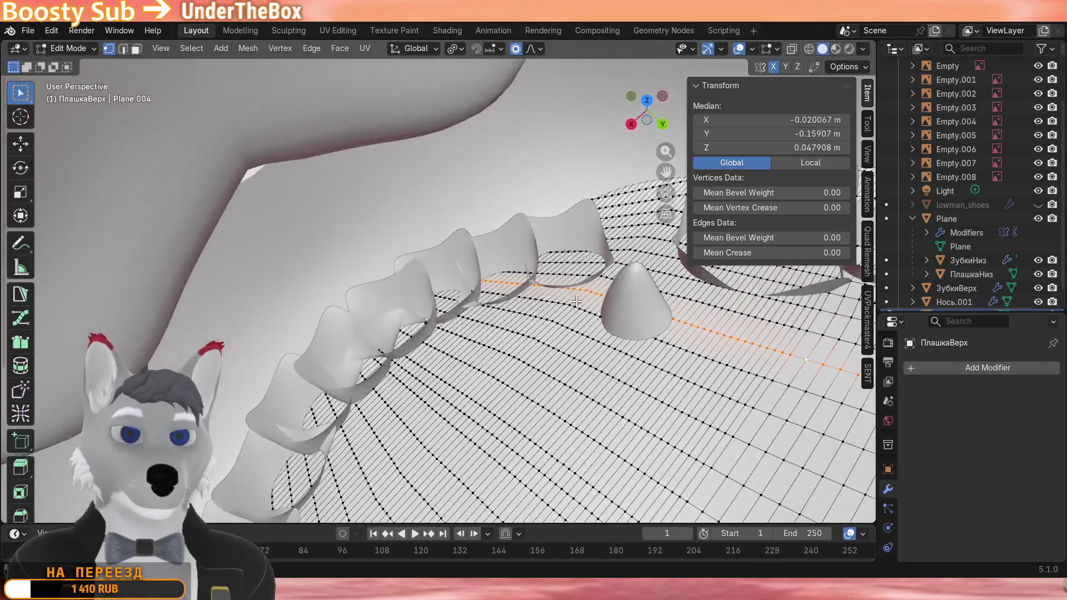
{"action": "key", "text": "shift+z"}
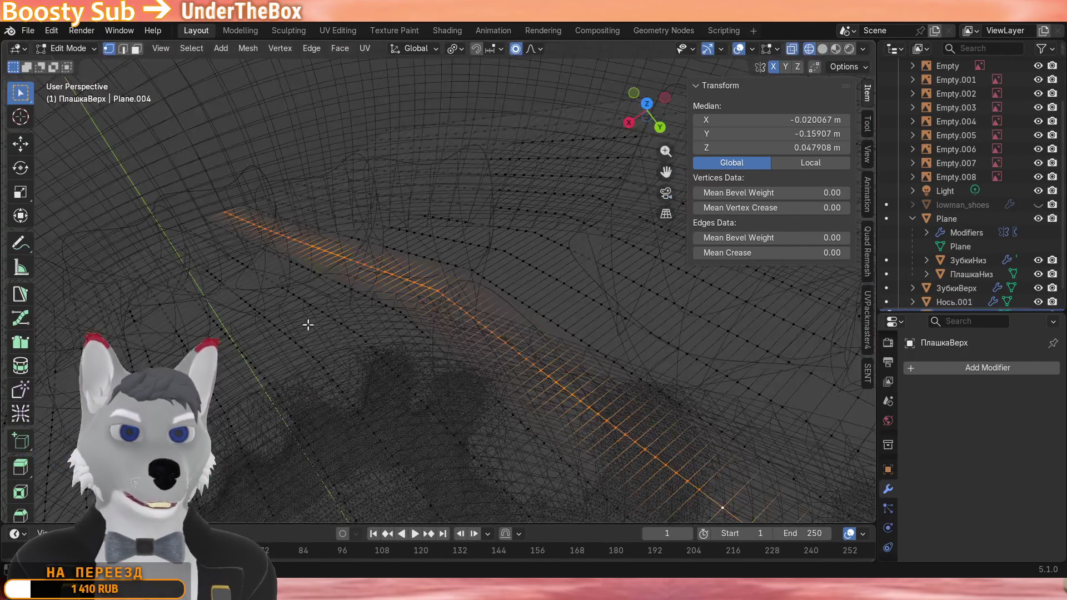
{"action": "left_click", "coordinate": [498, 337]}
{"action": "left_click", "coordinate": [552, 331]}
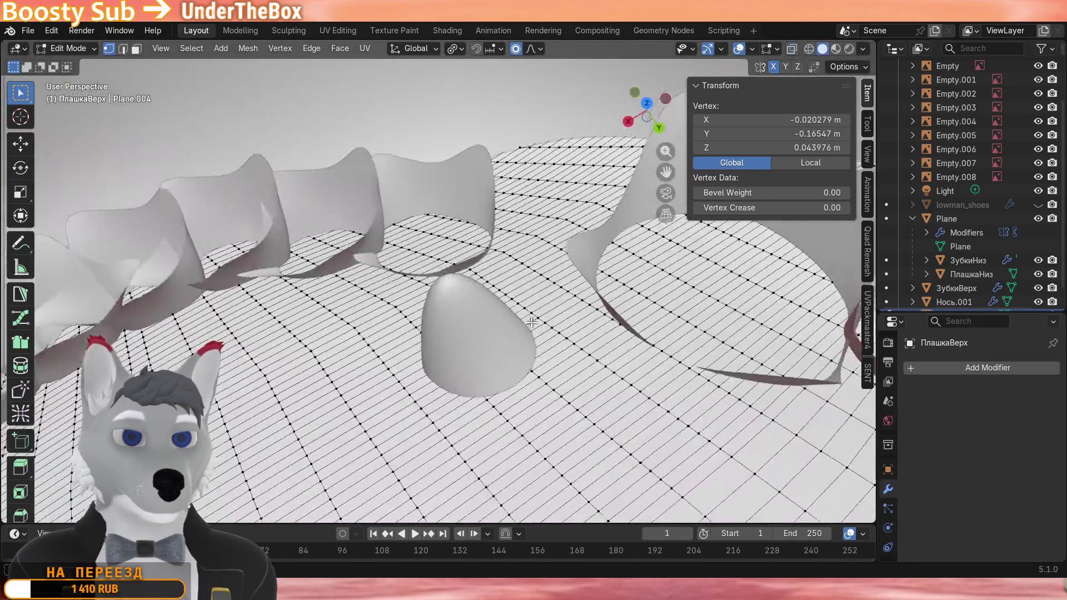
{"action": "key", "text": "shift+z"}
{"action": "middle_click_drag", "start_coordinate": [500, 333], "coordinate": [359, 430]}
{"action": "left_click", "coordinate": [359, 430], "text": "shift"}
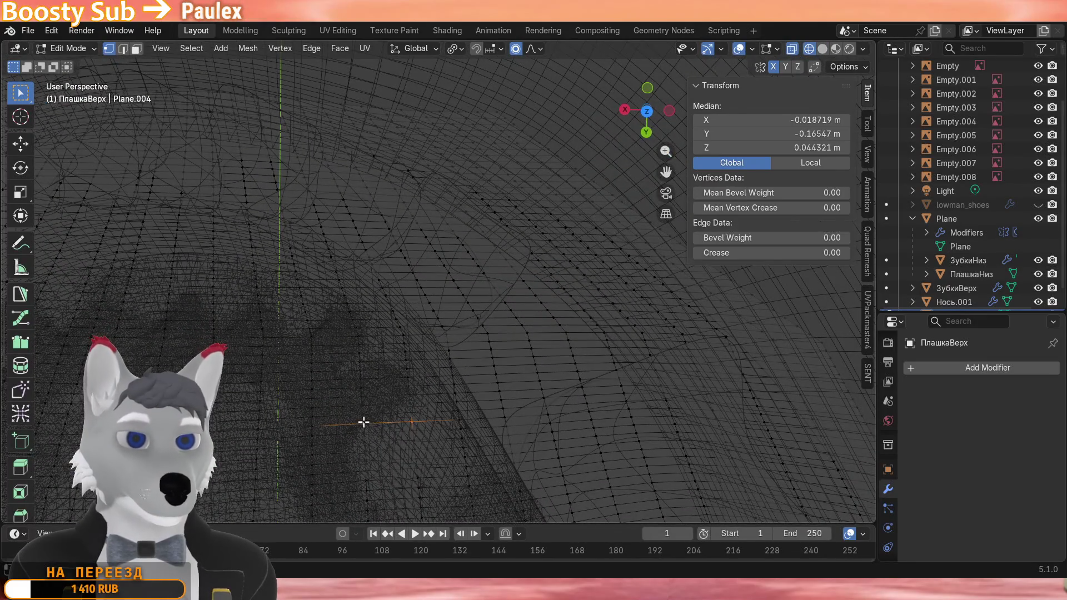
{"action": "key", "text": "z"}
{"action": "left_click", "coordinate": [493, 387]}
{"action": "mouse_move", "coordinate": [493, 388]}
{"action": "middle_mouse_down"}
{"action": "mouse_move", "coordinate": [490, 289]}
{"action": "mouse_move", "coordinate": [439, 284]}
{"action": "middle_mouse_up"}
{"action": "scroll", "coordinate": [489, 289], "scroll_direction": "down", "scroll_amount": 5}
Pull the gum vertices back along Y and up along Z with proportional editing.
{"action": "key", "text": "g"}
{"action": "key", "text": "y"}
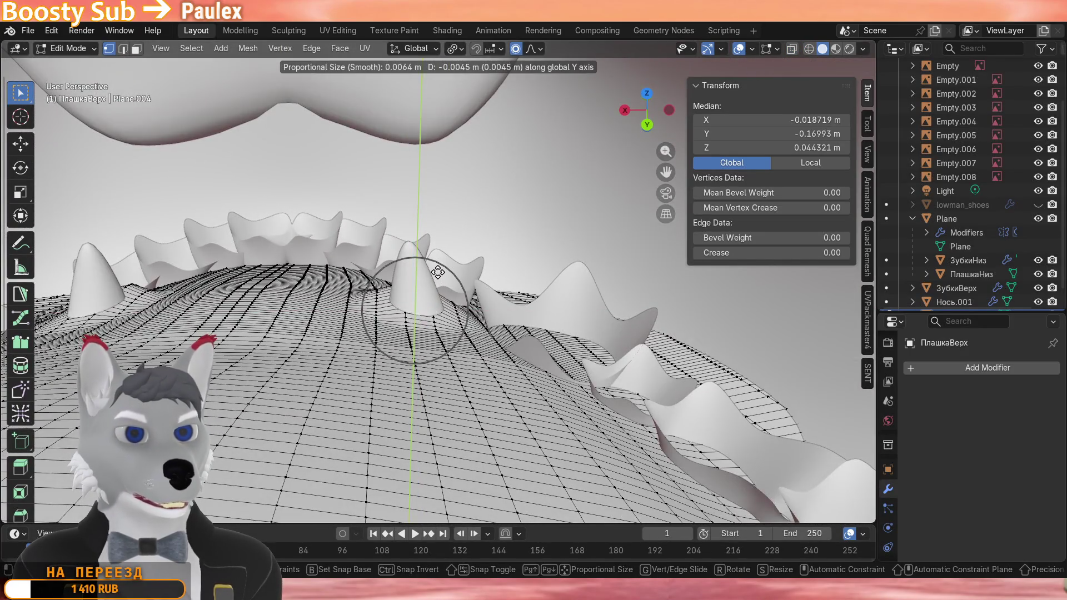
{"action": "left_click", "coordinate": [437, 214]}
{"action": "middle_click_drag", "start_coordinate": [437, 214], "coordinate": [398, 218]}
{"action": "key", "text": "g"}
{"action": "key", "text": "z"}
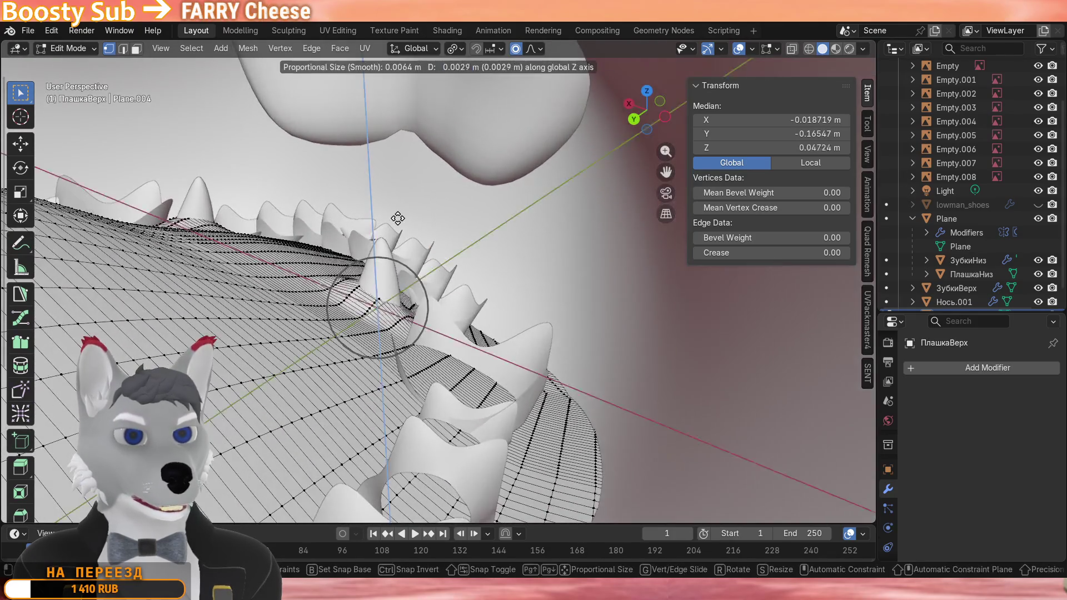
{"action": "left_click", "coordinate": [398, 219]}
Shape the gum peak with a Y move and a wider-falloff Z lift into a tapered bump.
{"action": "mouse_move", "coordinate": [397, 219]}
{"action": "middle_mouse_down"}
{"action": "mouse_move", "coordinate": [333, 182]}
{"action": "mouse_move", "coordinate": [486, 254]}
{"action": "middle_mouse_up"}
{"action": "scroll", "coordinate": [409, 209], "scroll_direction": "down", "scroll_amount": 4}
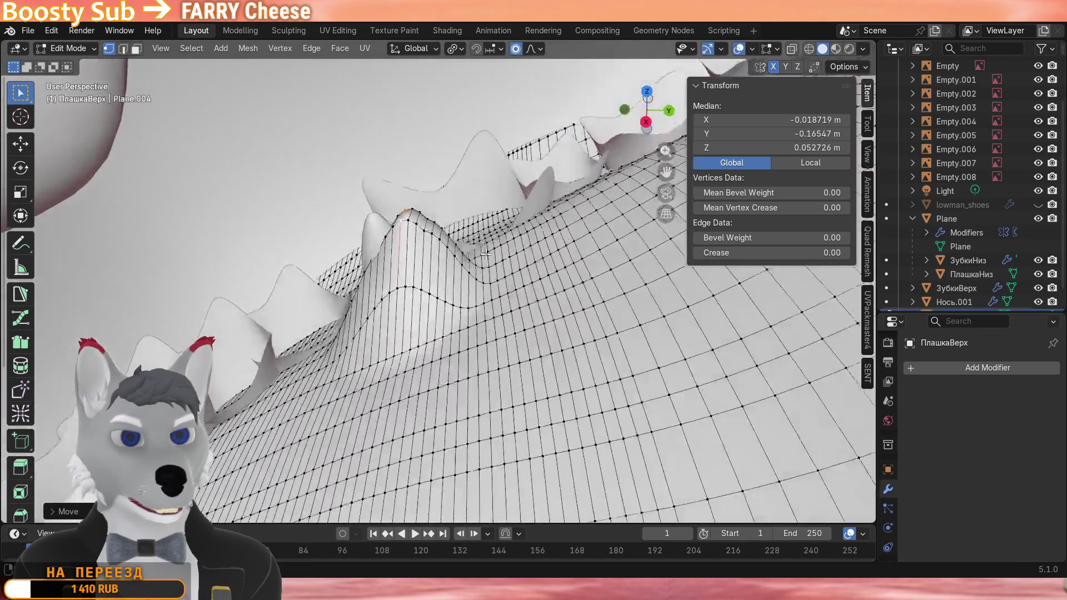
{"action": "key", "text": "g"}
{"action": "key", "text": "y"}
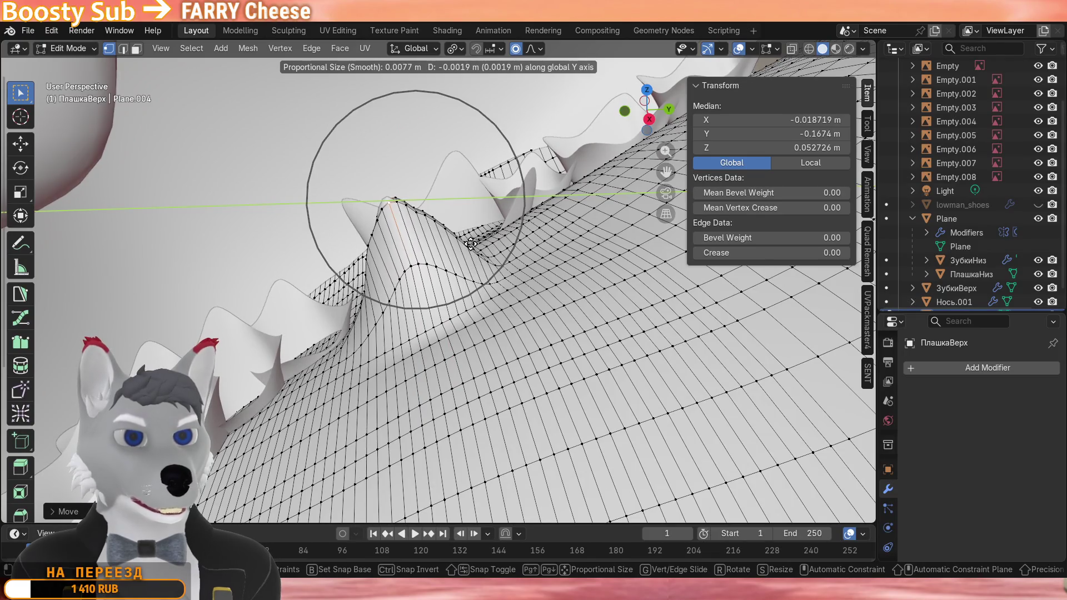
{"action": "left_click", "coordinate": [471, 243]}
{"action": "key", "text": "g"}
{"action": "scroll", "coordinate": [465, 246], "scroll_direction": "up", "scroll_amount": 2}
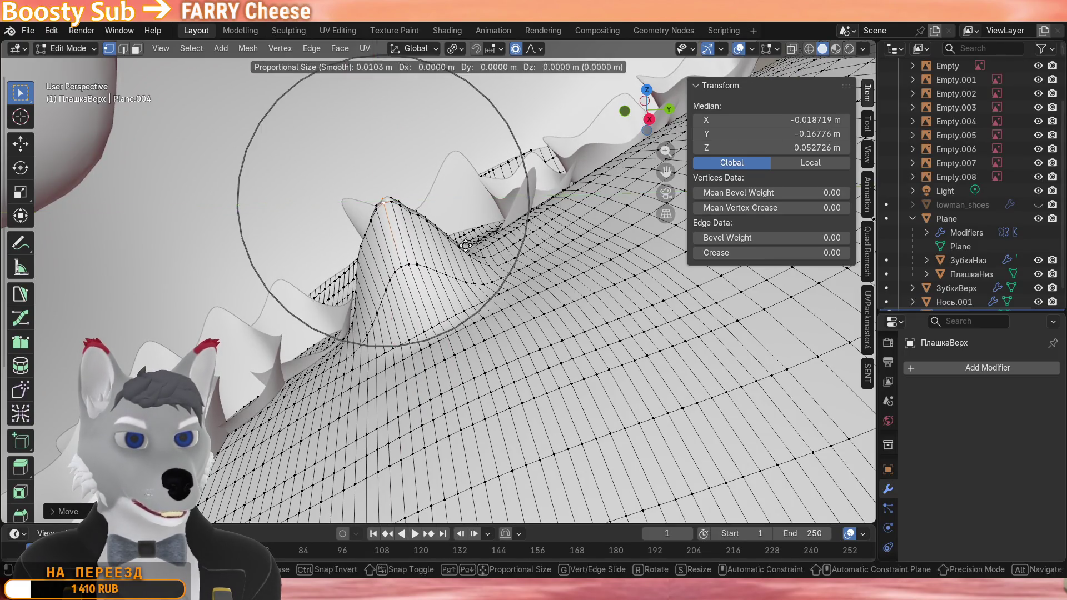
{"action": "key", "text": "z"}
{"action": "mouse_move", "coordinate": [465, 246]}
{"action": "middle_mouse_down"}
{"action": "mouse_move", "coordinate": [388, 236]}
{"action": "mouse_move", "coordinate": [351, 251]}
{"action": "mouse_move", "coordinate": [308, 222]}
{"action": "mouse_move", "coordinate": [342, 178]}
{"action": "mouse_move", "coordinate": [409, 164]}
{"action": "mouse_move", "coordinate": [311, 340]}
{"action": "mouse_move", "coordinate": [309, 328]}
{"action": "mouse_move", "coordinate": [446, 292]}
{"action": "middle_mouse_up"}
{"action": "left_click", "coordinate": [389, 236]}
Briefly leave and re-enter Edit Mode, then orbit into the mouth.
{"action": "key", "text": "Tab"}
{"action": "key", "text": "Tab"}
{"action": "scroll", "coordinate": [433, 229], "scroll_direction": "up", "scroll_amount": 4}
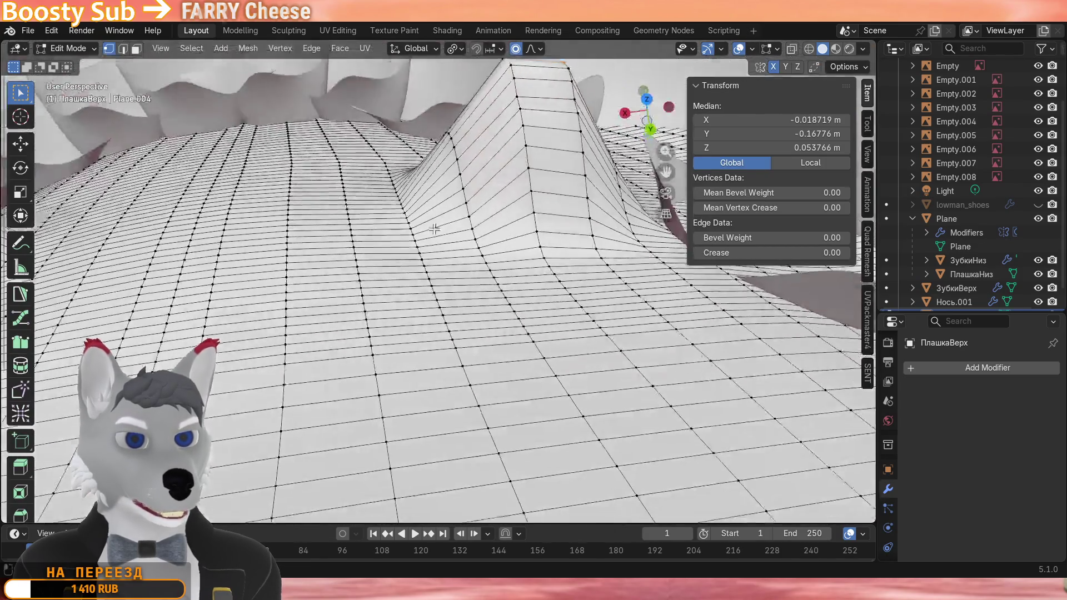
{"action": "scroll", "coordinate": [434, 229], "scroll_direction": "down", "scroll_amount": 4}
{"action": "scroll", "coordinate": [434, 229], "scroll_direction": "down", "scroll_amount": 2}
{"action": "key", "text": "Tab"}
{"action": "mouse_move", "coordinate": [414, 217]}
{"action": "middle_mouse_down"}
{"action": "mouse_move", "coordinate": [426, 198]}
{"action": "mouse_move", "coordinate": [474, 184]}
{"action": "mouse_move", "coordinate": [447, 263]}
{"action": "middle_mouse_up"}
Select the Plane jaw shell and tilt it to 9.2997° on the X axis.
{"action": "middle_click_drag", "start_coordinate": [546, 301], "coordinate": [406, 291]}
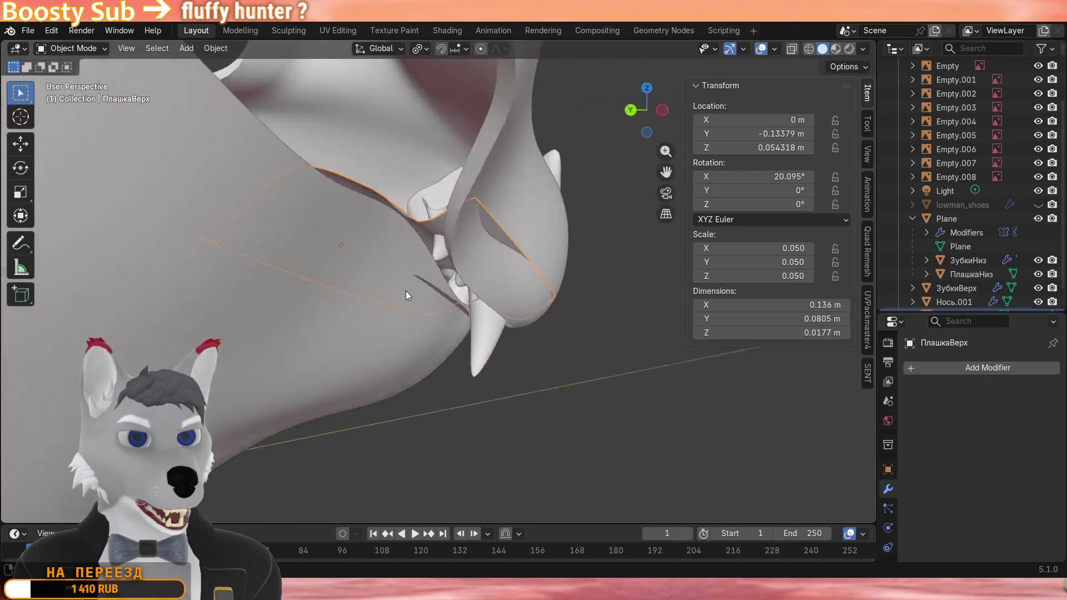
{"action": "scroll", "coordinate": [406, 292], "scroll_direction": "down", "scroll_amount": 3}
{"action": "left_click", "coordinate": [312, 320]}
{"action": "middle_click_drag", "start_coordinate": [312, 320], "coordinate": [558, 301]}
{"action": "scroll", "coordinate": [516, 251], "scroll_direction": "up", "scroll_amount": 4}
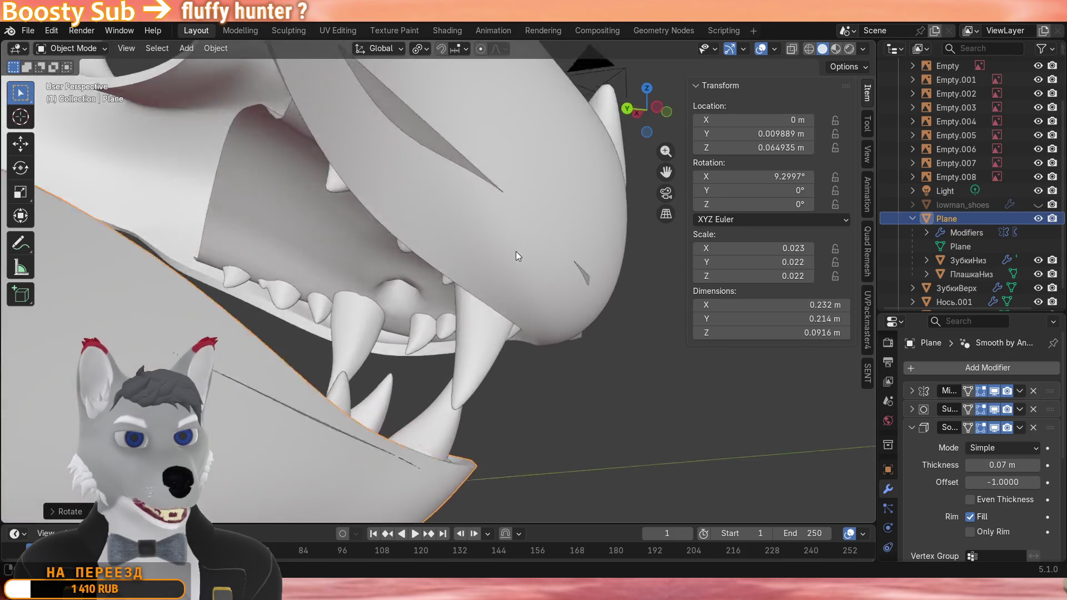
{"action": "scroll", "coordinate": [513, 242], "scroll_direction": "up", "scroll_amount": 4}
{"action": "mouse_move", "coordinate": [513, 243]}
{"action": "middle_mouse_down"}
{"action": "mouse_move", "coordinate": [573, 200]}
{"action": "mouse_move", "coordinate": [579, 167]}
{"action": "middle_mouse_up"}
{"action": "scroll", "coordinate": [490, 271], "scroll_direction": "up", "scroll_amount": 1}
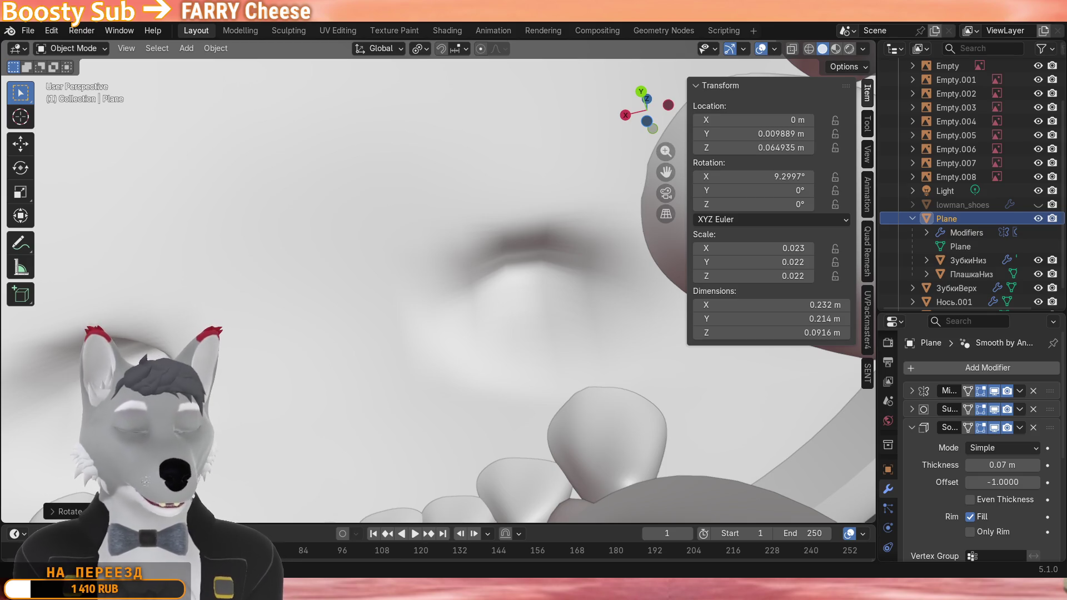
Make the upper gum plate ПлашкаВерх the active object, viewing the mouth from inside.
{"action": "mouse_move", "coordinate": [450, 308]}
{"action": "middle_mouse_down"}
{"action": "mouse_move", "coordinate": [405, 271]}
{"action": "mouse_move", "coordinate": [242, 341]}
{"action": "mouse_move", "coordinate": [316, 351]}
{"action": "mouse_move", "coordinate": [366, 260]}
{"action": "middle_mouse_up"}
{"action": "scroll", "coordinate": [417, 272], "scroll_direction": "down", "scroll_amount": 5}
{"action": "scroll", "coordinate": [231, 304], "scroll_direction": "up", "scroll_amount": 4}
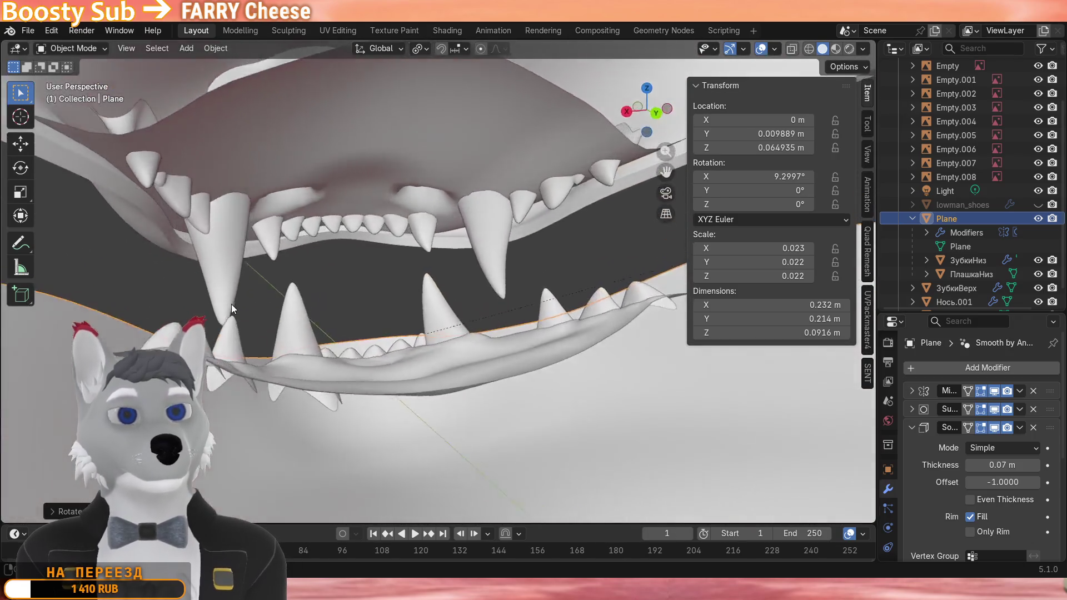
{"action": "middle_click_drag", "start_coordinate": [230, 305], "coordinate": [359, 341]}
{"action": "left_click", "coordinate": [413, 268]}
{"action": "middle_click_drag", "start_coordinate": [414, 268], "coordinate": [381, 205]}
{"action": "scroll", "coordinate": [390, 211], "scroll_direction": "down", "scroll_amount": 3}
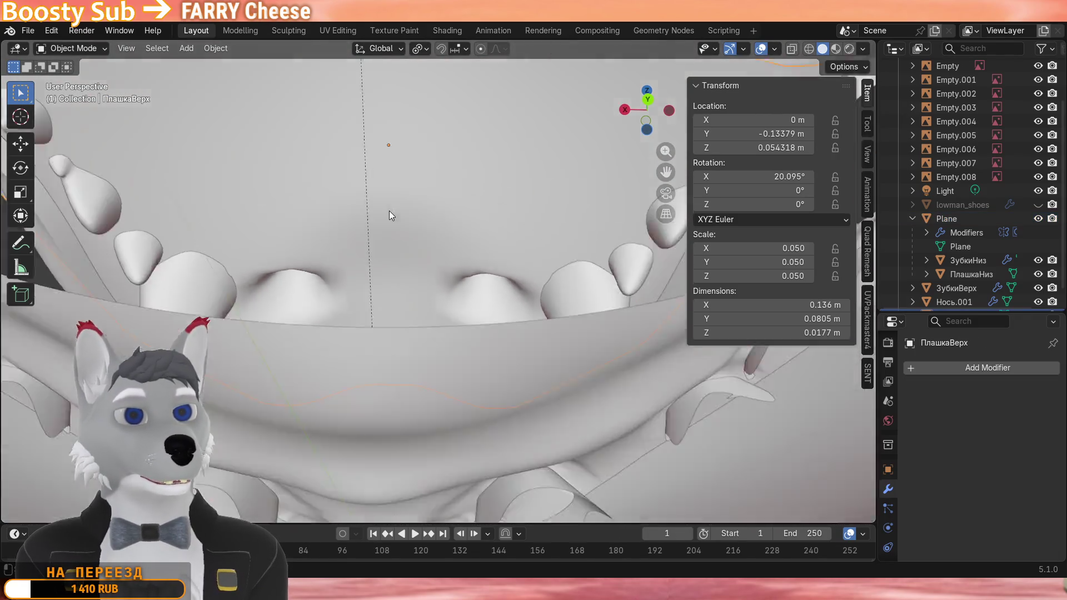
{"action": "scroll", "coordinate": [395, 232], "scroll_direction": "up", "scroll_amount": 3}
Enter Sculpt Mode on ПлашкаВерх and enable dynamic topology.
{"action": "left_click", "coordinate": [72, 48]}
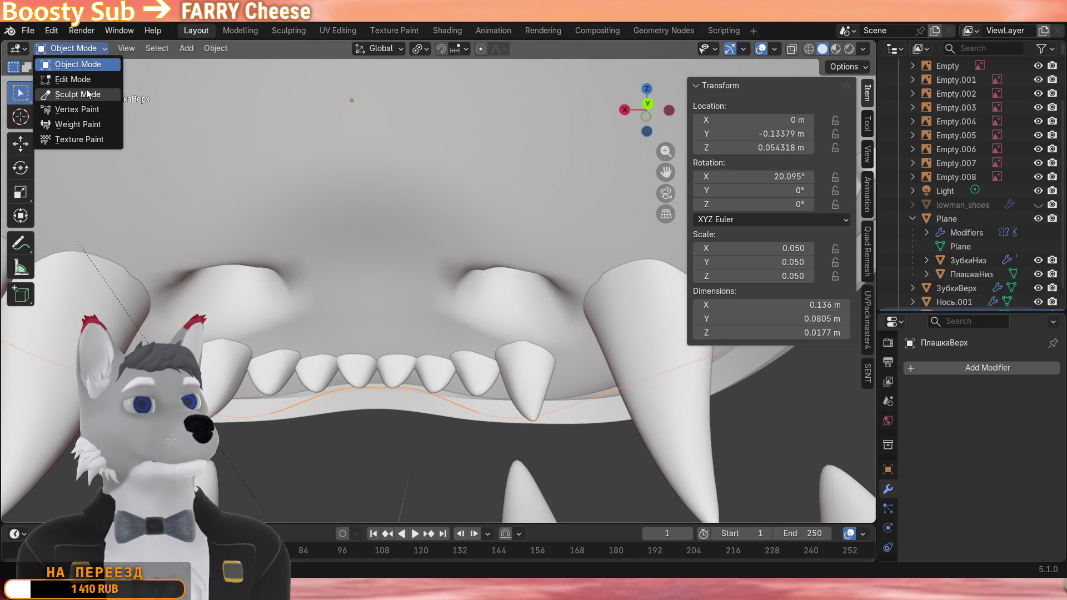
{"action": "left_click", "coordinate": [69, 87]}
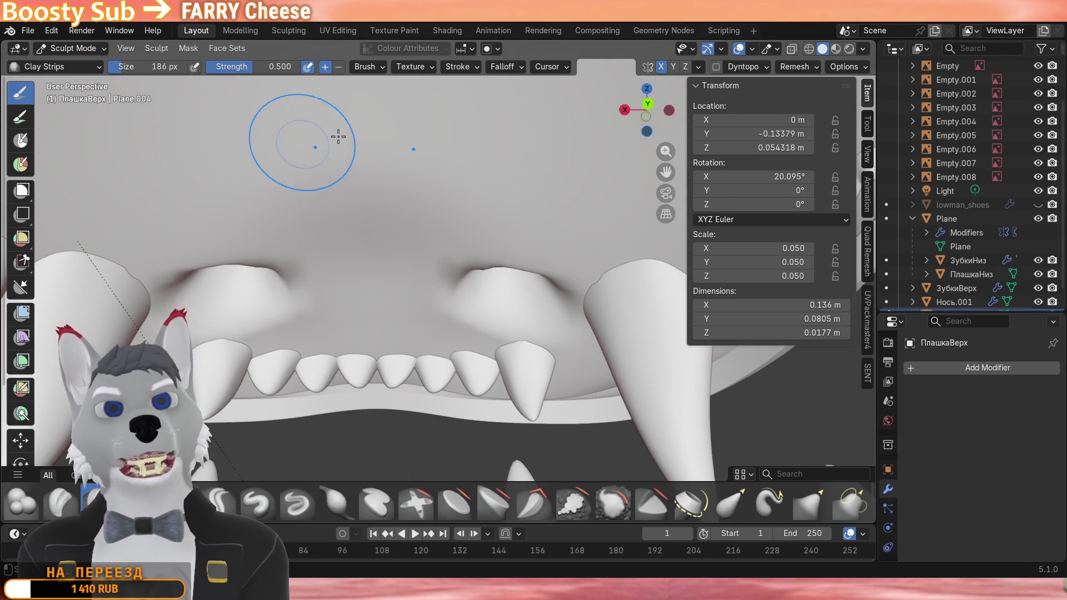
{"action": "left_click", "coordinate": [716, 67]}
{"action": "key", "text": "Return"}
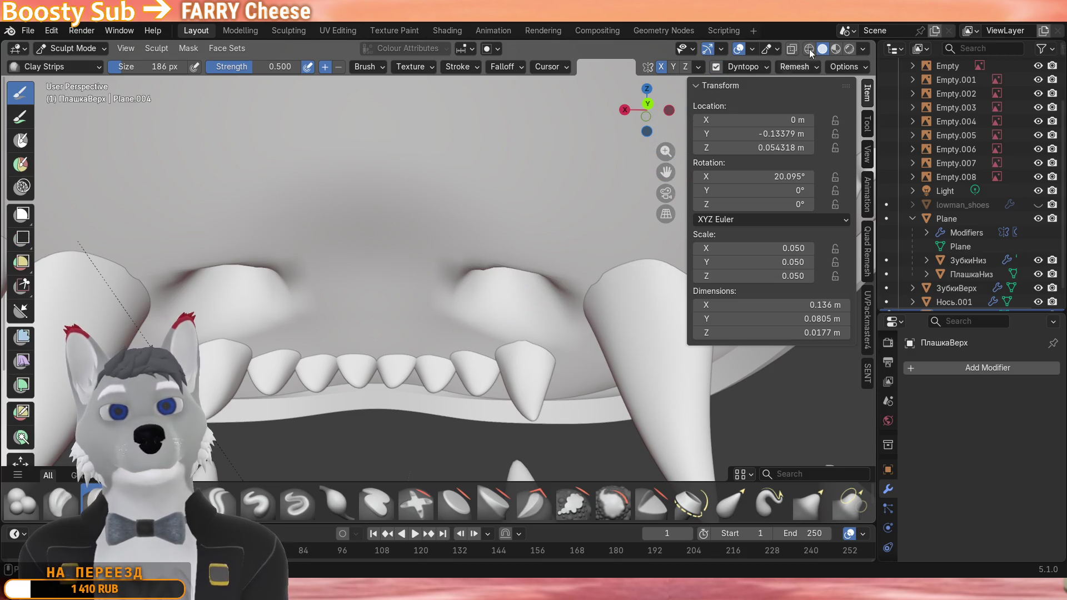
{"action": "left_click", "coordinate": [757, 65]}
{"action": "scroll", "coordinate": [321, 140], "scroll_direction": "up", "scroll_amount": 4}
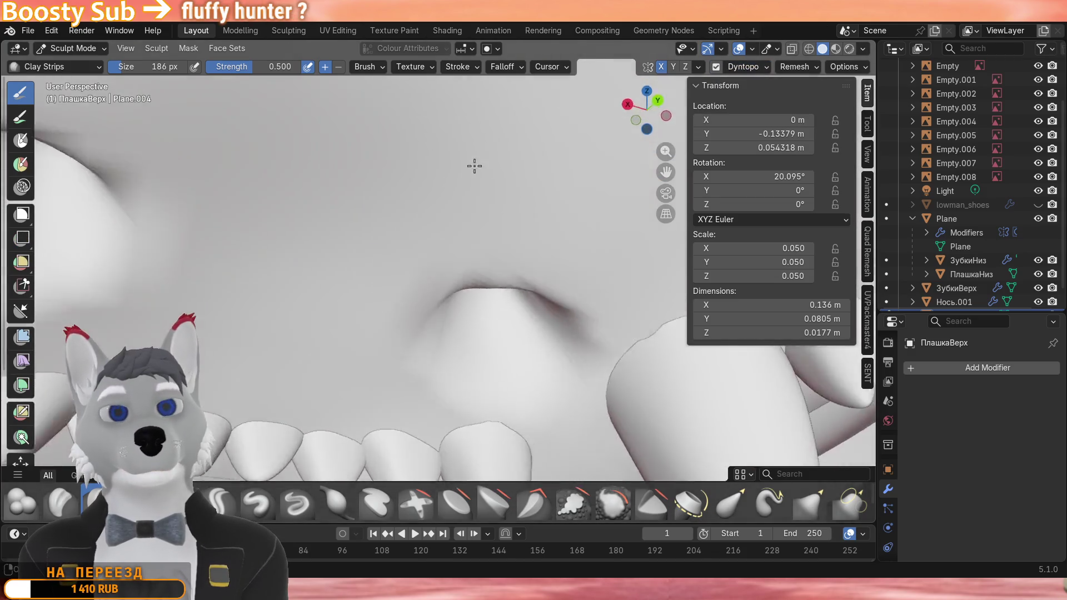
{"action": "scroll", "coordinate": [300, 117], "scroll_direction": "up", "scroll_amount": 4}
Lay clay strips onto the upper gum, undoing one jagged stroke and smoothing the arch.
{"action": "left_click_drag", "start_coordinate": [355, 194], "coordinate": [447, 225]}
{"action": "scroll", "coordinate": [402, 208], "scroll_direction": "up", "scroll_amount": 3}
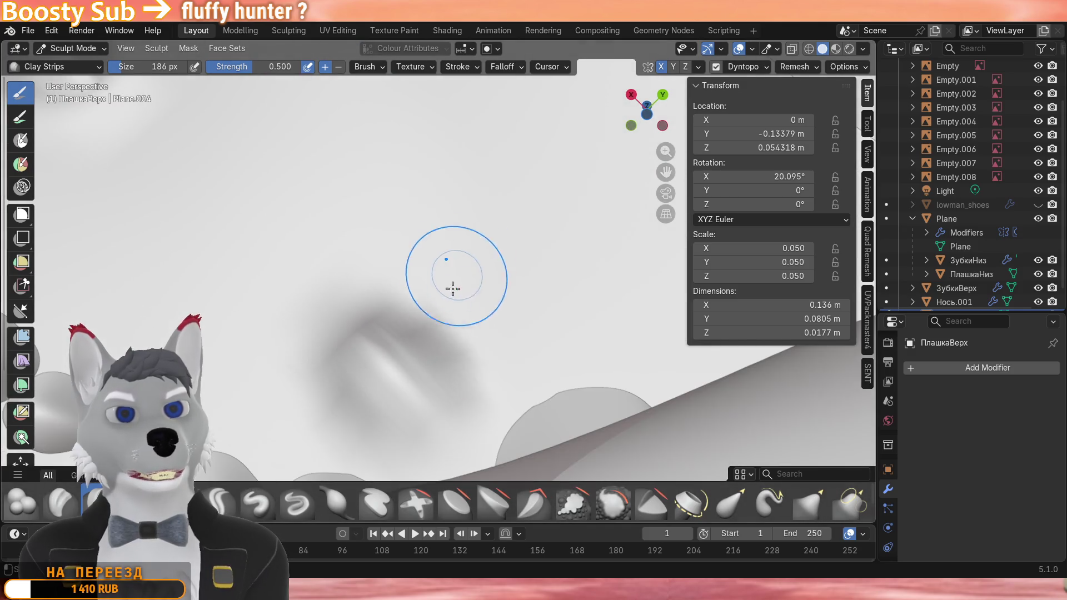
{"action": "middle_click_drag", "start_coordinate": [450, 284], "coordinate": [446, 243]}
{"action": "scroll", "coordinate": [446, 244], "scroll_direction": "up", "scroll_amount": 2}
{"action": "mouse_move", "coordinate": [468, 250]}
{"action": "left_mouse_down"}
{"action": "mouse_move", "coordinate": [334, 233]}
{"action": "mouse_move", "coordinate": [250, 200]}
{"action": "left_mouse_up"}
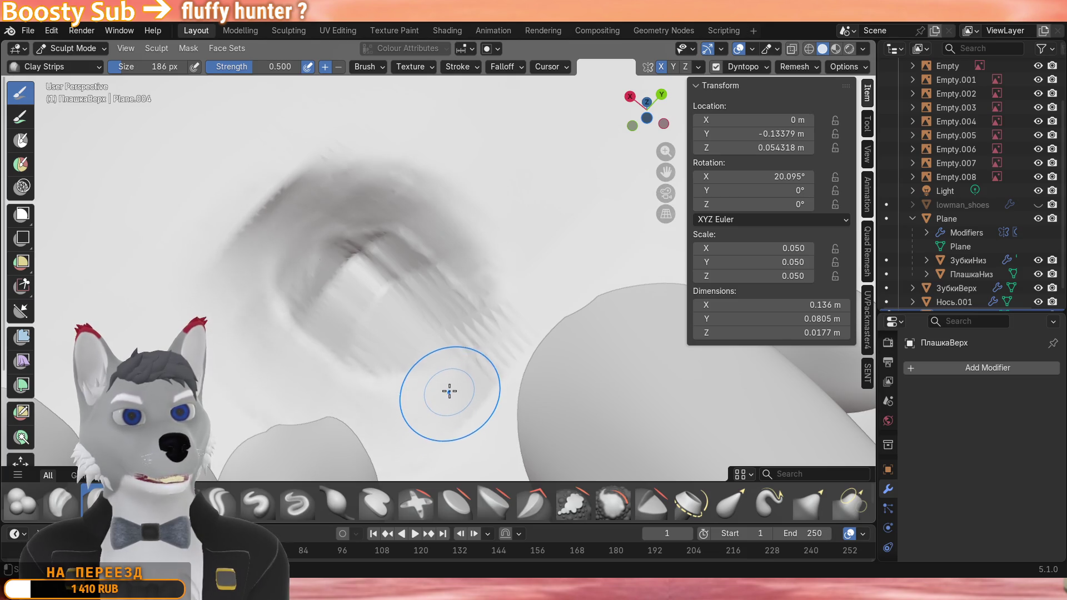
{"action": "key", "text": "ctrl+z"}
{"action": "mouse_move", "coordinate": [331, 340]}
{"action": "left_mouse_down"}
{"action": "mouse_move", "coordinate": [275, 226]}
{"action": "mouse_move", "coordinate": [392, 425]}
{"action": "left_mouse_up"}
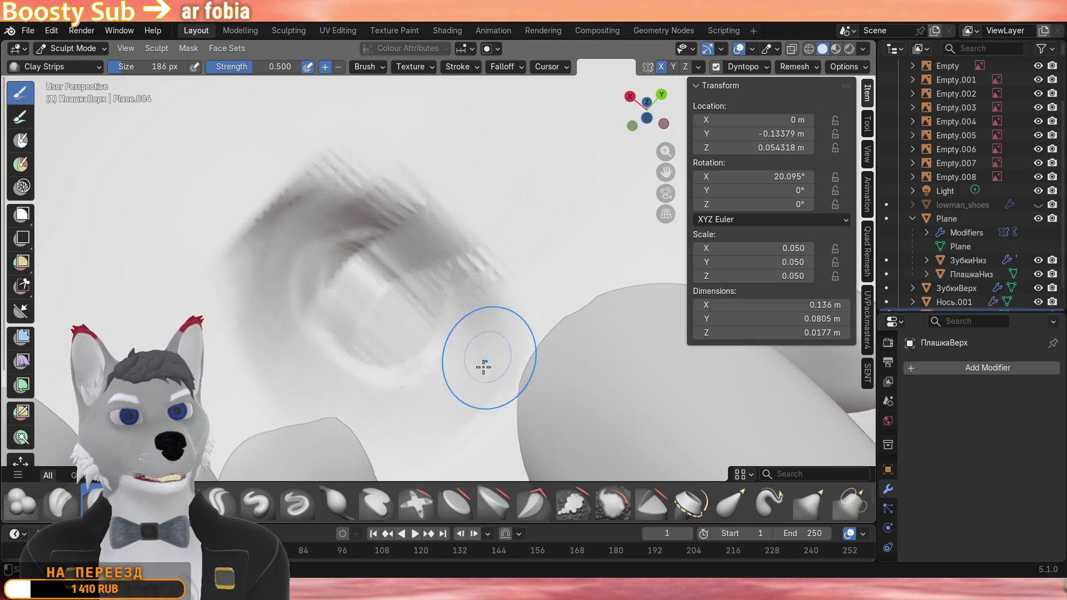
{"action": "left_click_drag", "start_coordinate": [483, 334], "coordinate": [306, 314], "text": "shift"}
{"action": "mouse_move", "coordinate": [333, 284]}
{"action": "middle_mouse_down"}
{"action": "mouse_move", "coordinate": [408, 343]}
{"action": "mouse_move", "coordinate": [396, 359]}
{"action": "middle_mouse_up"}
Soften and extend the gum ridge and fill the crease above the tooth.
{"action": "mouse_move", "coordinate": [376, 291]}
{"action": "left_mouse_down", "text": "shift"}
{"action": "mouse_move", "coordinate": [333, 242]}
{"action": "mouse_move", "coordinate": [464, 350]}
{"action": "mouse_move", "coordinate": [388, 223]}
{"action": "mouse_move", "coordinate": [367, 287]}
{"action": "left_mouse_up", "text": "shift"}
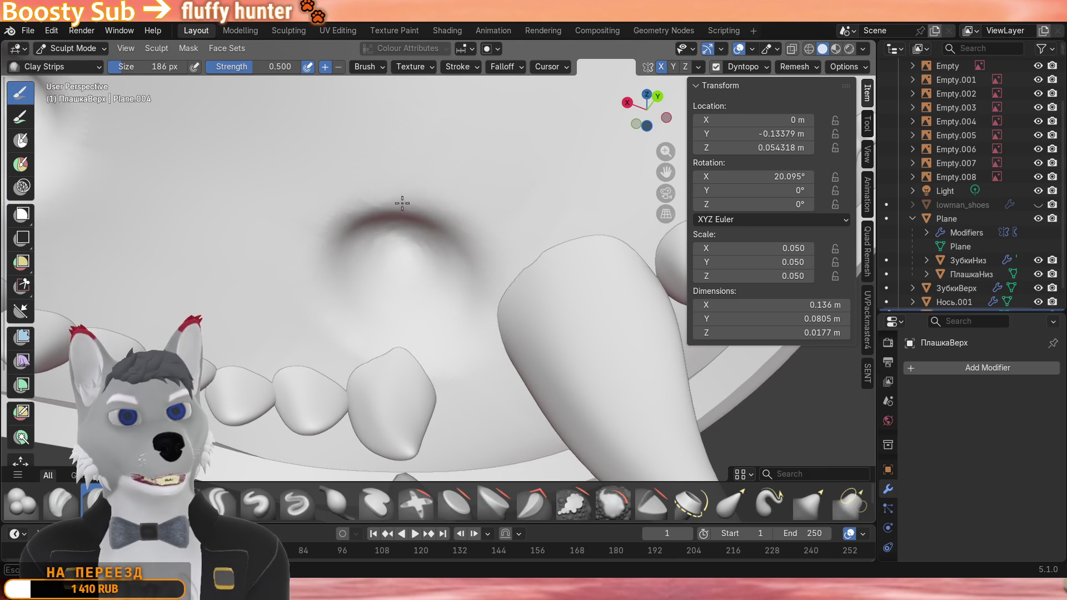
{"action": "mouse_move", "coordinate": [366, 288]}
{"action": "middle_mouse_down"}
{"action": "mouse_move", "coordinate": [455, 313]}
{"action": "mouse_move", "coordinate": [450, 358]}
{"action": "mouse_move", "coordinate": [468, 414]}
{"action": "middle_mouse_up"}
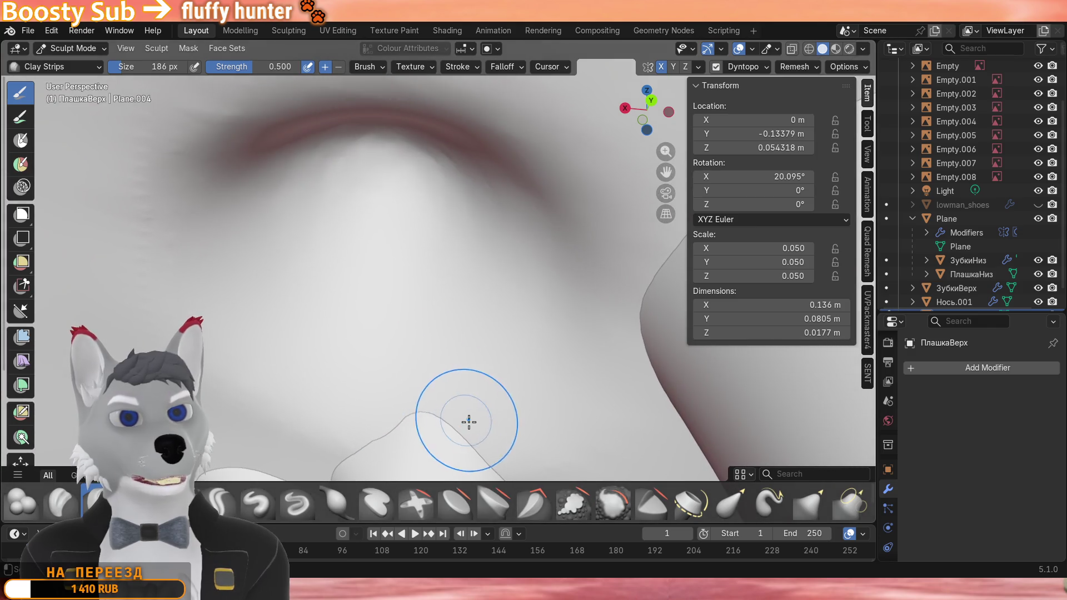
{"action": "mouse_move", "coordinate": [464, 402]}
{"action": "middle_mouse_down"}
{"action": "mouse_move", "coordinate": [445, 301]}
{"action": "mouse_move", "coordinate": [450, 359]}
{"action": "mouse_move", "coordinate": [334, 317]}
{"action": "mouse_move", "coordinate": [408, 317]}
{"action": "mouse_move", "coordinate": [430, 255]}
{"action": "mouse_move", "coordinate": [420, 248]}
{"action": "middle_mouse_up"}
{"action": "mouse_move", "coordinate": [438, 271]}
{"action": "left_mouse_down"}
{"action": "mouse_move", "coordinate": [304, 318]}
{"action": "mouse_move", "coordinate": [478, 298]}
{"action": "mouse_move", "coordinate": [397, 276]}
{"action": "left_mouse_up"}
{"action": "left_click_drag", "start_coordinate": [473, 336], "coordinate": [313, 348]}
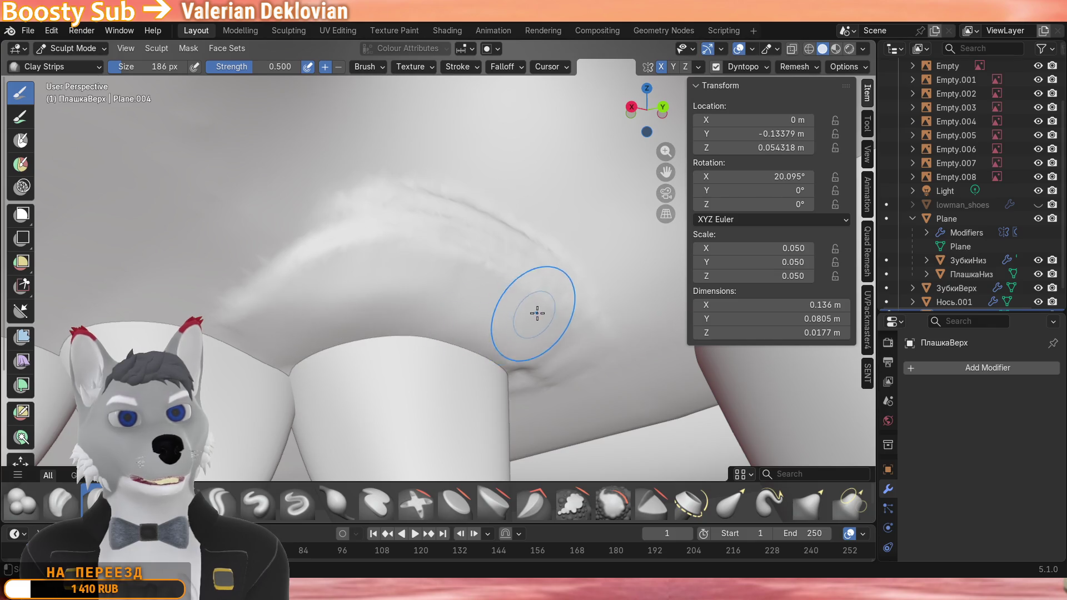
Refine the lip crease and sculpt the gum surface next to the teeth.
{"action": "middle_click_drag", "start_coordinate": [537, 313], "coordinate": [442, 283]}
{"action": "scroll", "coordinate": [480, 250], "scroll_direction": "up", "scroll_amount": 2}
{"action": "mouse_move", "coordinate": [479, 250]}
{"action": "left_mouse_down"}
{"action": "mouse_move", "coordinate": [533, 275]}
{"action": "mouse_move", "coordinate": [519, 305]}
{"action": "left_mouse_up"}
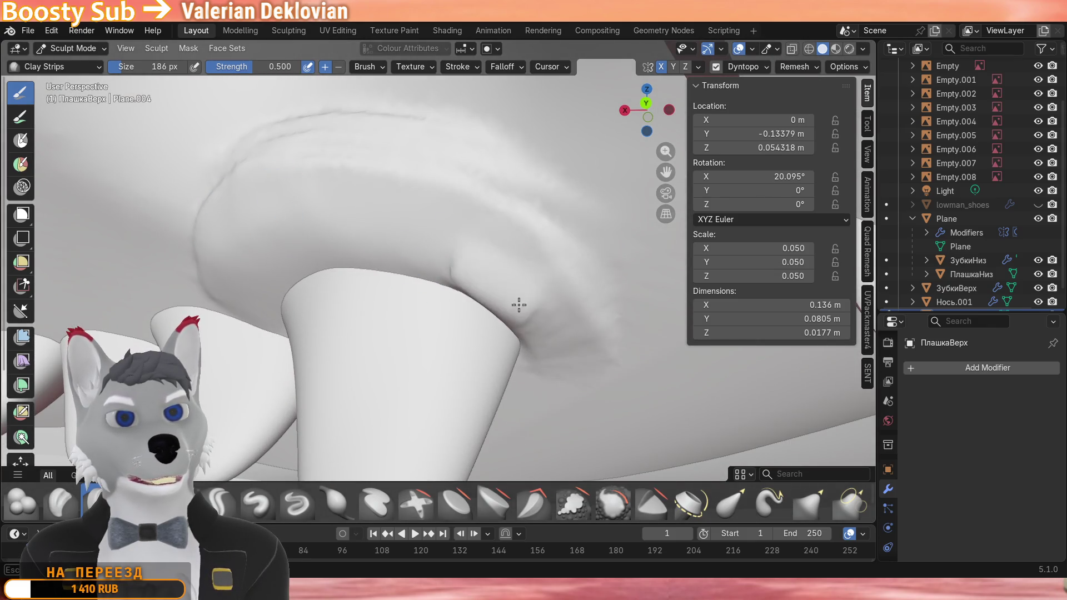
{"action": "mouse_move", "coordinate": [519, 305]}
{"action": "middle_mouse_down"}
{"action": "mouse_move", "coordinate": [446, 251]}
{"action": "mouse_move", "coordinate": [451, 323]}
{"action": "middle_mouse_up"}
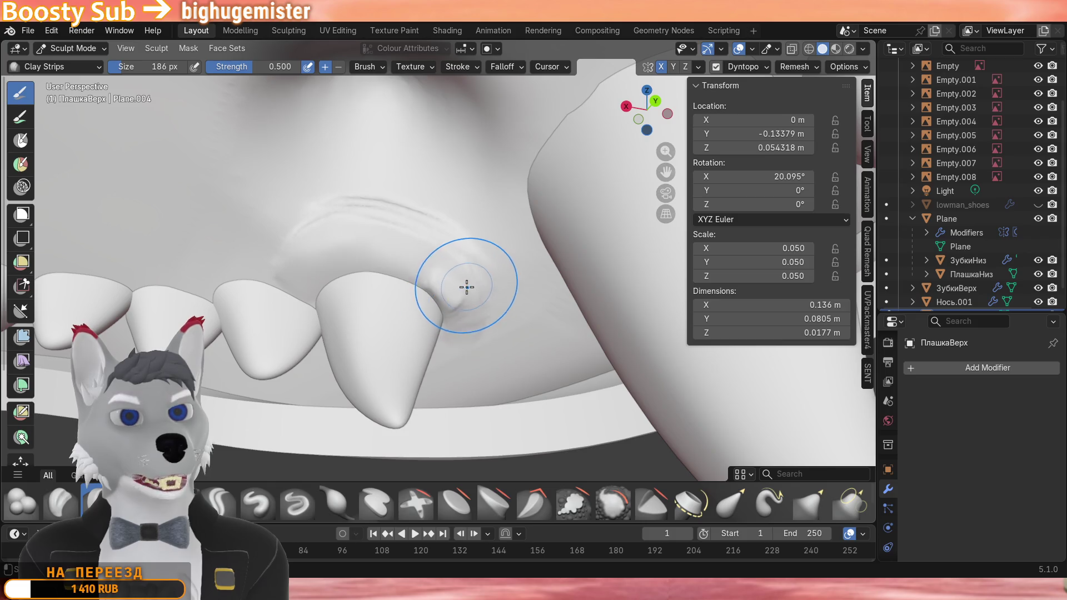
{"action": "scroll", "coordinate": [298, 298], "scroll_direction": "up", "scroll_amount": 4}
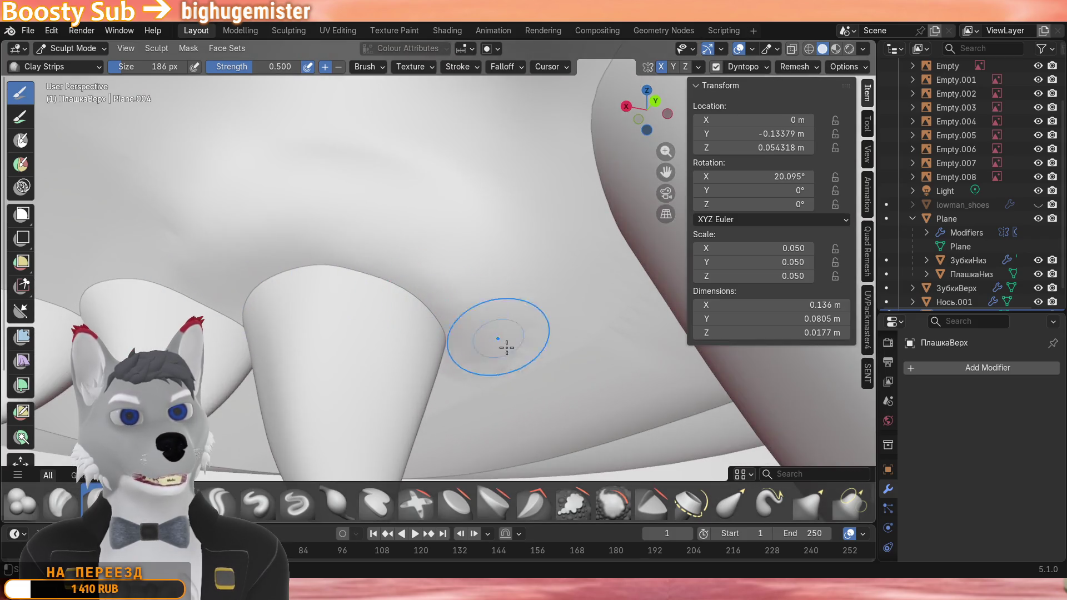
{"action": "mouse_move", "coordinate": [485, 361]}
{"action": "left_mouse_down"}
{"action": "mouse_move", "coordinate": [429, 233]}
{"action": "mouse_move", "coordinate": [254, 218]}
{"action": "left_mouse_up"}
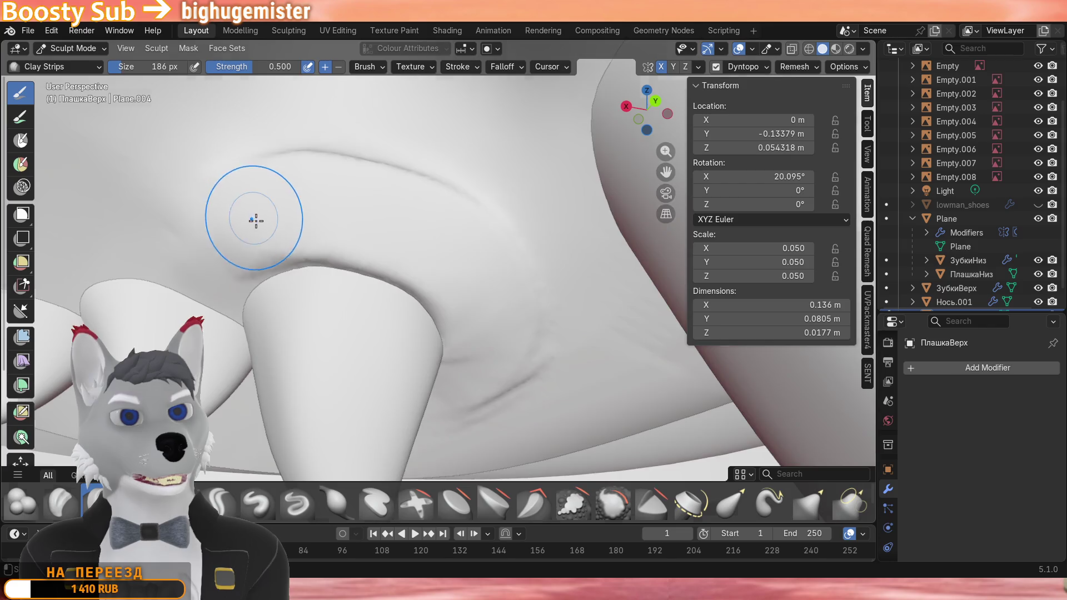
{"action": "scroll", "coordinate": [254, 218], "scroll_direction": "down", "scroll_amount": 4}
{"action": "mouse_move", "coordinate": [385, 245]}
{"action": "middle_mouse_down"}
{"action": "mouse_move", "coordinate": [422, 247]}
{"action": "mouse_move", "coordinate": [464, 309]}
{"action": "middle_mouse_up"}
{"action": "scroll", "coordinate": [440, 265], "scroll_direction": "up", "scroll_amount": 4}
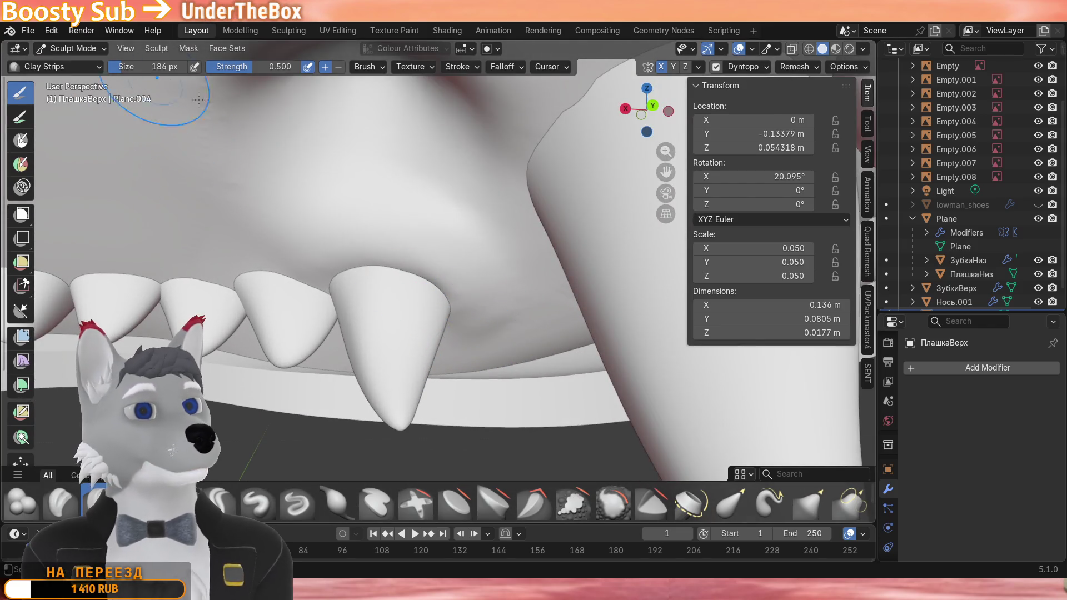
In Edit Mode flip the plate's normals via Mesh > Normals > Flip, then return to sculpting.
{"action": "key", "text": "Tab"}
{"action": "left_click", "coordinate": [340, 48]}
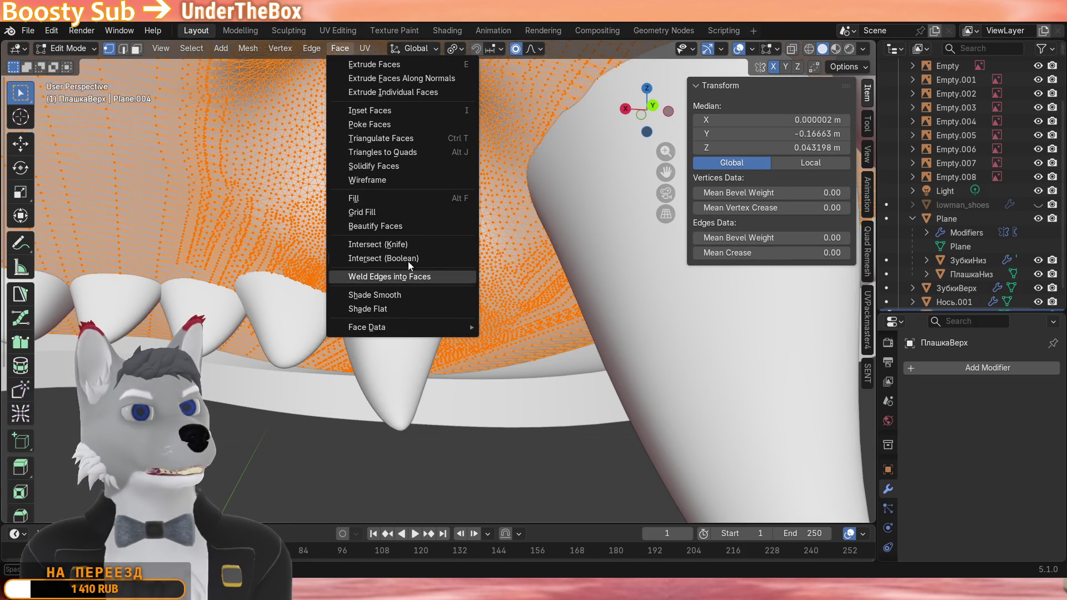
{"action": "left_click", "coordinate": [366, 48]}
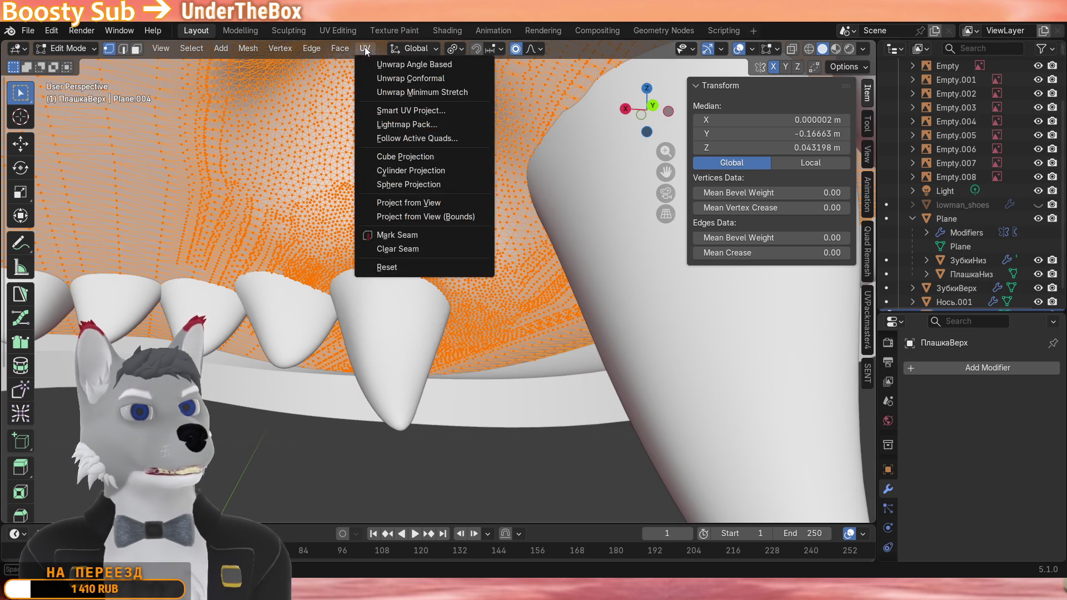
{"action": "mouse_move", "coordinate": [247, 48]}
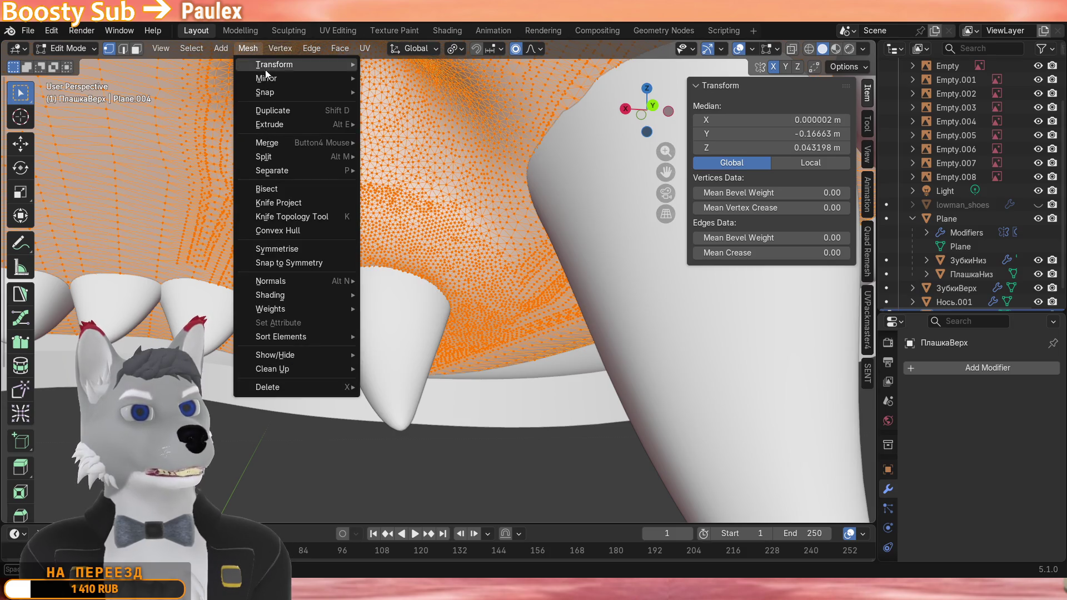
{"action": "mouse_move", "coordinate": [270, 281]}
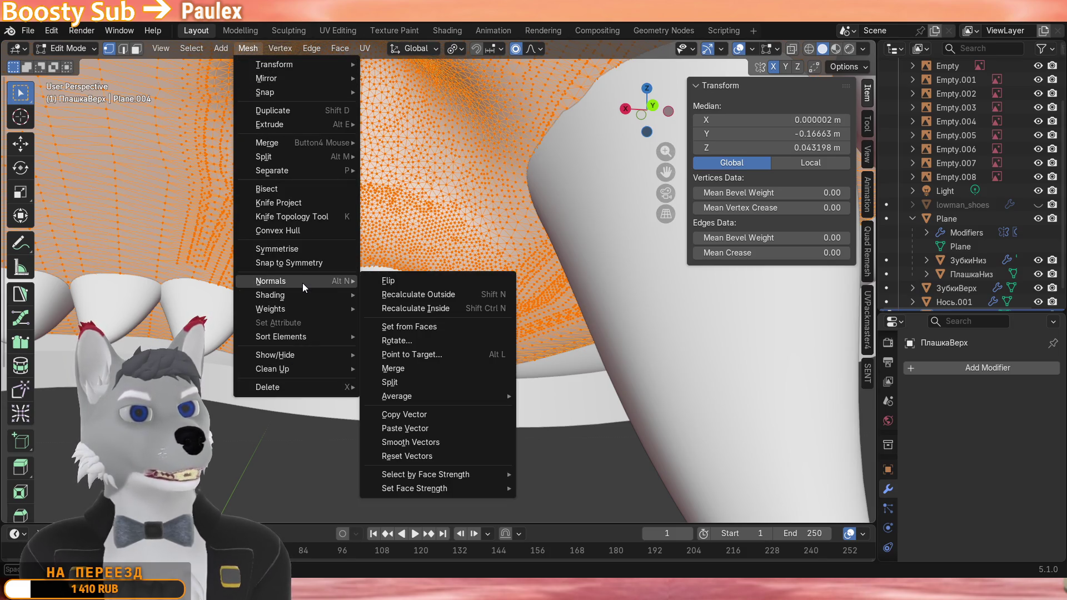
{"action": "left_click", "coordinate": [378, 281]}
{"action": "key", "text": "ctrl+Tab"}
{"action": "scroll", "coordinate": [406, 237], "scroll_direction": "up", "scroll_amount": 2}
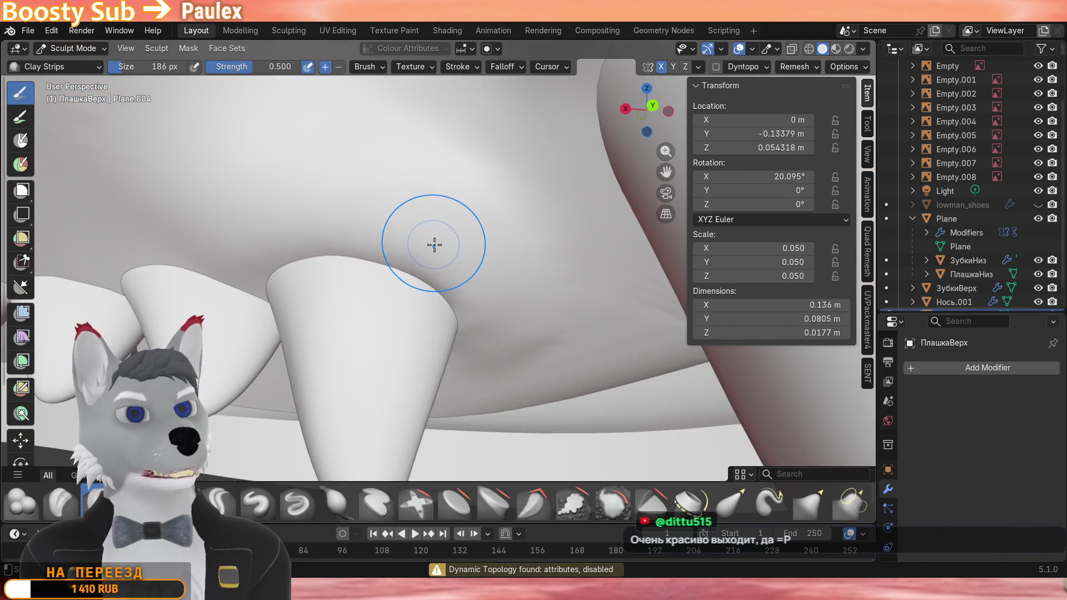
{"action": "scroll", "coordinate": [425, 247], "scroll_direction": "up", "scroll_amount": 4}
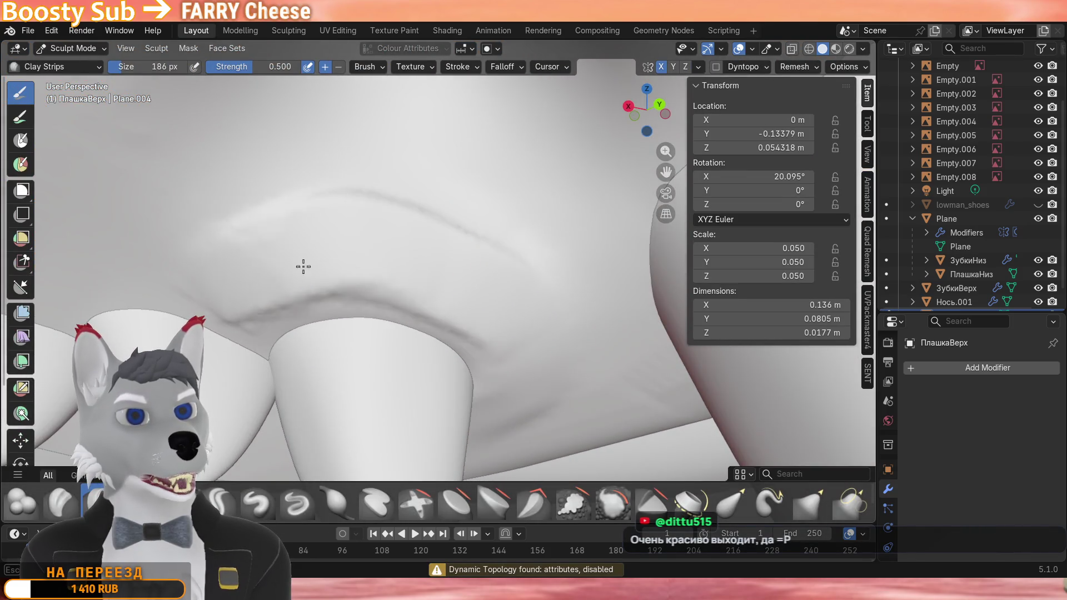
Re-enable Dyntopo through the warning dialog and reshape the surface along the gum line.
{"action": "middle_click_drag", "start_coordinate": [304, 267], "coordinate": [417, 233]}
{"action": "scroll", "coordinate": [417, 234], "scroll_direction": "up", "scroll_amount": 2}
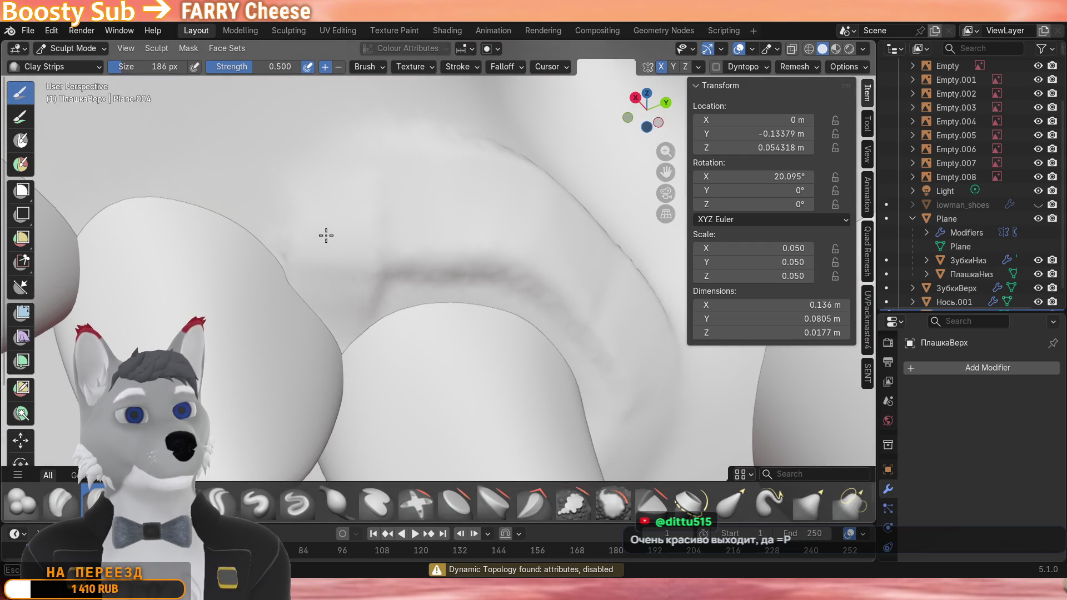
{"action": "scroll", "coordinate": [362, 274], "scroll_direction": "up", "scroll_amount": 2}
{"action": "scroll", "coordinate": [251, 195], "scroll_direction": "down", "scroll_amount": 3}
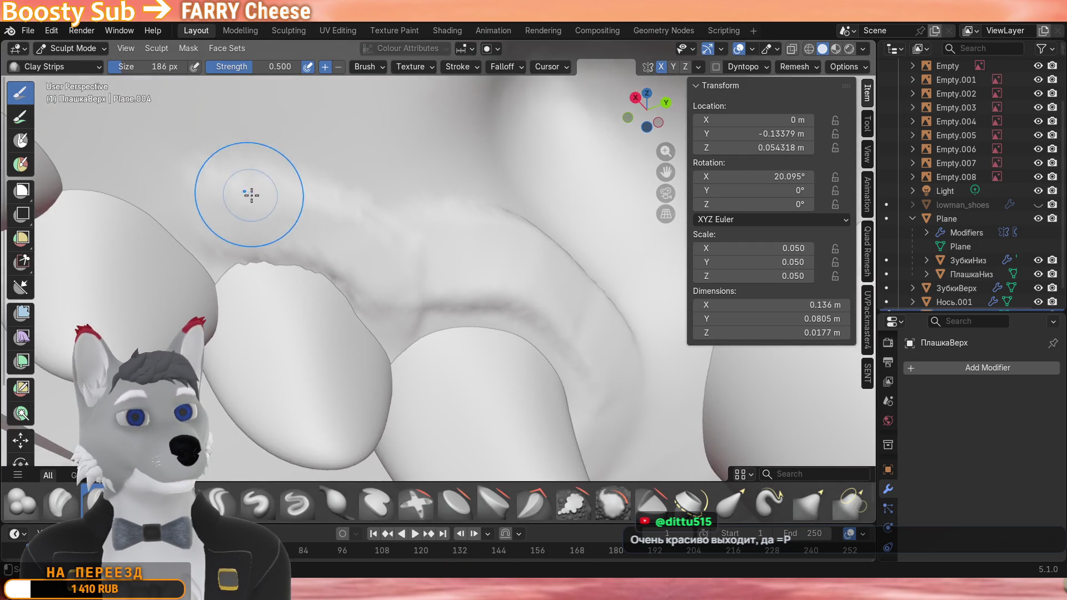
{"action": "left_click", "coordinate": [715, 67]}
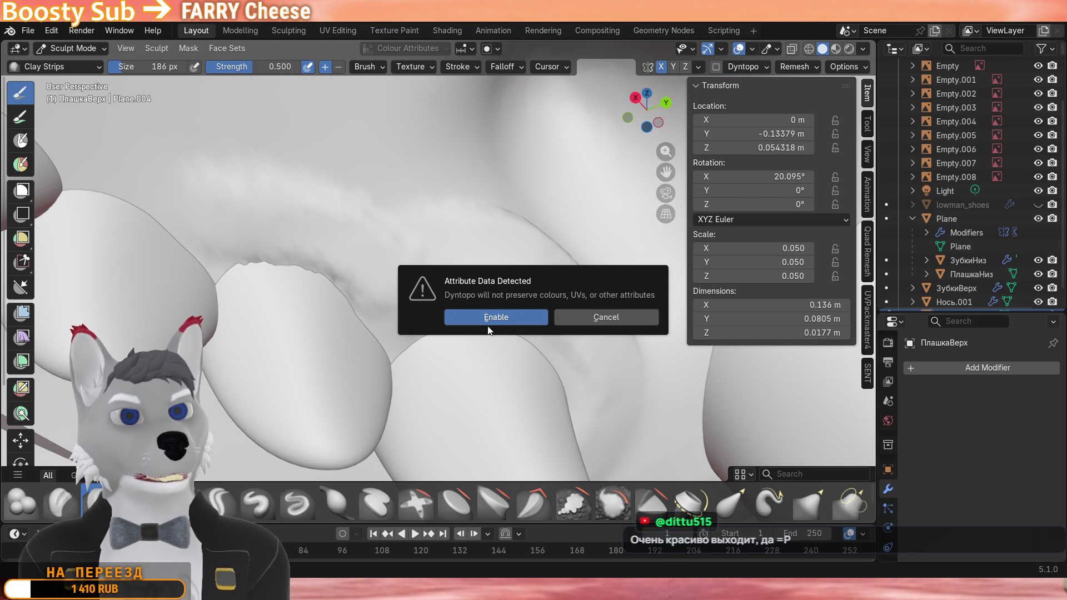
{"action": "left_click", "coordinate": [491, 315]}
{"action": "scroll", "coordinate": [383, 284], "scroll_direction": "up", "scroll_amount": 1}
{"action": "left_click_drag", "start_coordinate": [342, 250], "coordinate": [309, 259]}
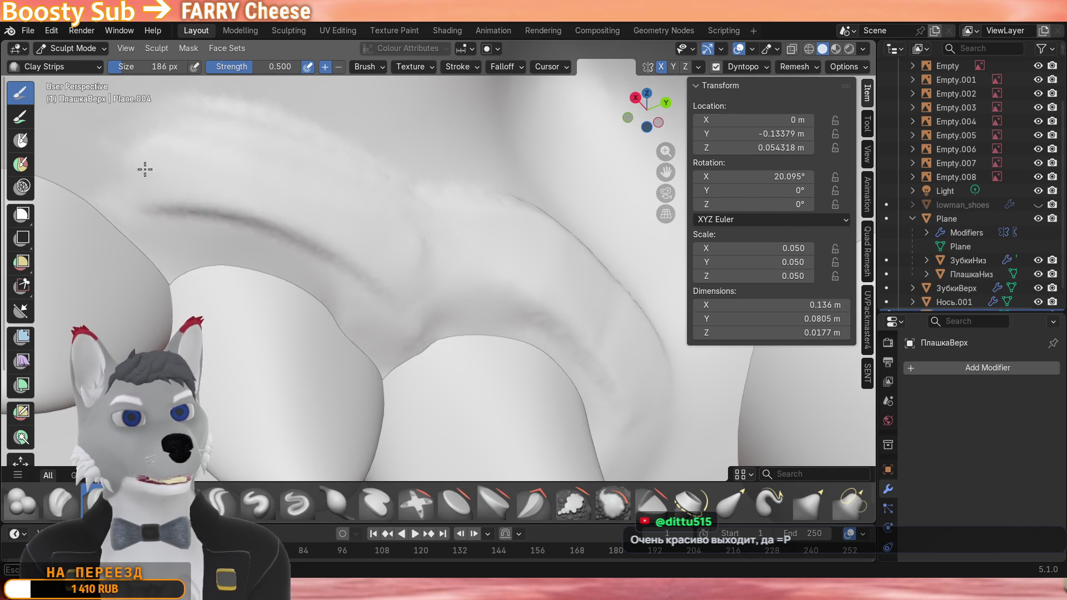
Orbit around the gum and out to view the whole scene.
{"action": "middle_click_drag", "start_coordinate": [417, 274], "coordinate": [392, 251]}
{"action": "middle_click_drag", "start_coordinate": [339, 218], "coordinate": [358, 242]}
{"action": "mouse_move", "coordinate": [387, 312]}
{"action": "middle_mouse_down"}
{"action": "mouse_move", "coordinate": [175, 251]}
{"action": "mouse_move", "coordinate": [385, 288]}
{"action": "mouse_move", "coordinate": [432, 352]}
{"action": "middle_mouse_up"}
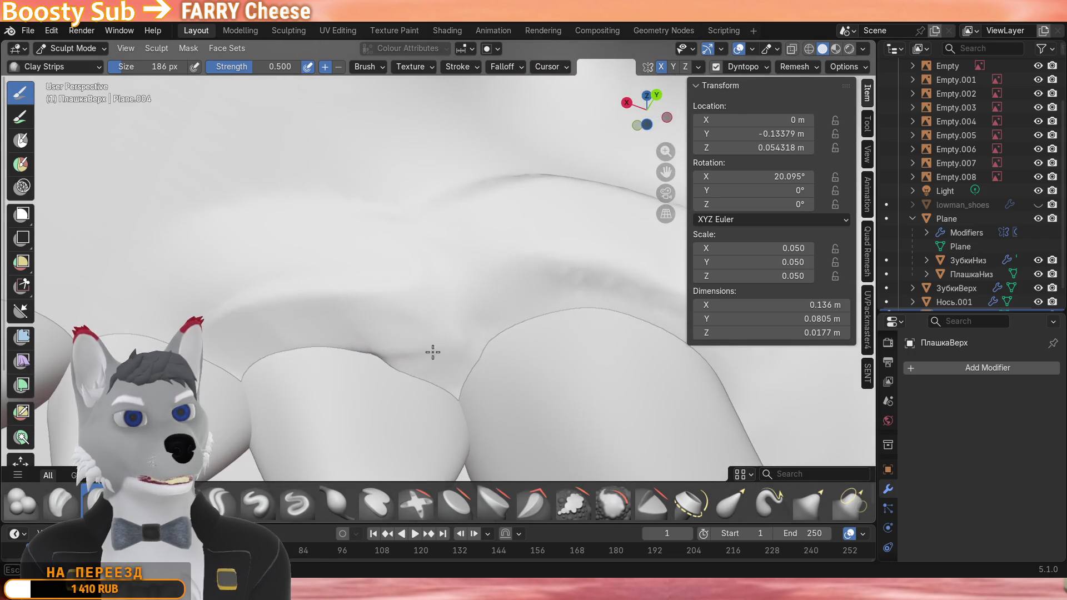
{"action": "scroll", "coordinate": [419, 335], "scroll_direction": "down", "scroll_amount": 2}
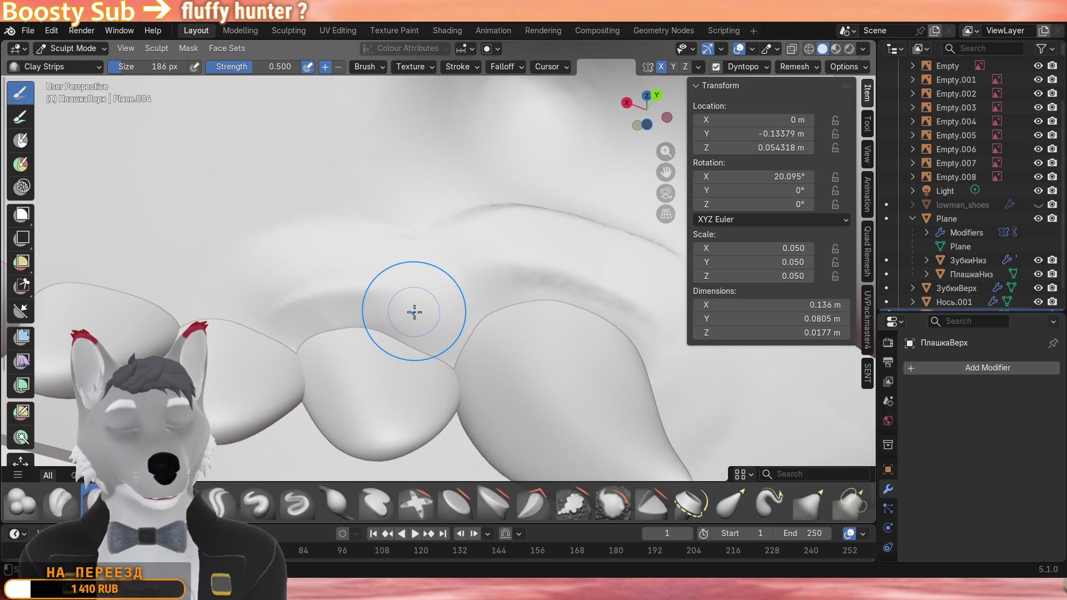
{"action": "scroll", "coordinate": [328, 285], "scroll_direction": "down", "scroll_amount": 5}
{"action": "mouse_move", "coordinate": [350, 274]}
{"action": "middle_mouse_down"}
{"action": "mouse_move", "coordinate": [555, 311]}
{"action": "mouse_move", "coordinate": [388, 314]}
{"action": "middle_mouse_up"}
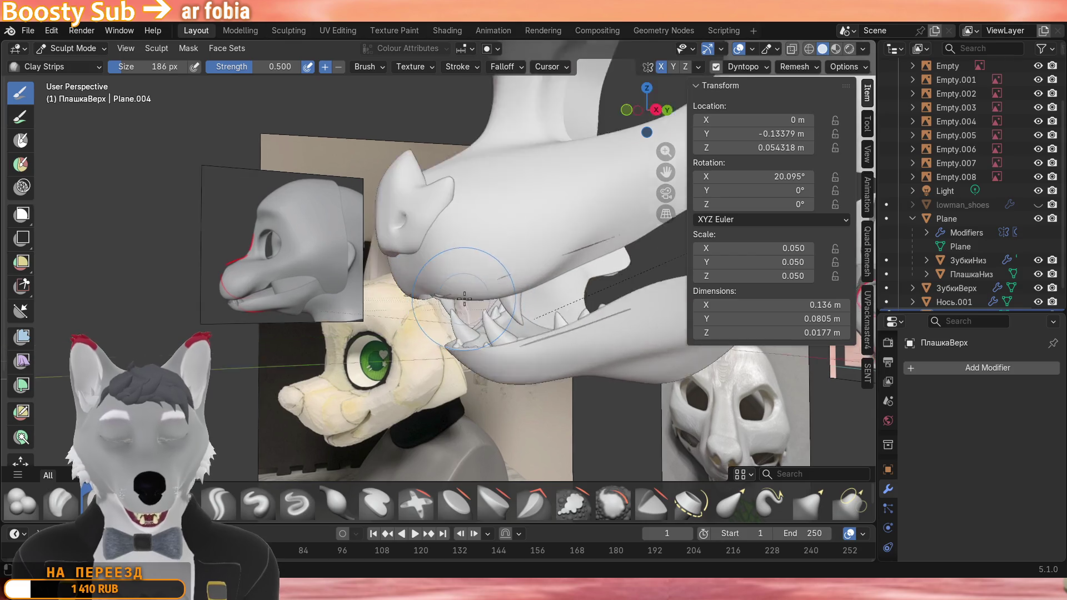
{"action": "scroll", "coordinate": [389, 314], "scroll_direction": "up", "scroll_amount": 4}
{"action": "scroll", "coordinate": [417, 305], "scroll_direction": "up", "scroll_amount": 4}
Orbit in close around the upper teeth row to inspect the gum.
{"action": "mouse_move", "coordinate": [417, 304]}
{"action": "middle_mouse_down"}
{"action": "mouse_move", "coordinate": [439, 296]}
{"action": "mouse_move", "coordinate": [417, 275]}
{"action": "middle_mouse_up"}
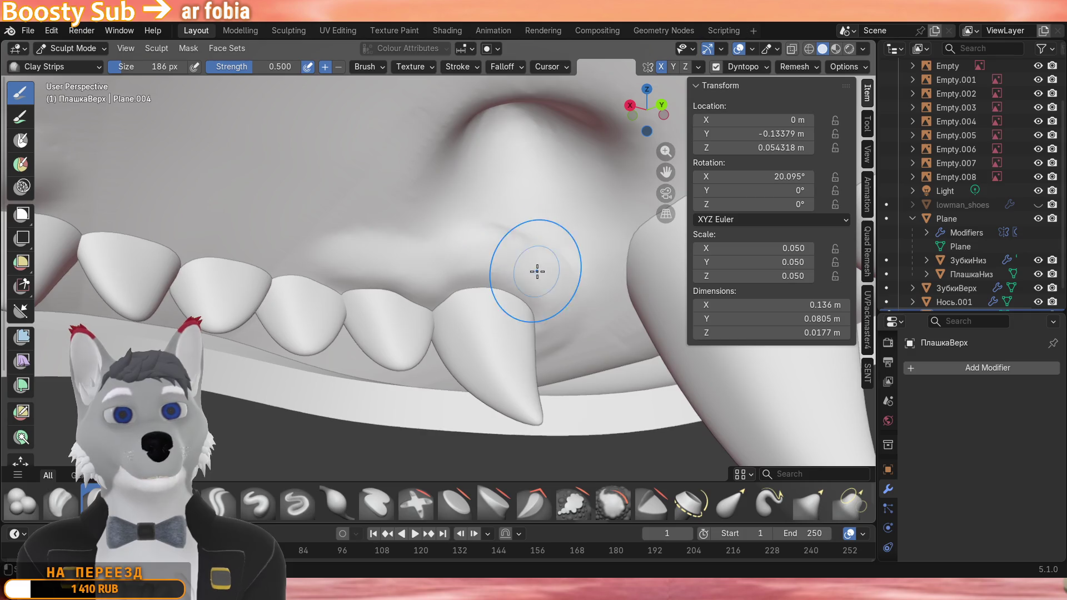
{"action": "middle_click_drag", "start_coordinate": [558, 286], "coordinate": [379, 262]}
{"action": "scroll", "coordinate": [425, 213], "scroll_direction": "up", "scroll_amount": 3}
{"action": "middle_click_drag", "start_coordinate": [425, 212], "coordinate": [525, 217]}
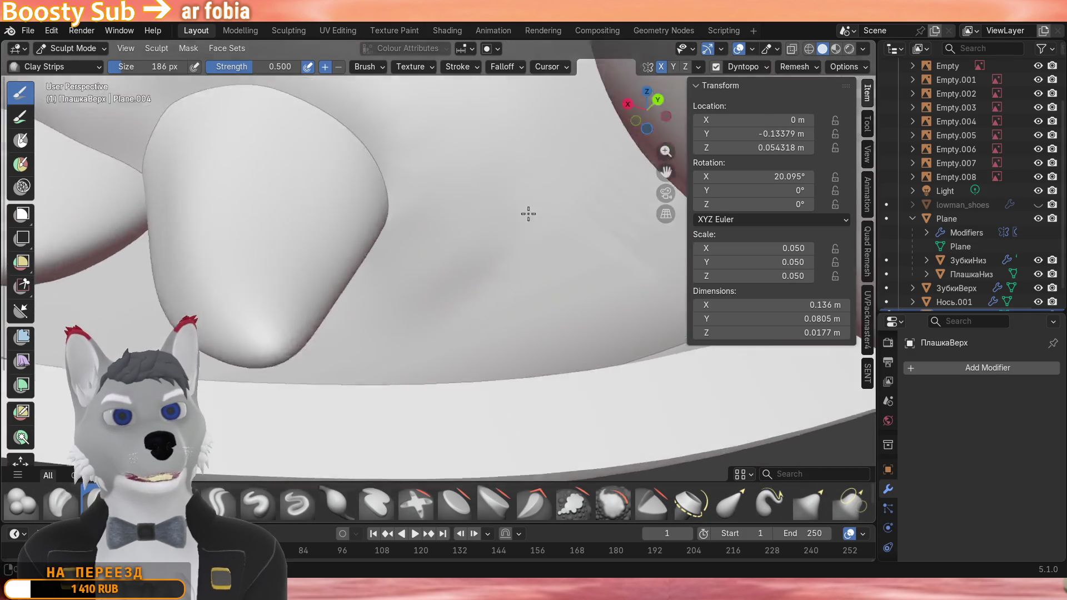
{"action": "scroll", "coordinate": [598, 198], "scroll_direction": "up", "scroll_amount": 3}
{"action": "middle_click_drag", "start_coordinate": [599, 198], "coordinate": [516, 180]}
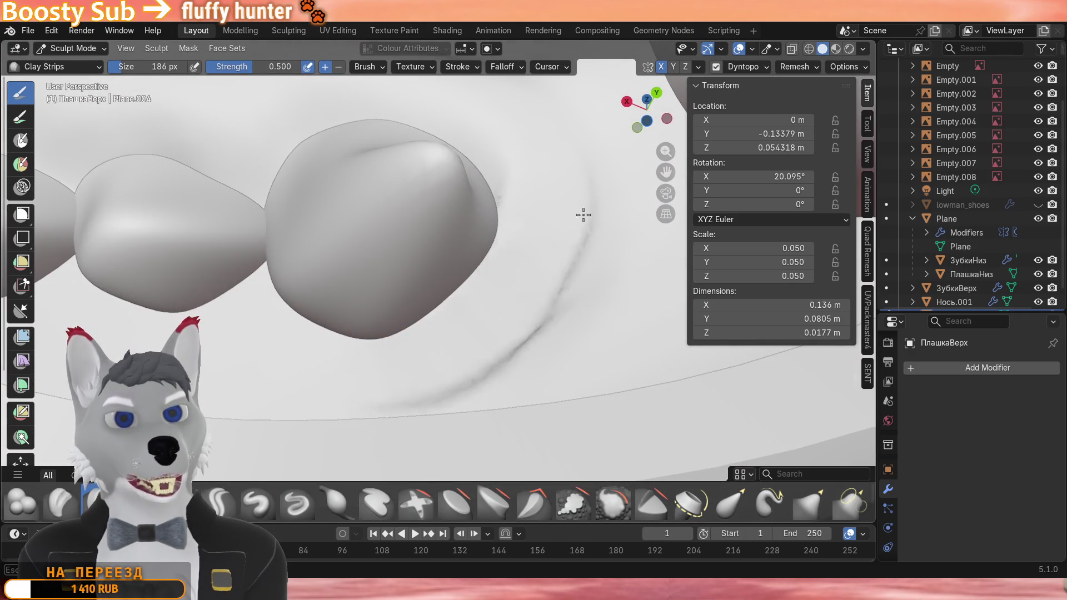
{"action": "middle_click_drag", "start_coordinate": [584, 218], "coordinate": [512, 273]}
{"action": "mouse_move", "coordinate": [466, 149]}
{"action": "middle_mouse_down"}
{"action": "mouse_move", "coordinate": [484, 237]}
{"action": "mouse_move", "coordinate": [514, 267]}
{"action": "mouse_move", "coordinate": [467, 326]}
{"action": "mouse_move", "coordinate": [484, 312]}
{"action": "middle_mouse_up"}
{"action": "scroll", "coordinate": [428, 326], "scroll_direction": "up", "scroll_amount": 3}
{"action": "scroll", "coordinate": [501, 308], "scroll_direction": "up", "scroll_amount": 3}
{"action": "scroll", "coordinate": [484, 312], "scroll_direction": "down", "scroll_amount": 2}
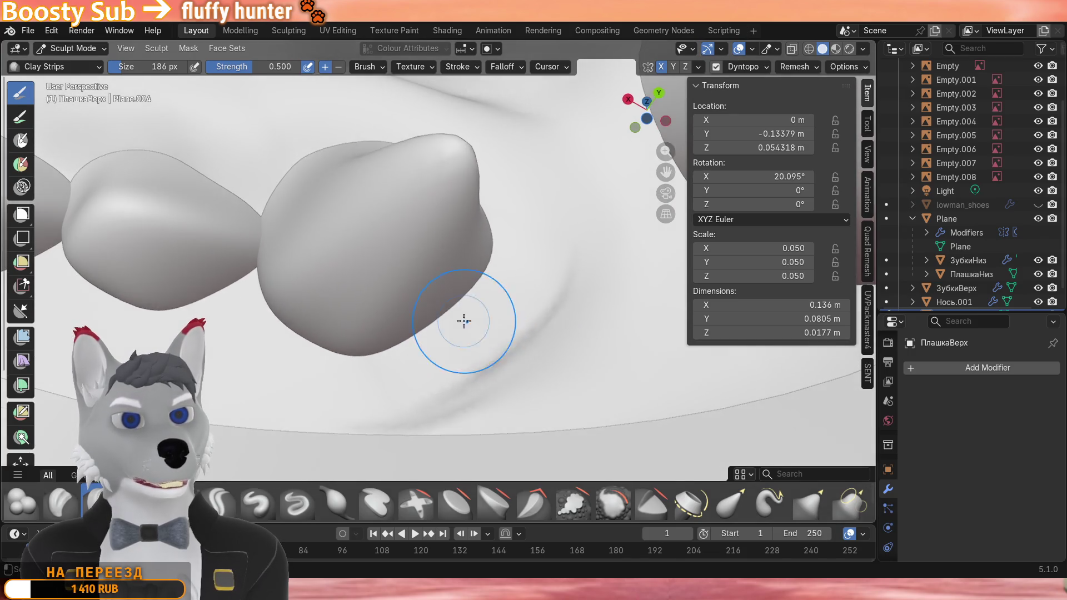
{"action": "scroll", "coordinate": [485, 312], "scroll_direction": "down", "scroll_amount": 1}
{"action": "middle_click_drag", "start_coordinate": [306, 325], "coordinate": [300, 333]}
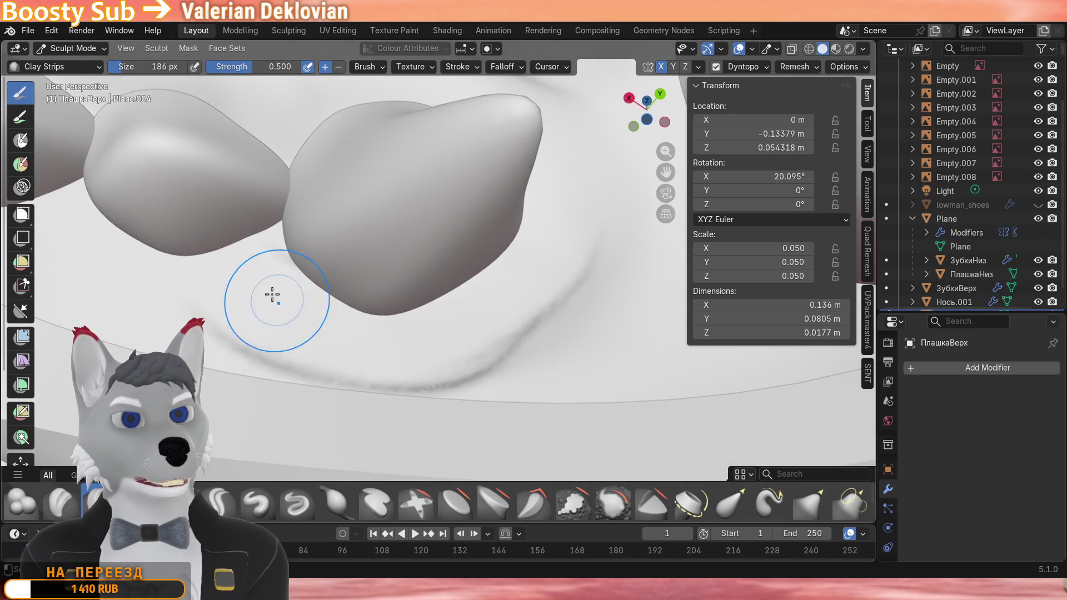
{"action": "middle_click_drag", "start_coordinate": [516, 306], "coordinate": [469, 327]}
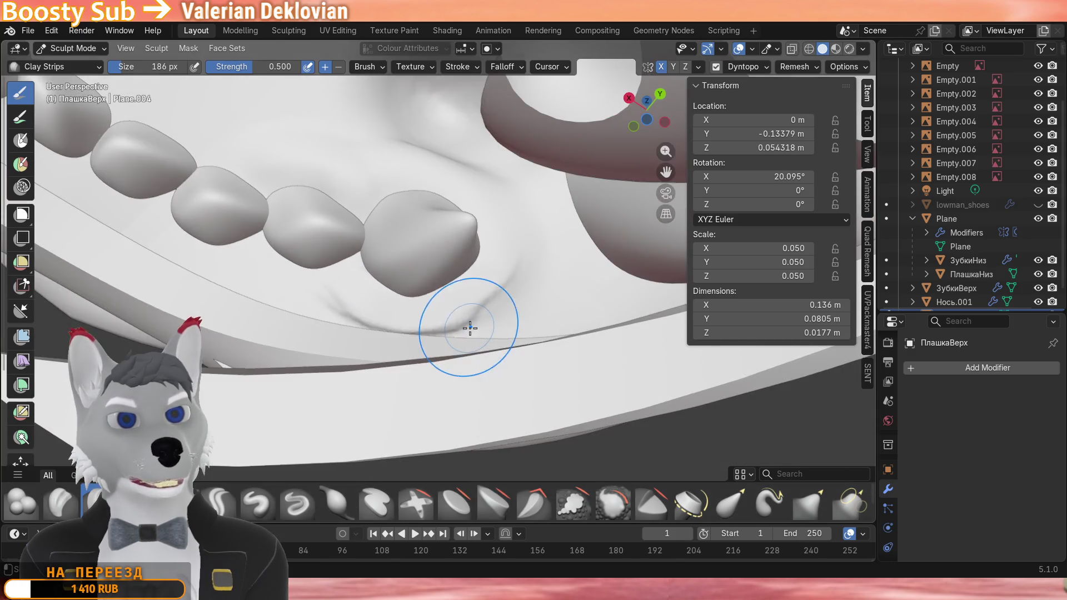
{"action": "scroll", "coordinate": [424, 291], "scroll_direction": "up", "scroll_amount": 3}
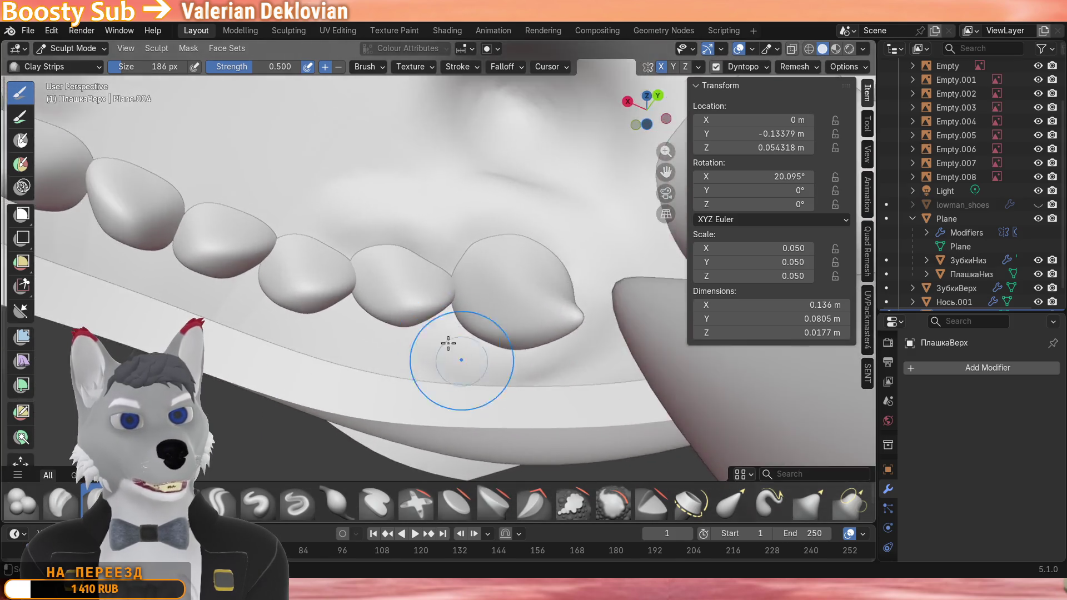
{"action": "middle_click_drag", "start_coordinate": [416, 250], "coordinate": [409, 259]}
{"action": "scroll", "coordinate": [348, 295], "scroll_direction": "up", "scroll_amount": 1}
{"action": "scroll", "coordinate": [348, 296], "scroll_direction": "up", "scroll_amount": 2}
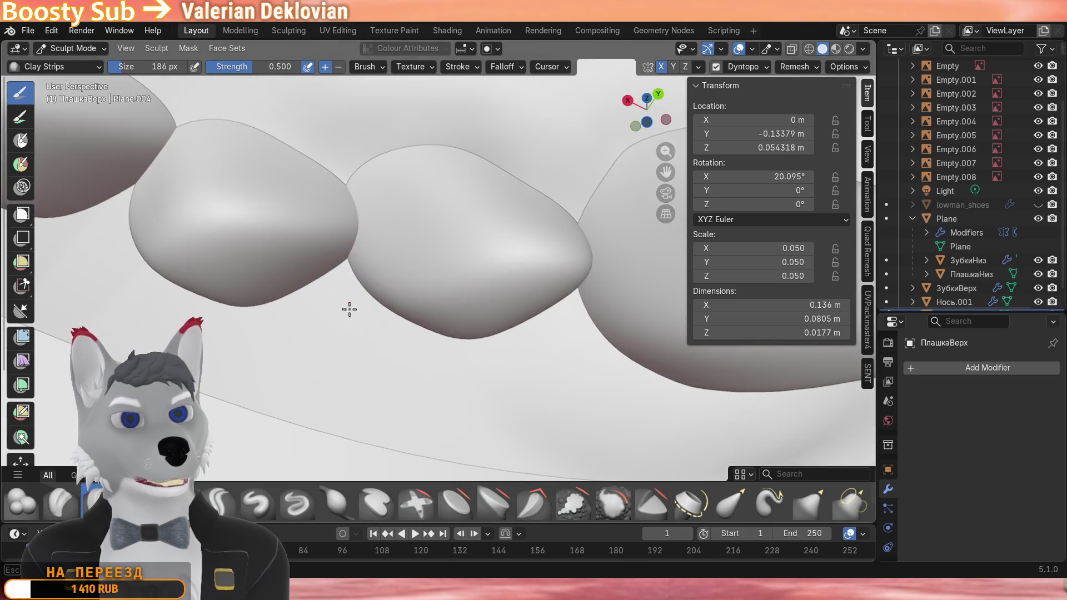
Sculpt and extend a clay ridge on the gum below the teeth, reshaping it near the tooth gap.
{"action": "left_click_drag", "start_coordinate": [351, 366], "coordinate": [578, 306]}
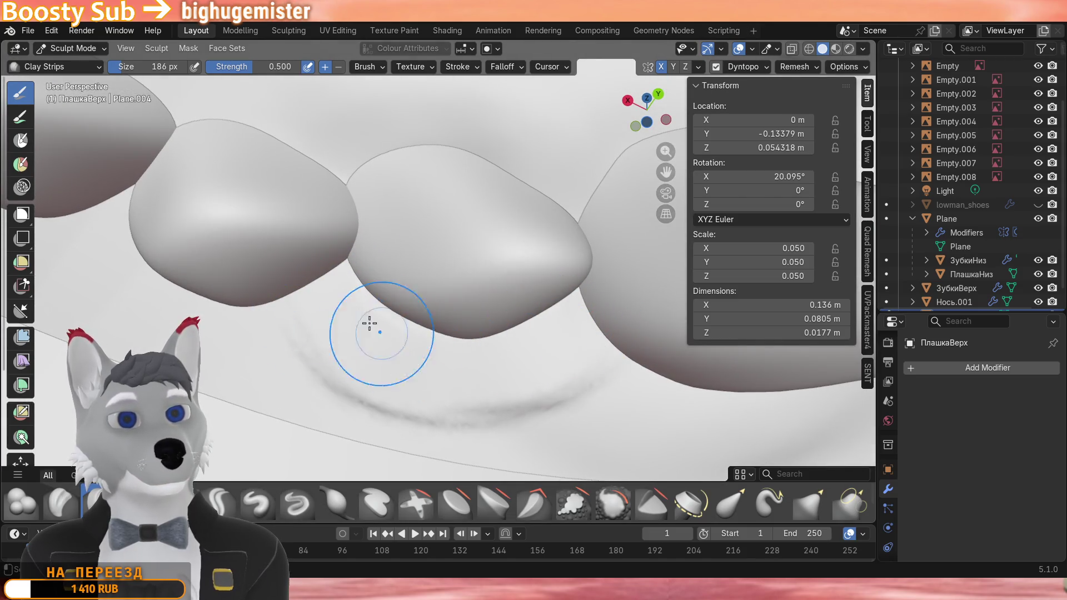
{"action": "left_click_drag", "start_coordinate": [369, 309], "coordinate": [552, 348]}
{"action": "scroll", "coordinate": [552, 349], "scroll_direction": "down", "scroll_amount": 1}
{"action": "scroll", "coordinate": [500, 321], "scroll_direction": "down", "scroll_amount": 2}
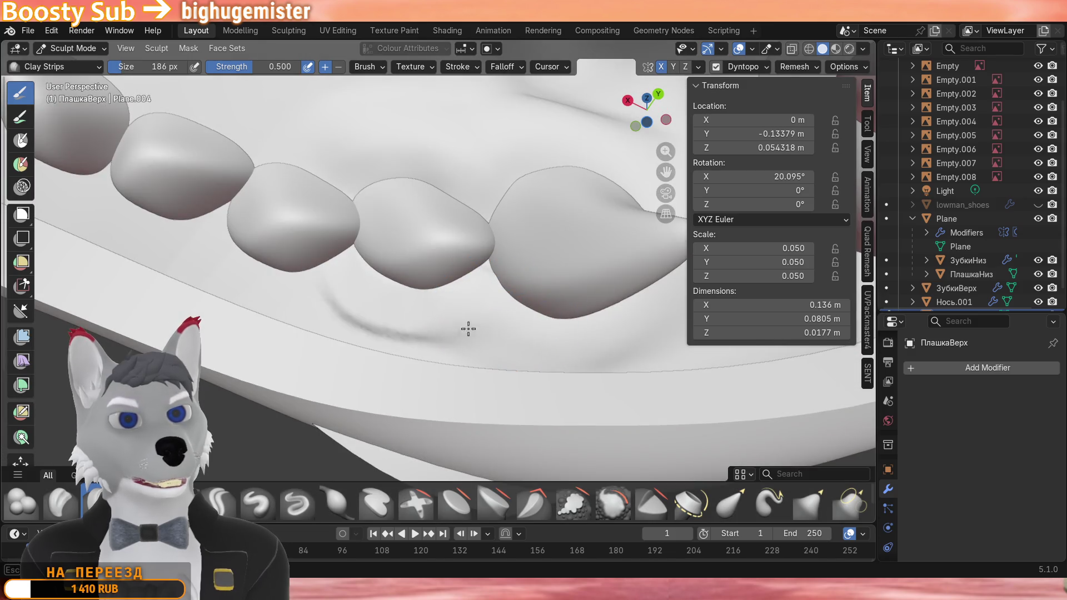
{"action": "scroll", "coordinate": [469, 329], "scroll_direction": "up", "scroll_amount": 2}
{"action": "scroll", "coordinate": [413, 330], "scroll_direction": "up", "scroll_amount": 2}
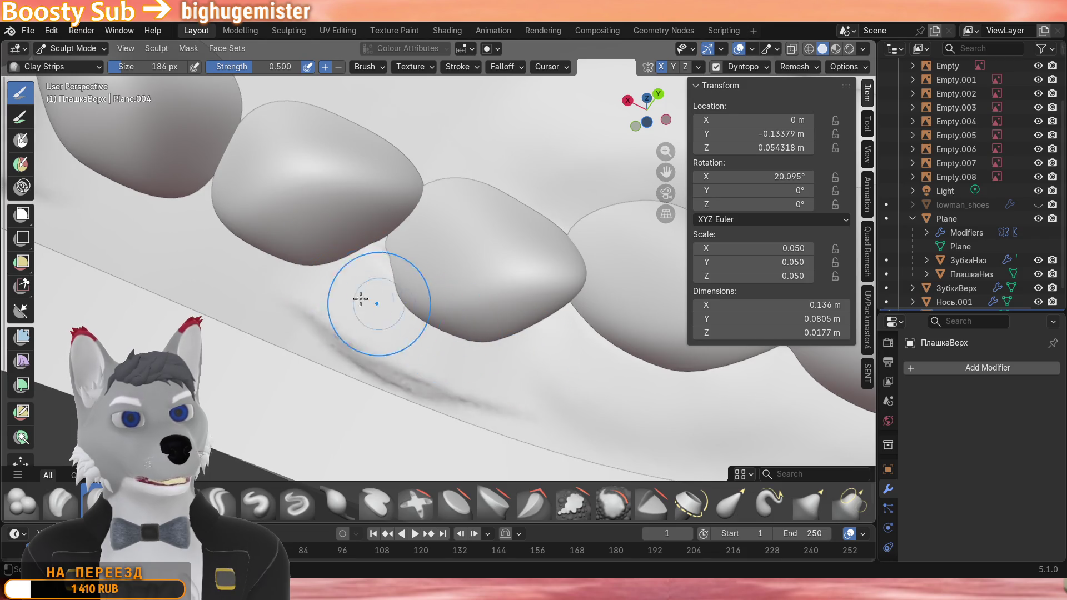
{"action": "scroll", "coordinate": [408, 328], "scroll_direction": "down", "scroll_amount": 2}
{"action": "scroll", "coordinate": [379, 285], "scroll_direction": "down", "scroll_amount": 2}
{"action": "scroll", "coordinate": [426, 312], "scroll_direction": "up", "scroll_amount": 2}
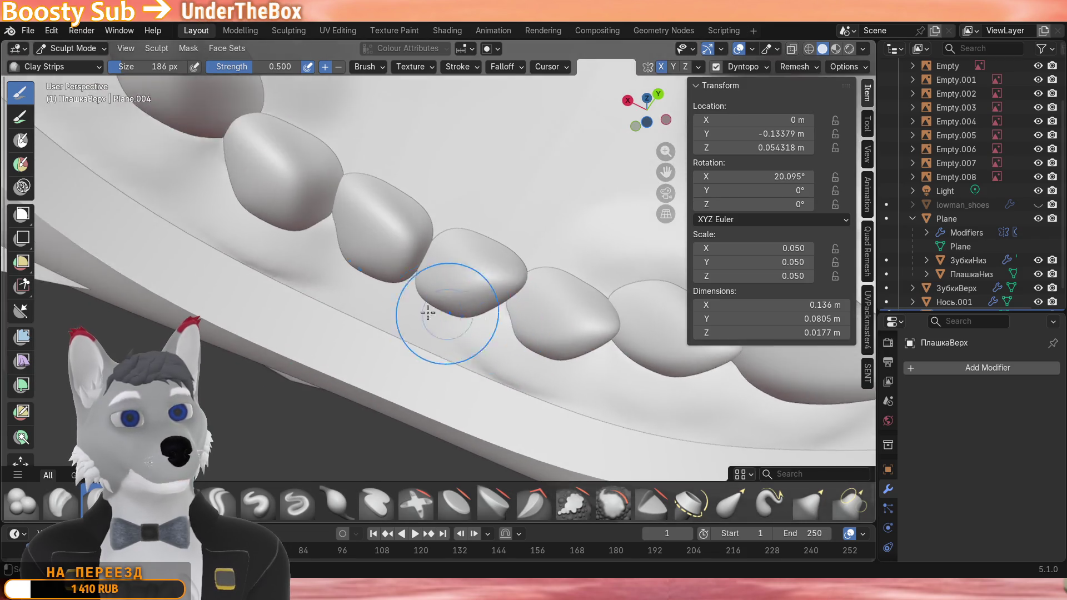
{"action": "scroll", "coordinate": [384, 315], "scroll_direction": "up", "scroll_amount": 2}
{"action": "left_click_drag", "start_coordinate": [250, 334], "coordinate": [446, 345]}
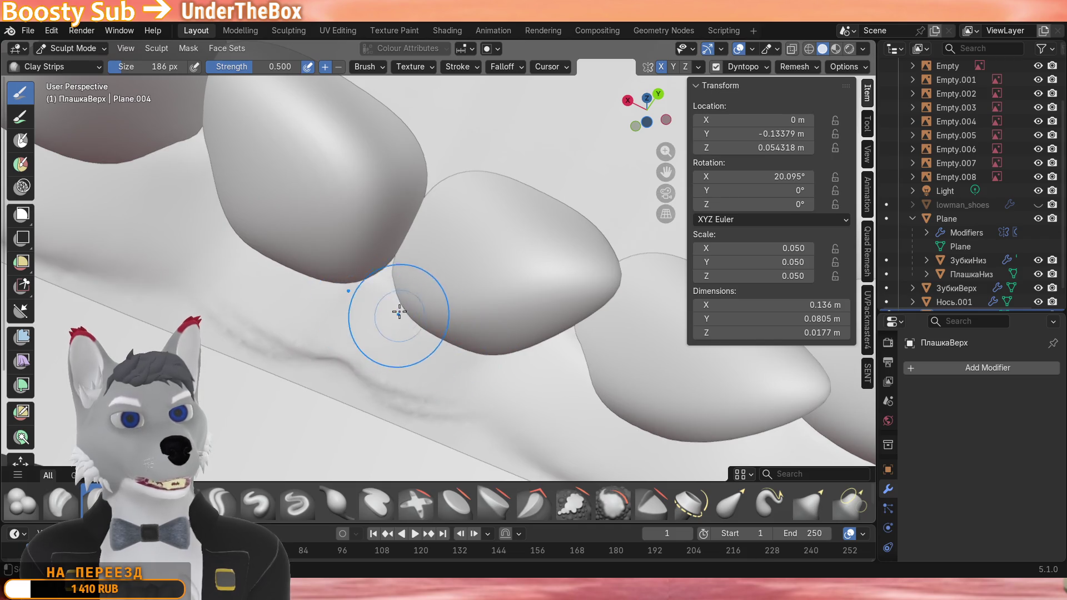
{"action": "mouse_move", "coordinate": [399, 311]}
{"action": "left_mouse_down"}
{"action": "mouse_move", "coordinate": [451, 358]}
{"action": "mouse_move", "coordinate": [550, 391]}
{"action": "left_mouse_up"}
{"action": "scroll", "coordinate": [380, 329], "scroll_direction": "down", "scroll_amount": 1}
{"action": "scroll", "coordinate": [450, 359], "scroll_direction": "up", "scroll_amount": 1}
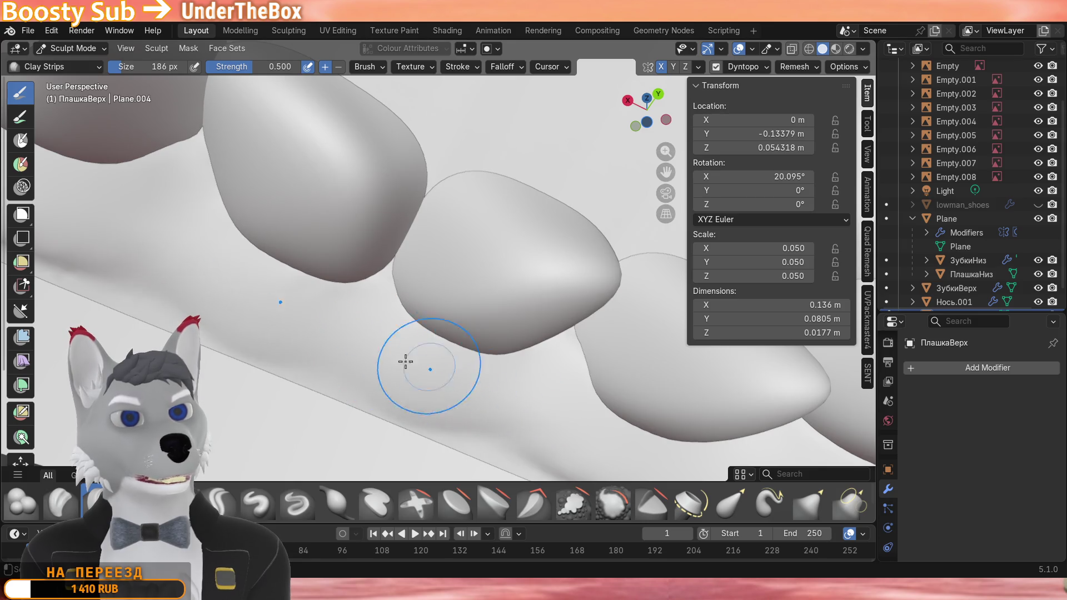
{"action": "scroll", "coordinate": [405, 361], "scroll_direction": "down", "scroll_amount": 2}
Carve a crease into the gum between two teeth and add clay along the gum line above them.
{"action": "mouse_move", "coordinate": [417, 350]}
{"action": "middle_mouse_down"}
{"action": "mouse_move", "coordinate": [358, 350]}
{"action": "mouse_move", "coordinate": [449, 275]}
{"action": "mouse_move", "coordinate": [416, 212]}
{"action": "middle_mouse_up"}
{"action": "scroll", "coordinate": [433, 275], "scroll_direction": "up", "scroll_amount": 3}
{"action": "middle_click_drag", "start_coordinate": [434, 275], "coordinate": [466, 264]}
{"action": "scroll", "coordinate": [466, 264], "scroll_direction": "up", "scroll_amount": 2}
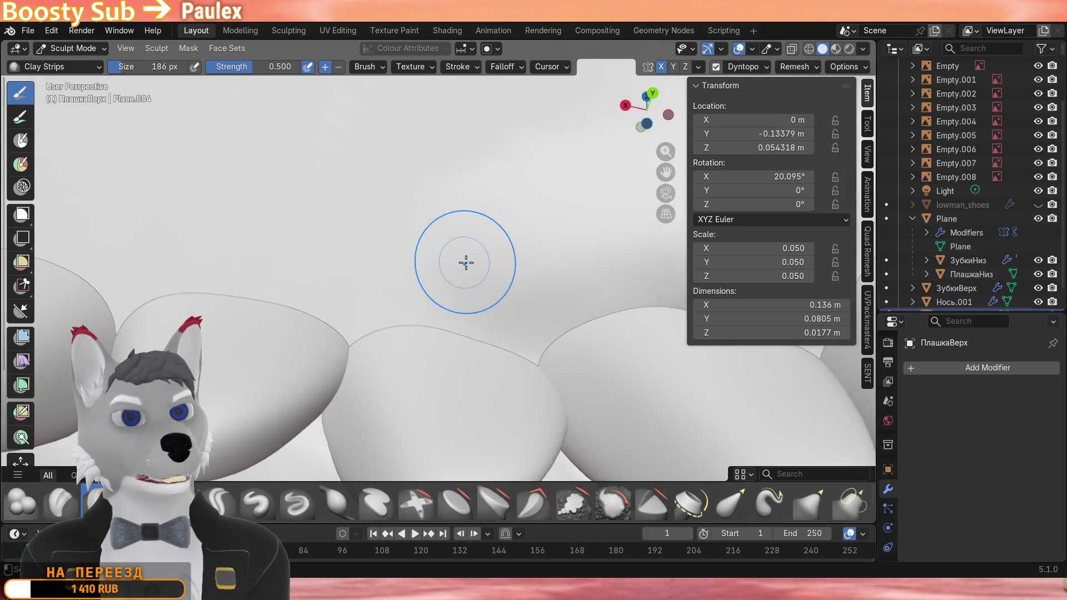
{"action": "mouse_move", "coordinate": [466, 263]}
{"action": "left_mouse_down"}
{"action": "mouse_move", "coordinate": [353, 307]}
{"action": "mouse_move", "coordinate": [459, 284]}
{"action": "mouse_move", "coordinate": [534, 316]}
{"action": "left_mouse_up"}
{"action": "scroll", "coordinate": [525, 317], "scroll_direction": "up", "scroll_amount": 2}
{"action": "middle_click_drag", "start_coordinate": [436, 312], "coordinate": [466, 291], "text": "shift"}
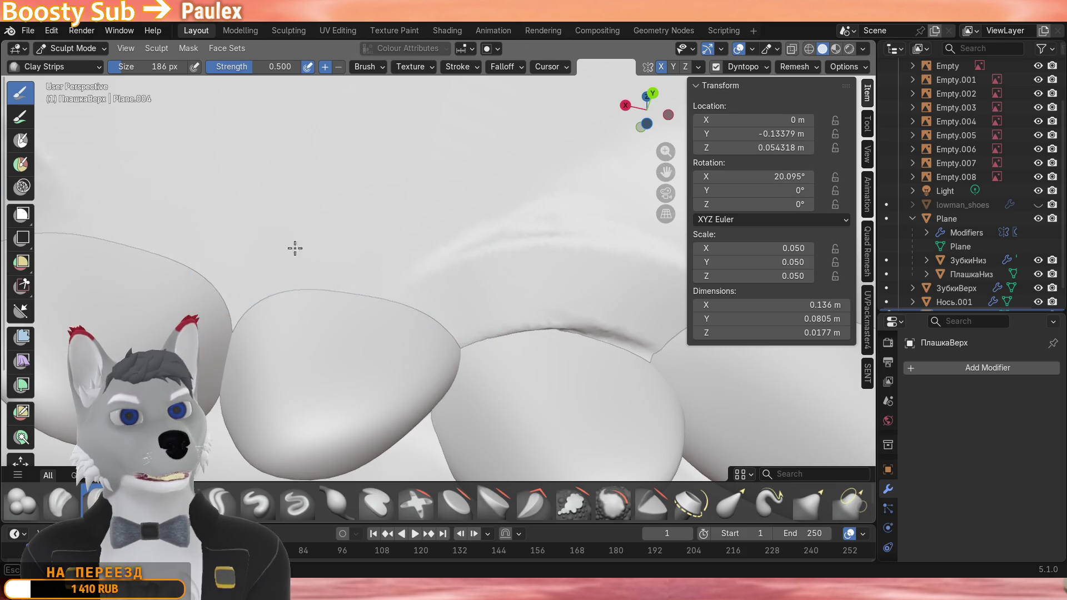
{"action": "left_click_drag", "start_coordinate": [276, 283], "coordinate": [350, 259]}
{"action": "mouse_move", "coordinate": [252, 277]}
{"action": "left_mouse_down"}
{"action": "mouse_move", "coordinate": [367, 250]}
{"action": "mouse_move", "coordinate": [442, 296]}
{"action": "left_mouse_up"}
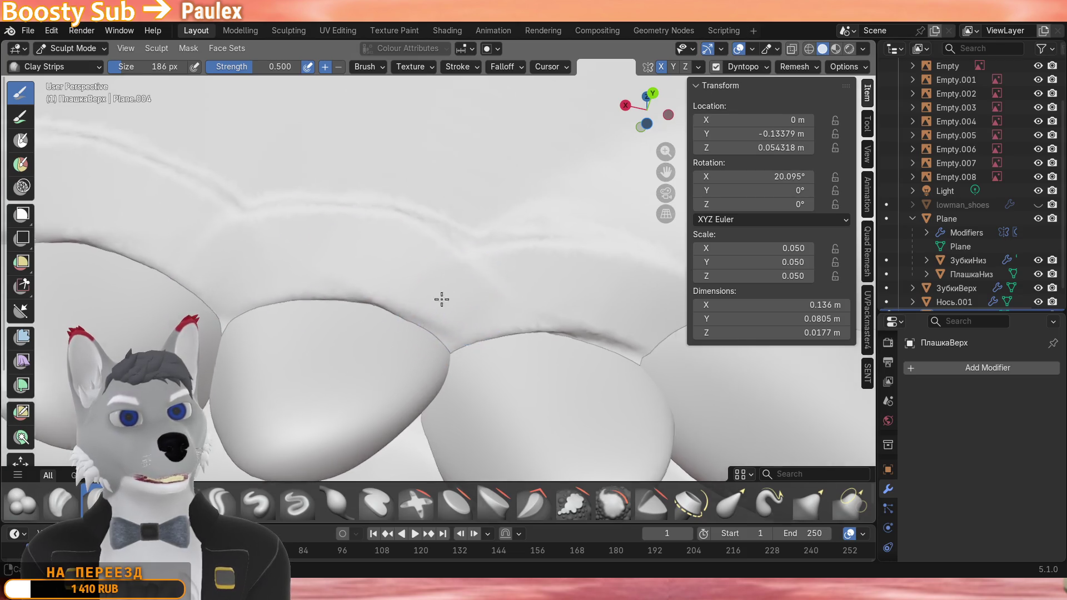
{"action": "scroll", "coordinate": [566, 359], "scroll_direction": "down", "scroll_amount": 2}
{"action": "middle_click_drag", "start_coordinate": [567, 358], "coordinate": [471, 299], "text": "shift"}
{"action": "scroll", "coordinate": [308, 259], "scroll_direction": "up", "scroll_amount": 2}
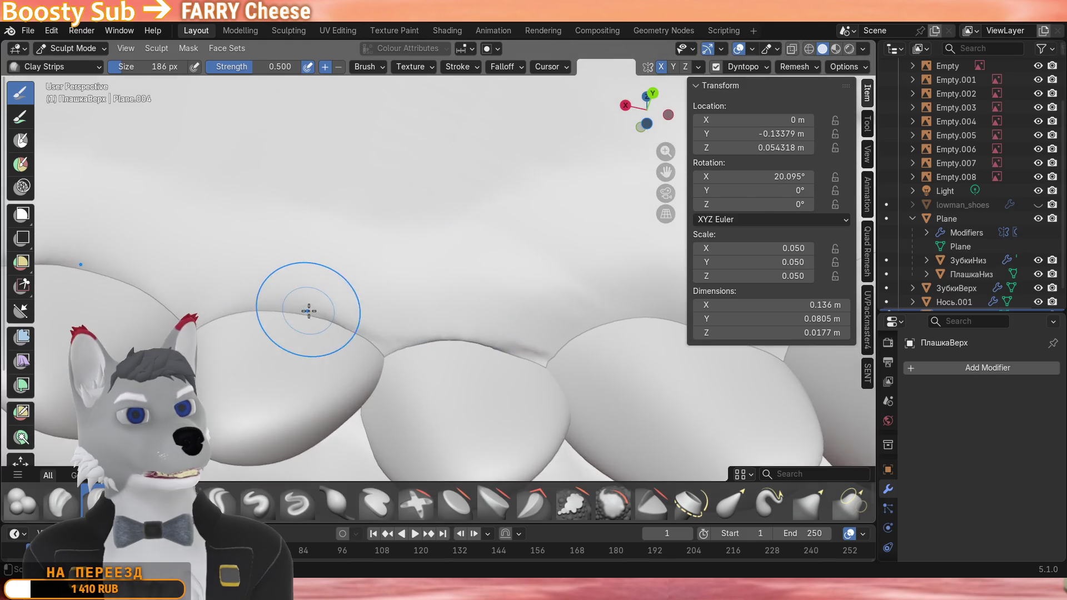
{"action": "scroll", "coordinate": [392, 296], "scroll_direction": "up", "scroll_amount": 2}
{"action": "scroll", "coordinate": [354, 304], "scroll_direction": "down", "scroll_amount": 2}
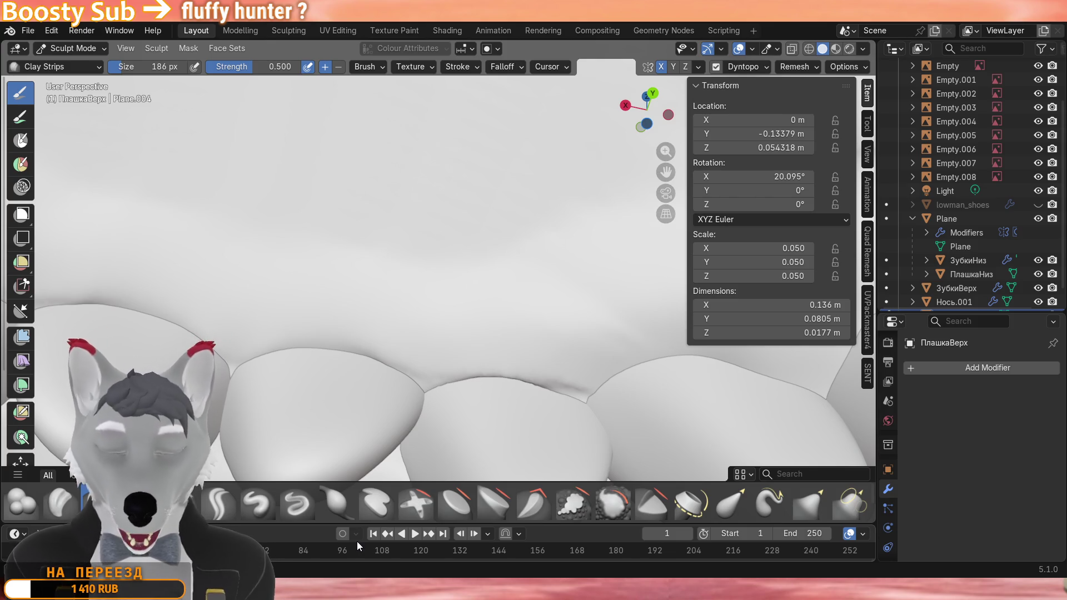
{"action": "scroll", "coordinate": [336, 381], "scroll_direction": "down", "scroll_amount": 3}
Orbit around the teeth, palate and tongue to inspect the gum from several angles.
{"action": "middle_click_drag", "start_coordinate": [336, 381], "coordinate": [315, 267]}
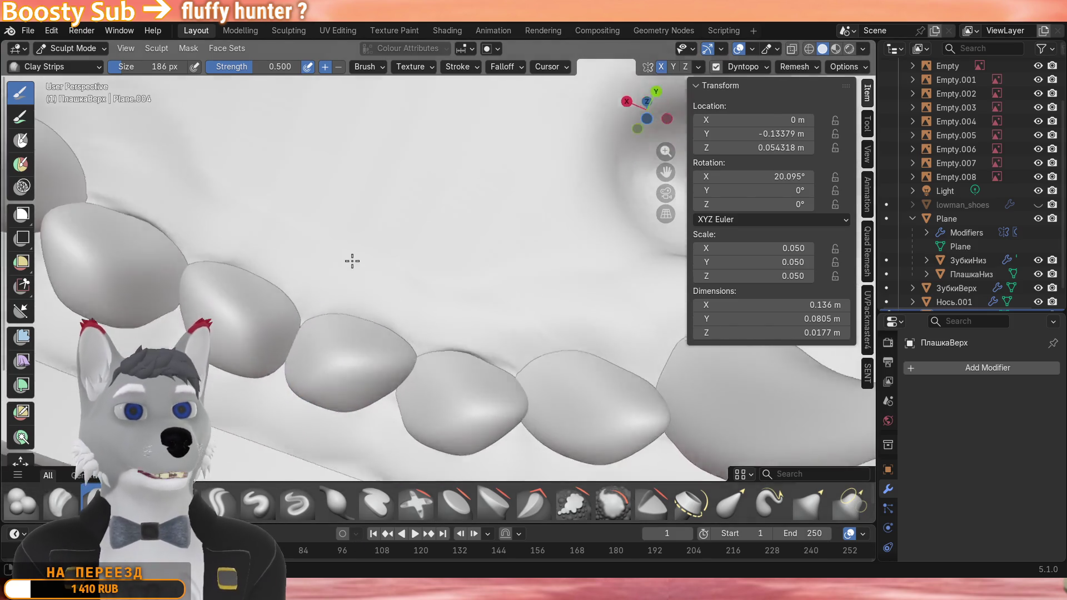
{"action": "scroll", "coordinate": [417, 317], "scroll_direction": "up", "scroll_amount": 4}
{"action": "middle_click_drag", "start_coordinate": [324, 382], "coordinate": [480, 317]}
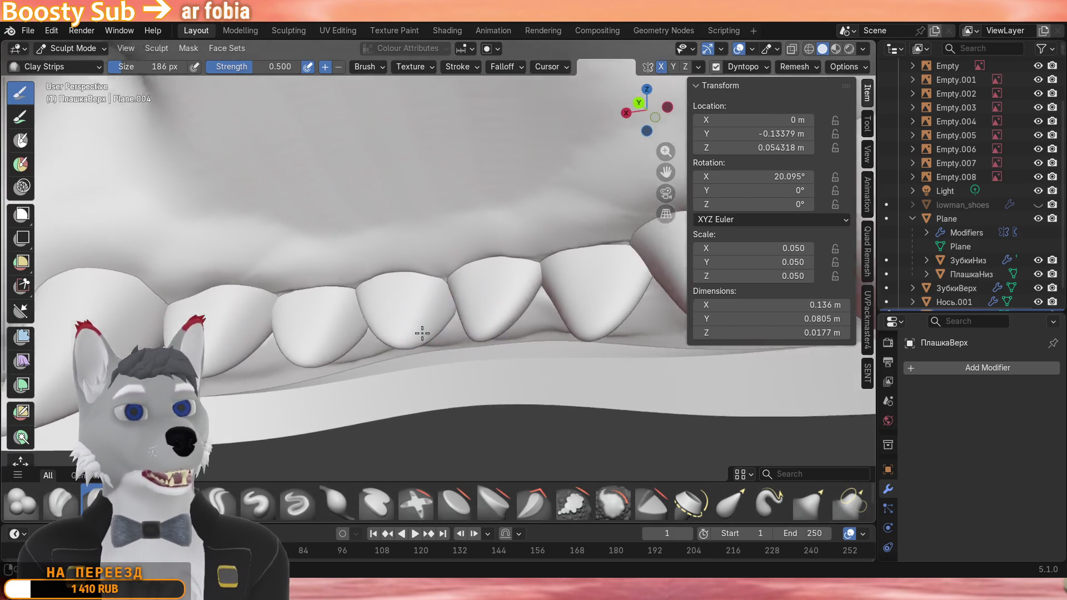
{"action": "scroll", "coordinate": [480, 317], "scroll_direction": "up", "scroll_amount": 4}
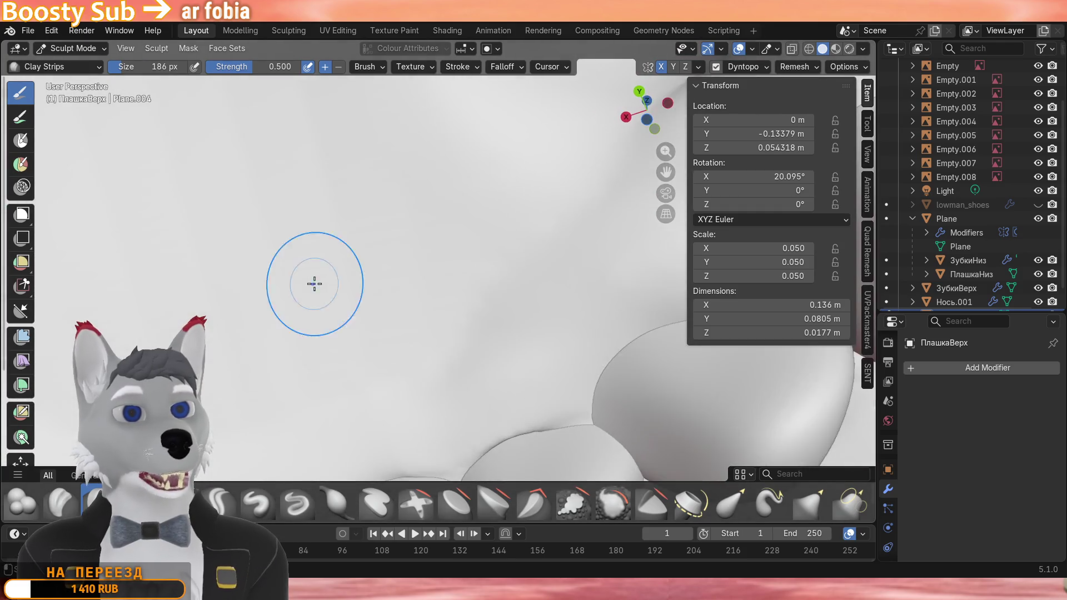
{"action": "mouse_move", "coordinate": [313, 284]}
{"action": "middle_mouse_down"}
{"action": "mouse_move", "coordinate": [383, 155]}
{"action": "mouse_move", "coordinate": [468, 340]}
{"action": "middle_mouse_up"}
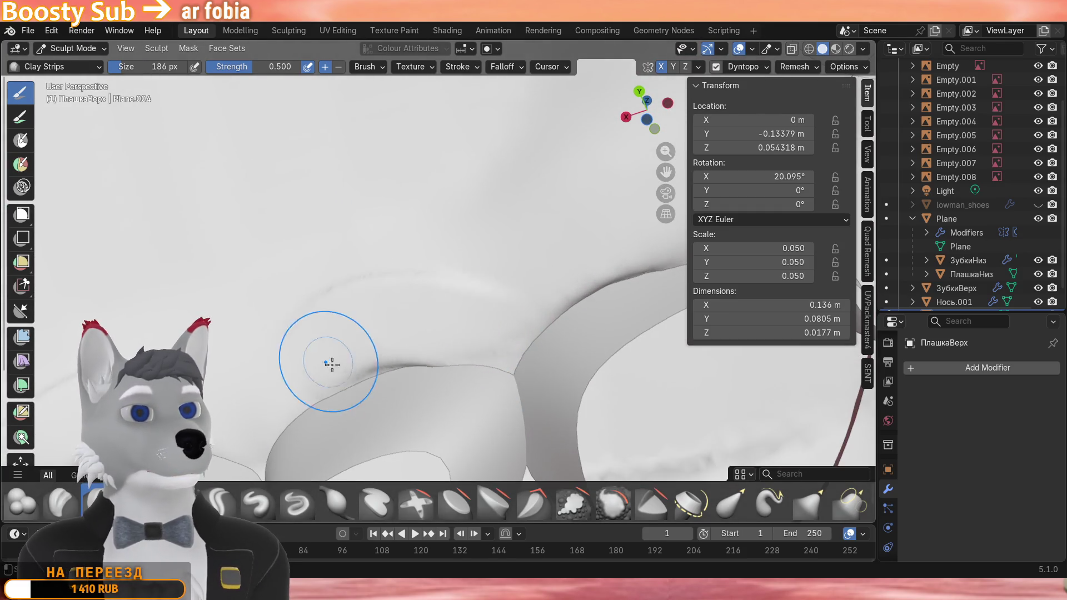
{"action": "mouse_move", "coordinate": [325, 365]}
{"action": "middle_mouse_down"}
{"action": "mouse_move", "coordinate": [380, 342]}
{"action": "mouse_move", "coordinate": [454, 367]}
{"action": "middle_mouse_up"}
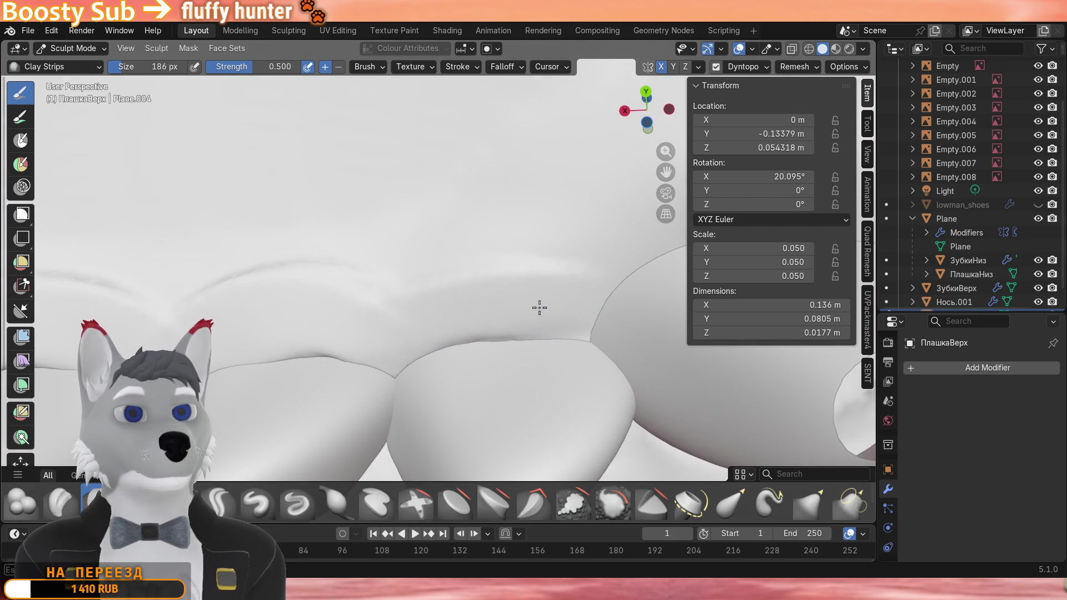
{"action": "scroll", "coordinate": [536, 314], "scroll_direction": "down", "scroll_amount": 3}
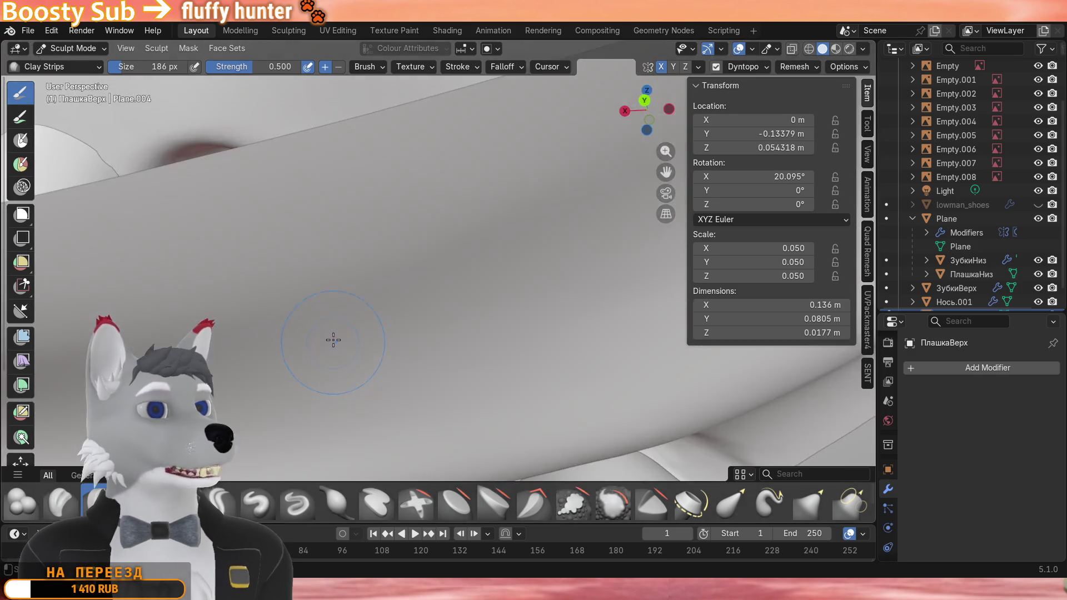
{"action": "mouse_move", "coordinate": [340, 294]}
{"action": "middle_mouse_down"}
{"action": "mouse_move", "coordinate": [439, 233]}
{"action": "mouse_move", "coordinate": [456, 365]}
{"action": "middle_mouse_up"}
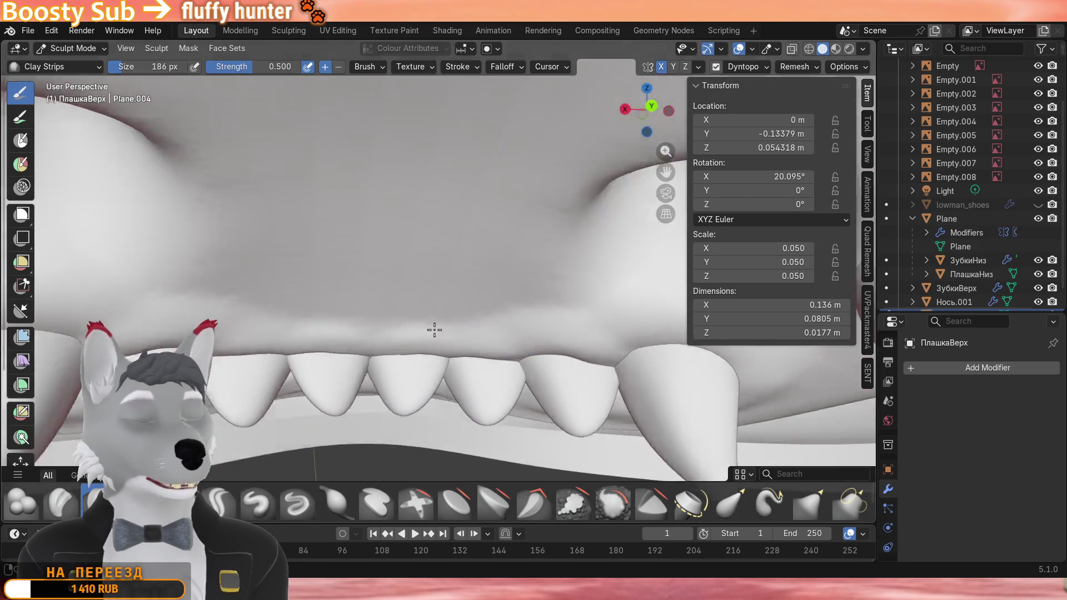
{"action": "scroll", "coordinate": [515, 196], "scroll_direction": "down", "scroll_amount": 4}
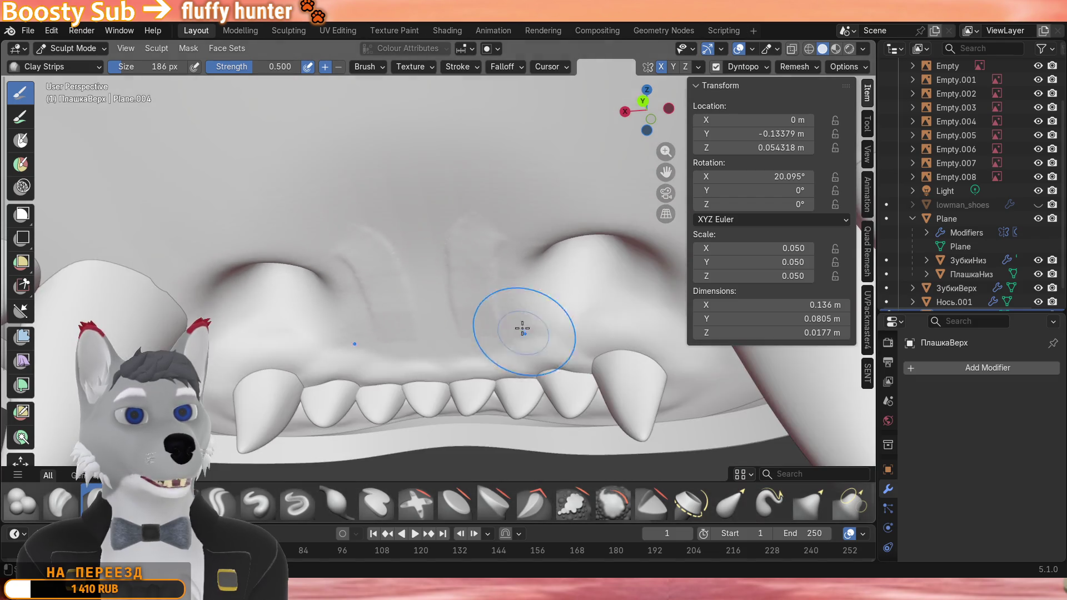
{"action": "scroll", "coordinate": [472, 233], "scroll_direction": "up", "scroll_amount": 2}
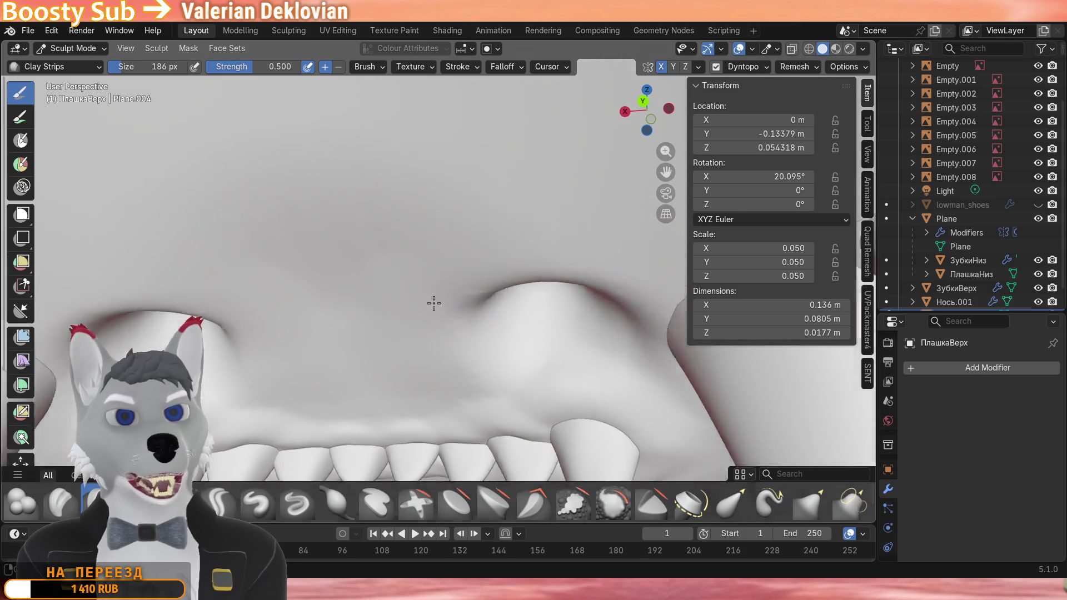
{"action": "scroll", "coordinate": [500, 251], "scroll_direction": "up", "scroll_amount": 5}
{"action": "middle_click_drag", "start_coordinate": [507, 214], "coordinate": [500, 200]}
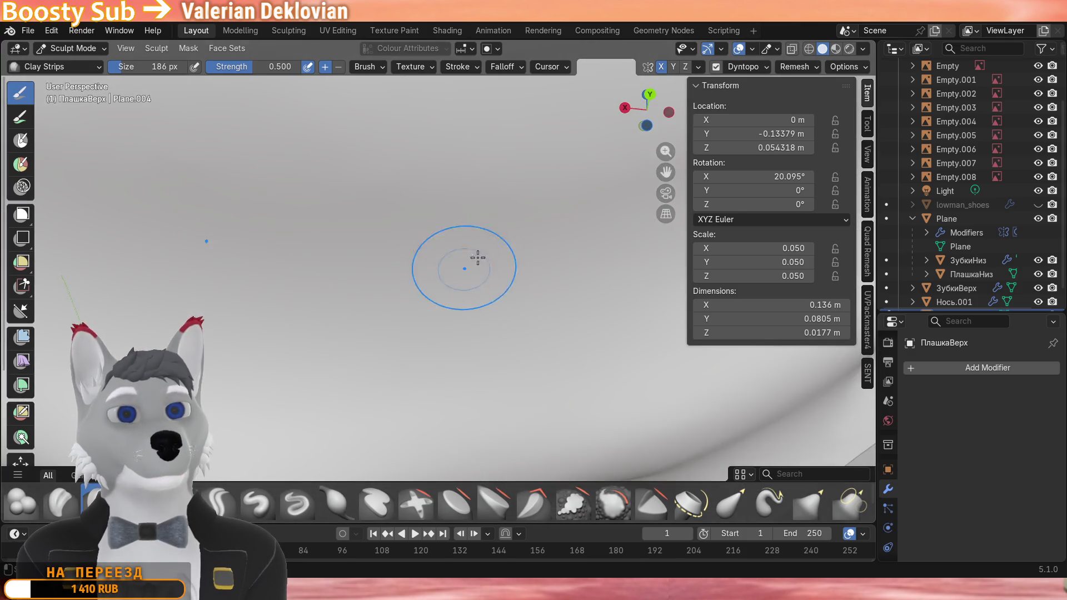
{"action": "middle_click_drag", "start_coordinate": [483, 250], "coordinate": [473, 262]}
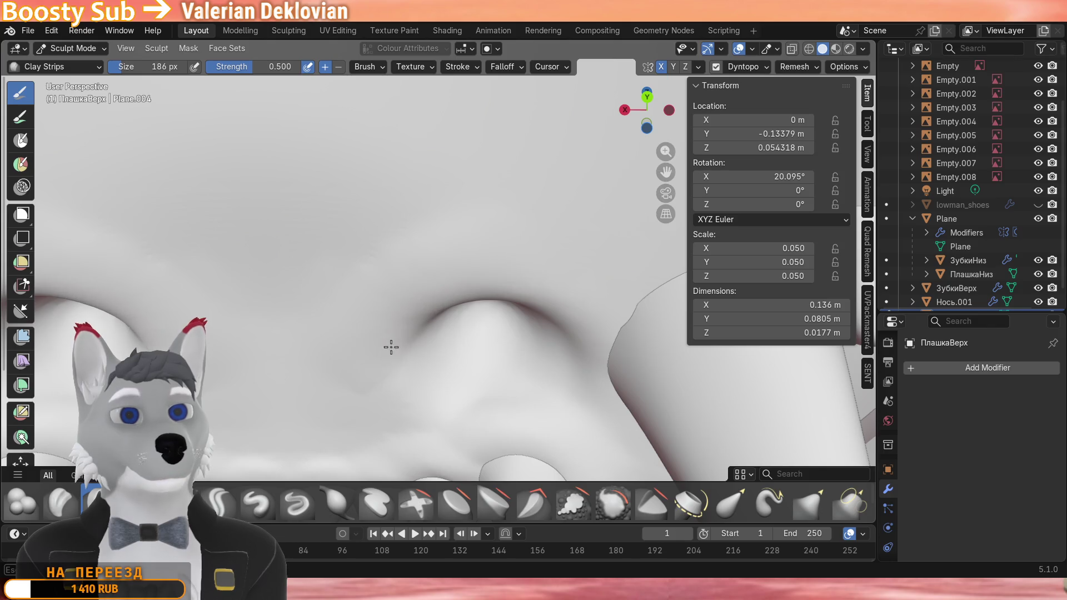
{"action": "mouse_move", "coordinate": [415, 333]}
{"action": "middle_mouse_down"}
{"action": "mouse_move", "coordinate": [362, 236]}
{"action": "mouse_move", "coordinate": [520, 327]}
{"action": "mouse_move", "coordinate": [393, 335]}
{"action": "mouse_move", "coordinate": [385, 283]}
{"action": "middle_mouse_up"}
{"action": "scroll", "coordinate": [385, 325], "scroll_direction": "up", "scroll_amount": 5}
{"action": "mouse_move", "coordinate": [385, 325]}
{"action": "middle_mouse_down"}
{"action": "mouse_move", "coordinate": [391, 308]}
{"action": "mouse_move", "coordinate": [395, 320]}
{"action": "mouse_move", "coordinate": [383, 287]}
{"action": "middle_mouse_up"}
{"action": "scroll", "coordinate": [371, 303], "scroll_direction": "up", "scroll_amount": 2}
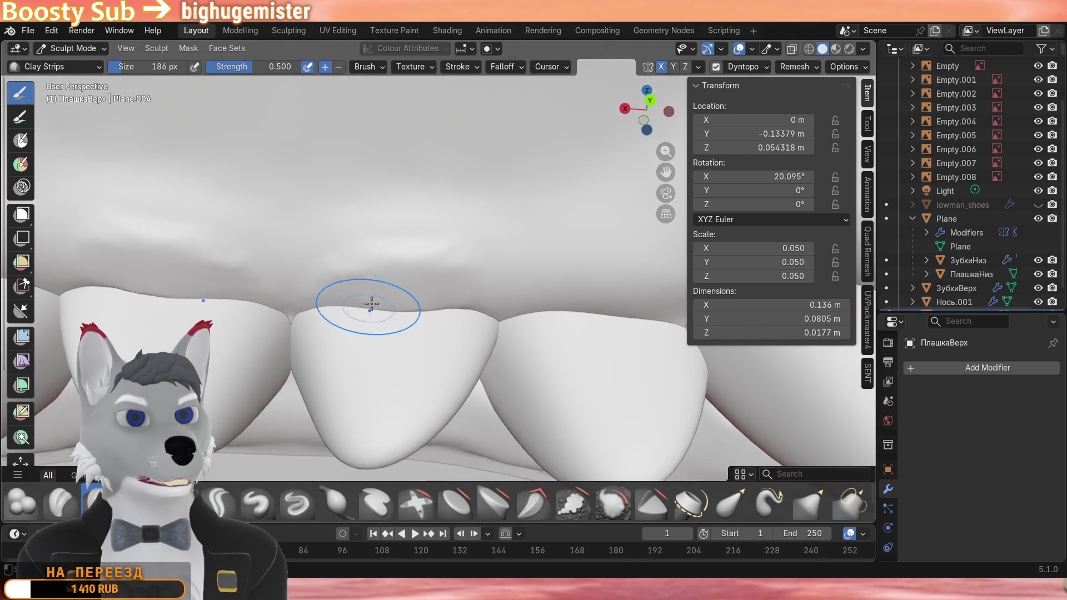
{"action": "scroll", "coordinate": [371, 304], "scroll_direction": "up", "scroll_amount": 2}
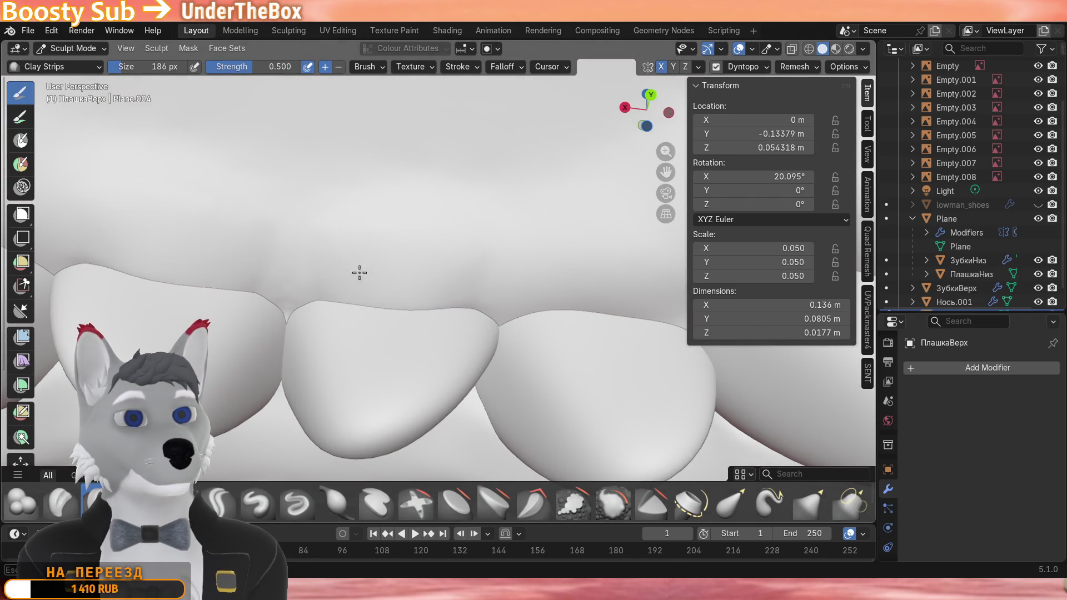
{"action": "middle_click_drag", "start_coordinate": [453, 289], "coordinate": [390, 289]}
{"action": "scroll", "coordinate": [390, 289], "scroll_direction": "down", "scroll_amount": 2}
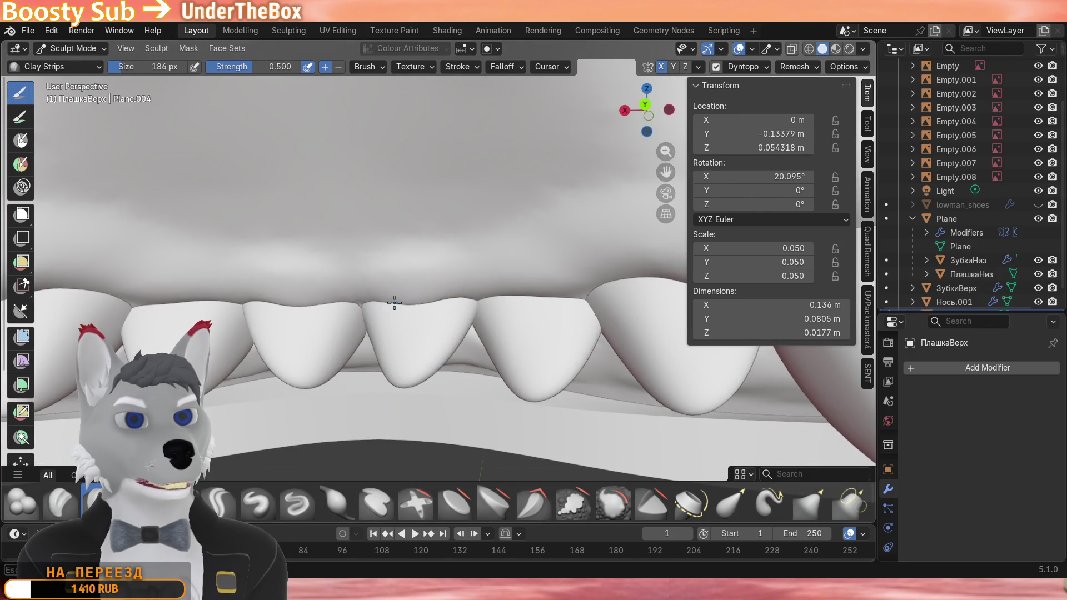
{"action": "scroll", "coordinate": [394, 302], "scroll_direction": "up", "scroll_amount": 2}
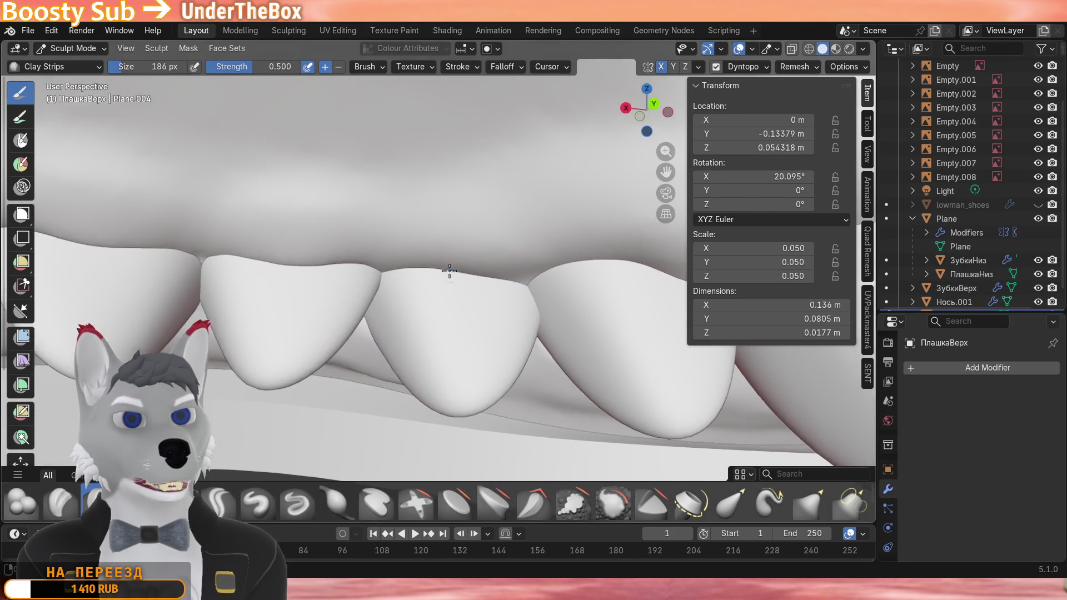
{"action": "scroll", "coordinate": [449, 271], "scroll_direction": "up", "scroll_amount": 2}
Smooth the gum surface above the middle tooth and review the teeth row from below and front.
{"action": "left_click_drag", "start_coordinate": [400, 225], "coordinate": [550, 250]}
{"action": "left_click_drag", "start_coordinate": [467, 251], "coordinate": [542, 267]}
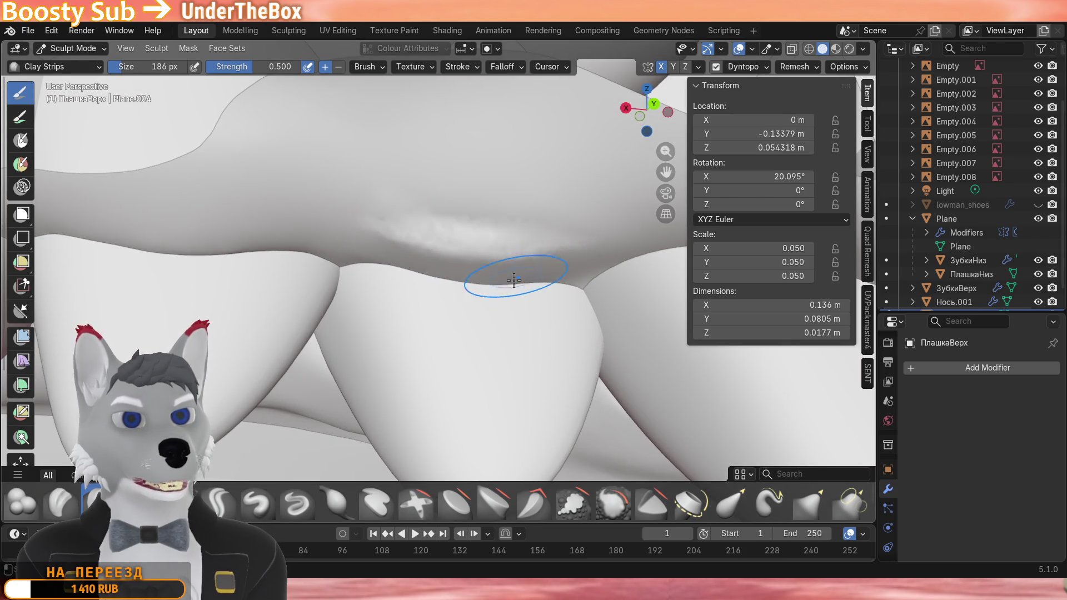
{"action": "scroll", "coordinate": [514, 280], "scroll_direction": "down", "scroll_amount": 4}
{"action": "mouse_move", "coordinate": [449, 278]}
{"action": "middle_mouse_down"}
{"action": "mouse_move", "coordinate": [262, 305]}
{"action": "mouse_move", "coordinate": [325, 311]}
{"action": "middle_mouse_up"}
{"action": "scroll", "coordinate": [430, 282], "scroll_direction": "down", "scroll_amount": 3}
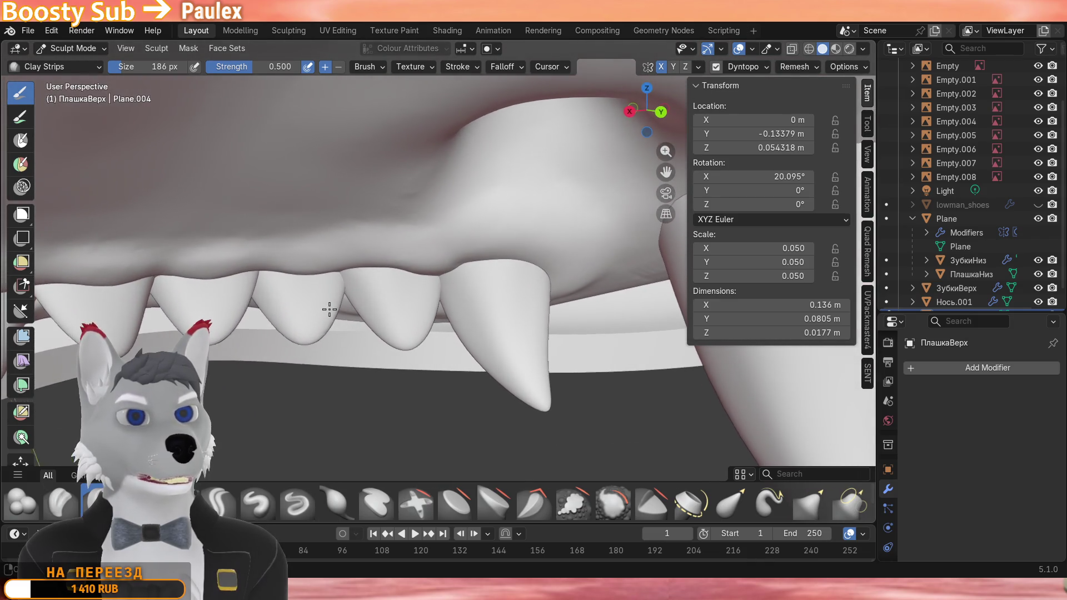
{"action": "scroll", "coordinate": [367, 309], "scroll_direction": "up", "scroll_amount": 3}
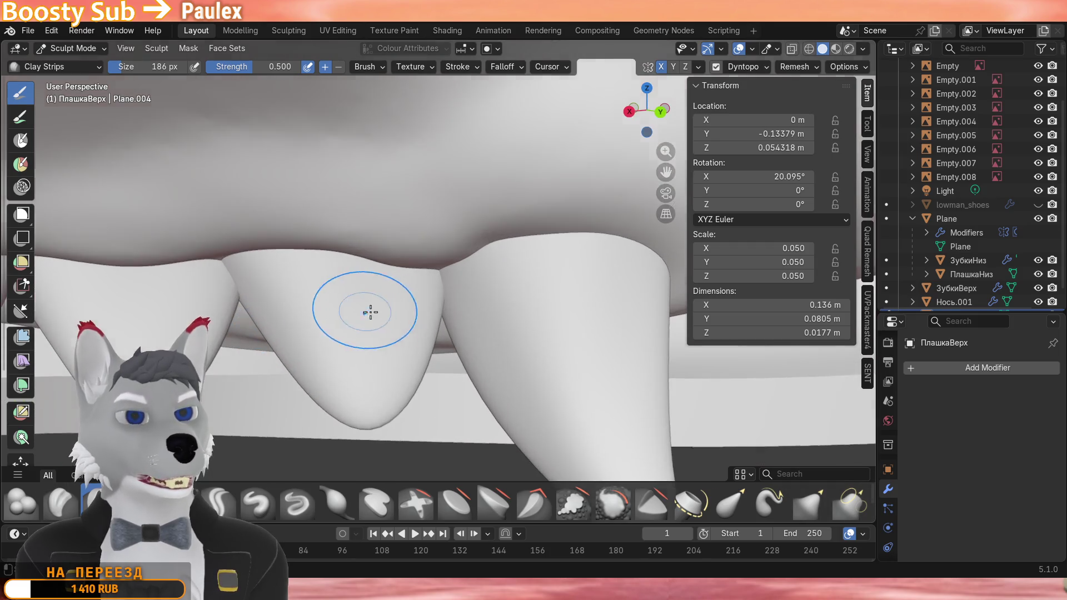
{"action": "middle_click_drag", "start_coordinate": [325, 308], "coordinate": [516, 298]}
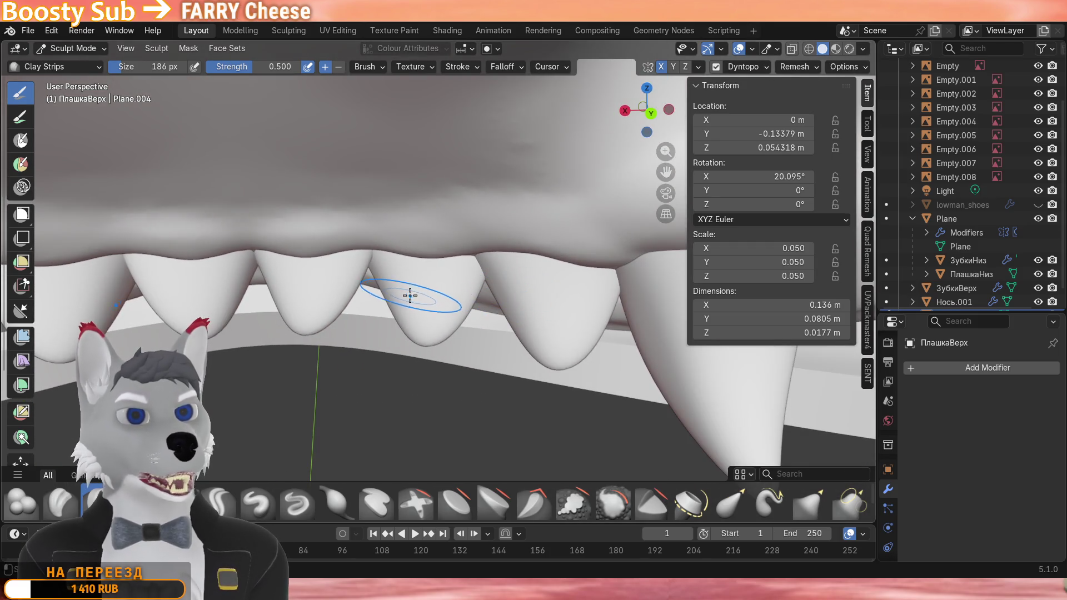
{"action": "middle_click_drag", "start_coordinate": [410, 295], "coordinate": [483, 303]}
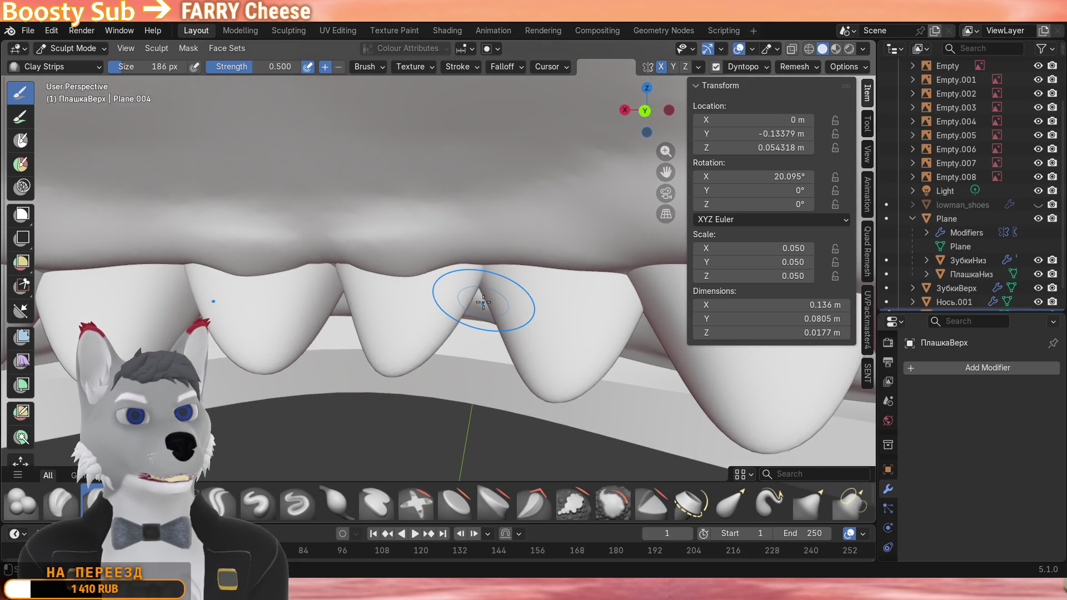
{"action": "scroll", "coordinate": [359, 275], "scroll_direction": "up", "scroll_amount": 5}
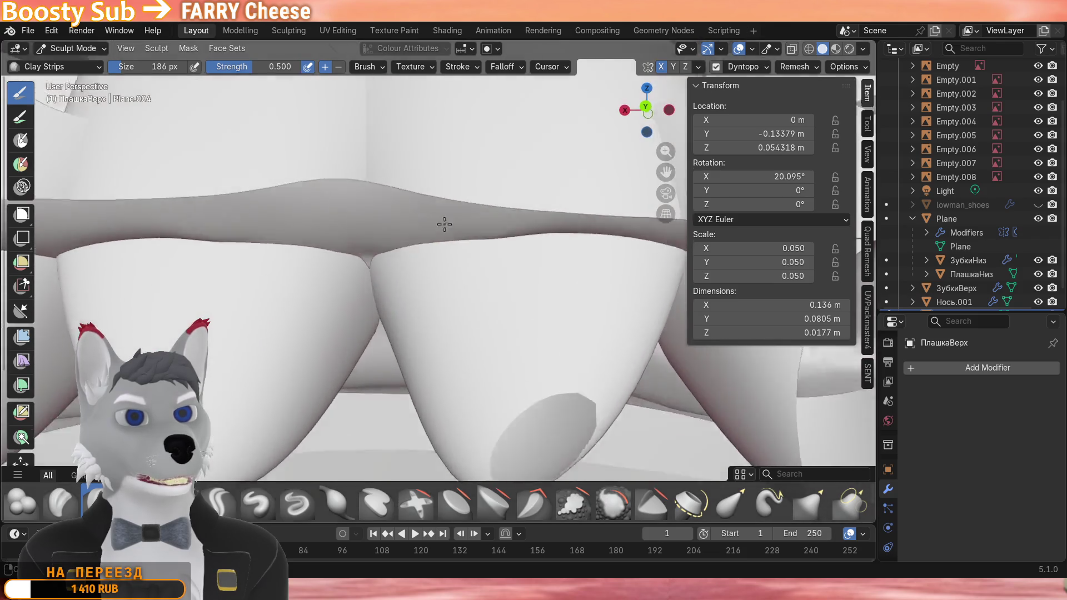
{"action": "scroll", "coordinate": [444, 223], "scroll_direction": "down", "scroll_amount": 4}
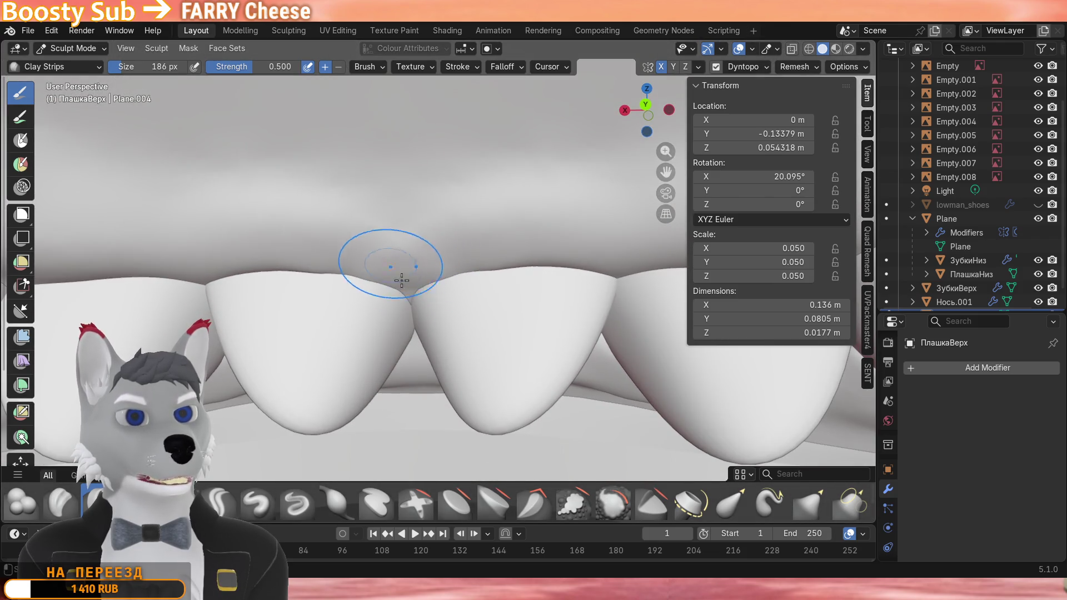
{"action": "scroll", "coordinate": [471, 277], "scroll_direction": "down", "scroll_amount": 3}
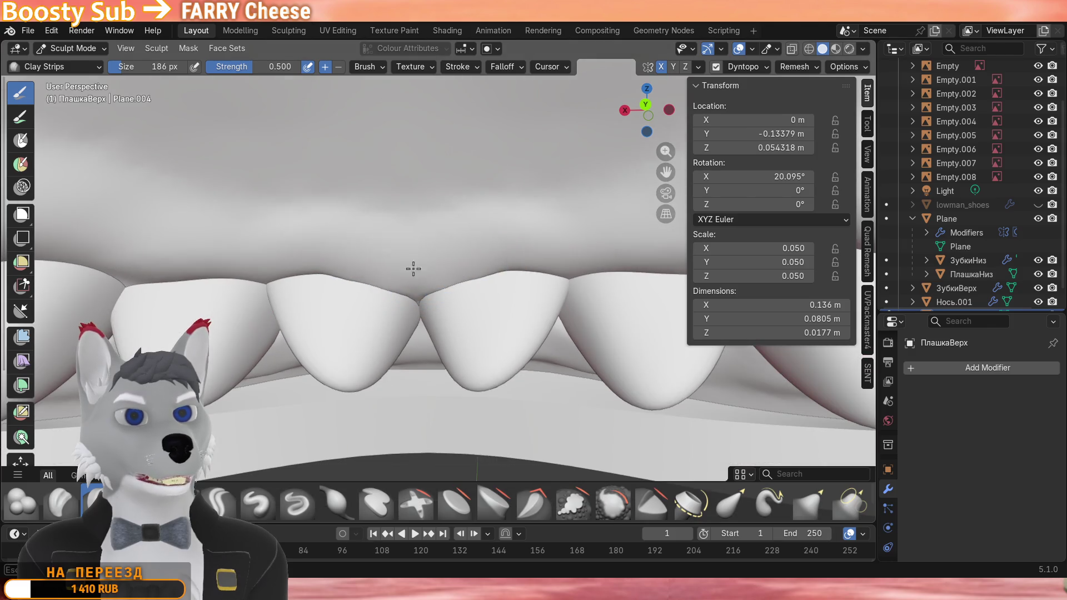
{"action": "middle_click_drag", "start_coordinate": [507, 238], "coordinate": [343, 250]}
{"action": "middle_click_drag", "start_coordinate": [446, 254], "coordinate": [433, 200]}
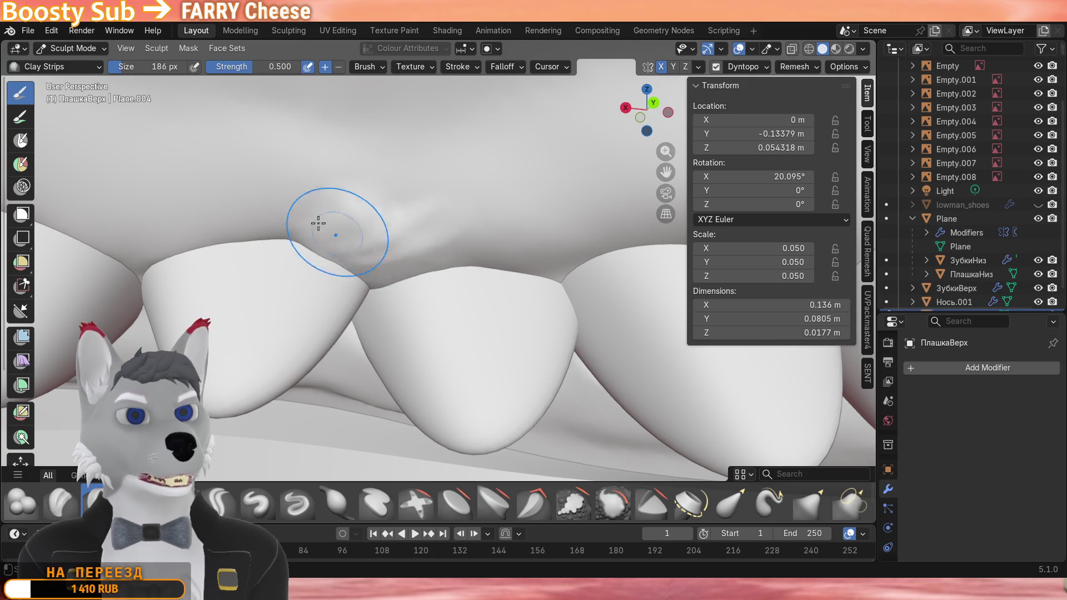
{"action": "scroll", "coordinate": [371, 250], "scroll_direction": "down", "scroll_amount": 2}
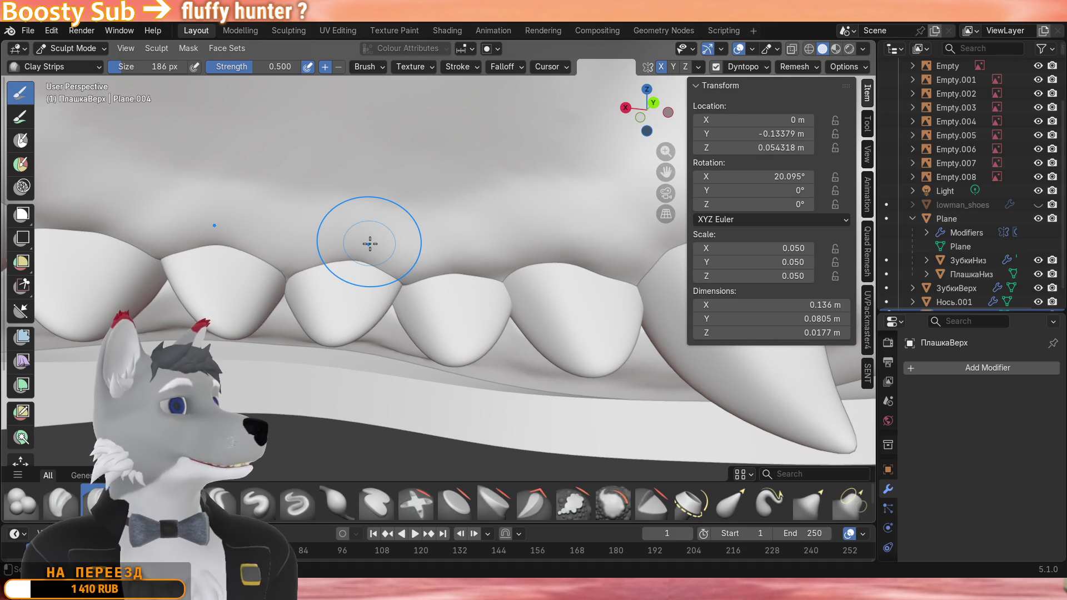
{"action": "scroll", "coordinate": [367, 250], "scroll_direction": "up", "scroll_amount": 2}
{"action": "scroll", "coordinate": [360, 268], "scroll_direction": "up", "scroll_amount": 2}
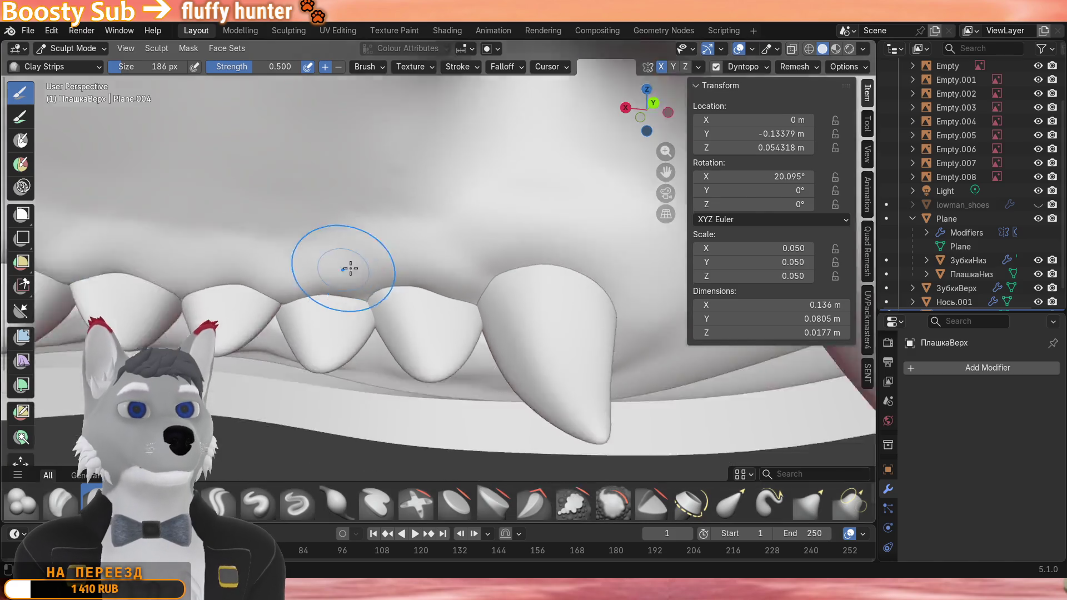
{"action": "middle_click_drag", "start_coordinate": [318, 298], "coordinate": [433, 266]}
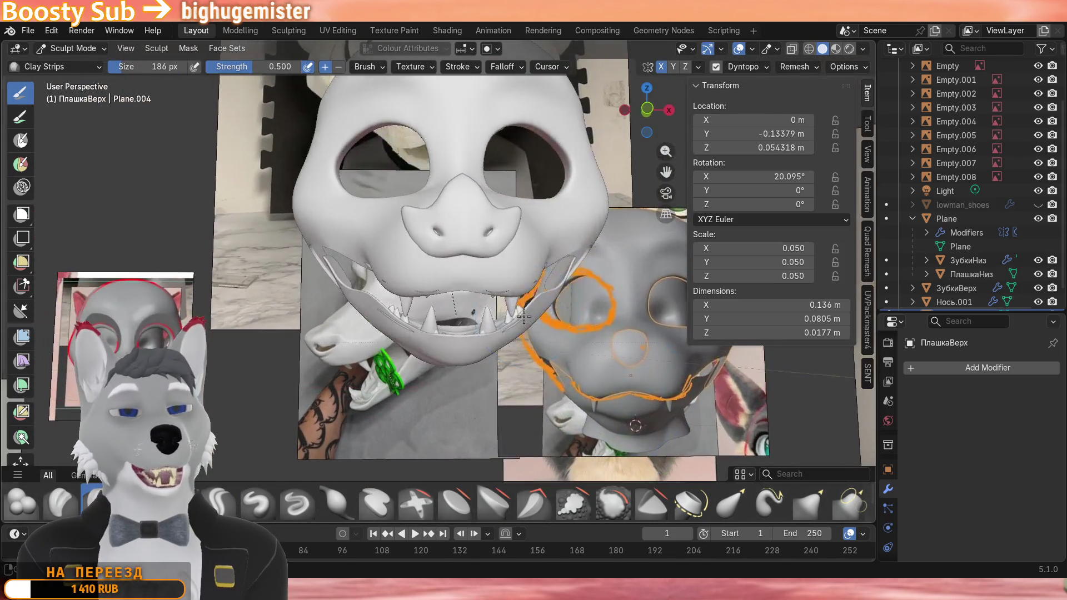
Return to Object Mode, select Empty.005 and isolate the view to show the mask without references.
{"action": "left_click", "coordinate": [74, 48]}
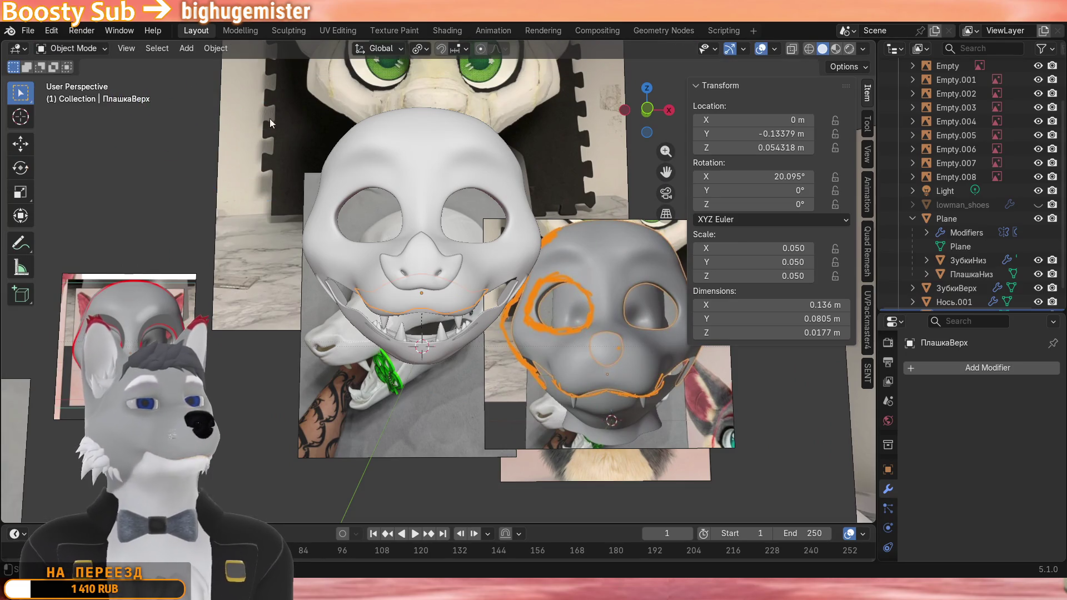
{"action": "left_click", "coordinate": [626, 154]}
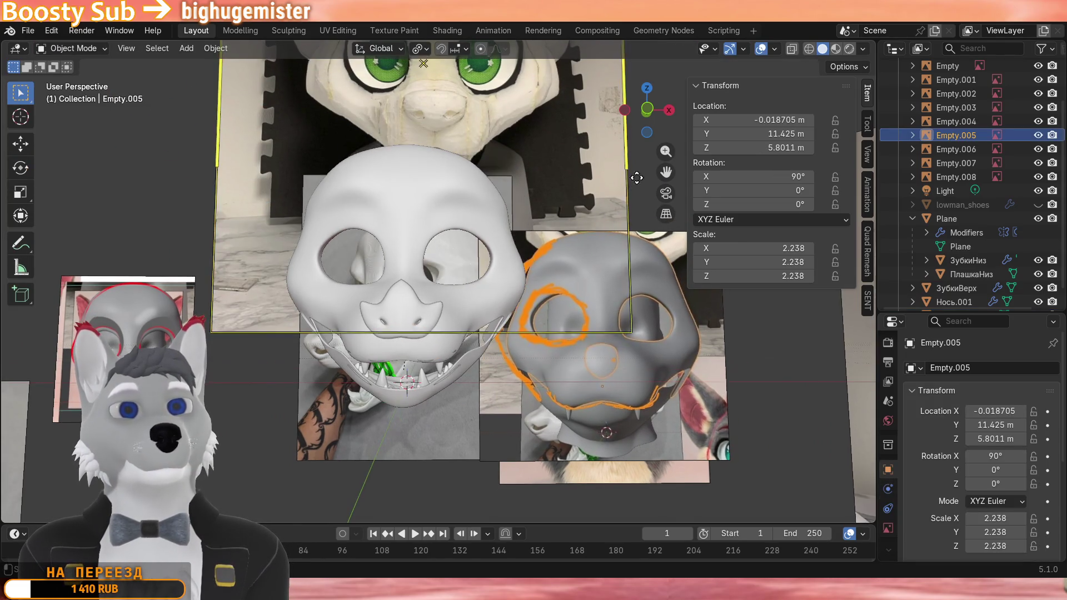
{"action": "key", "text": "slash"}
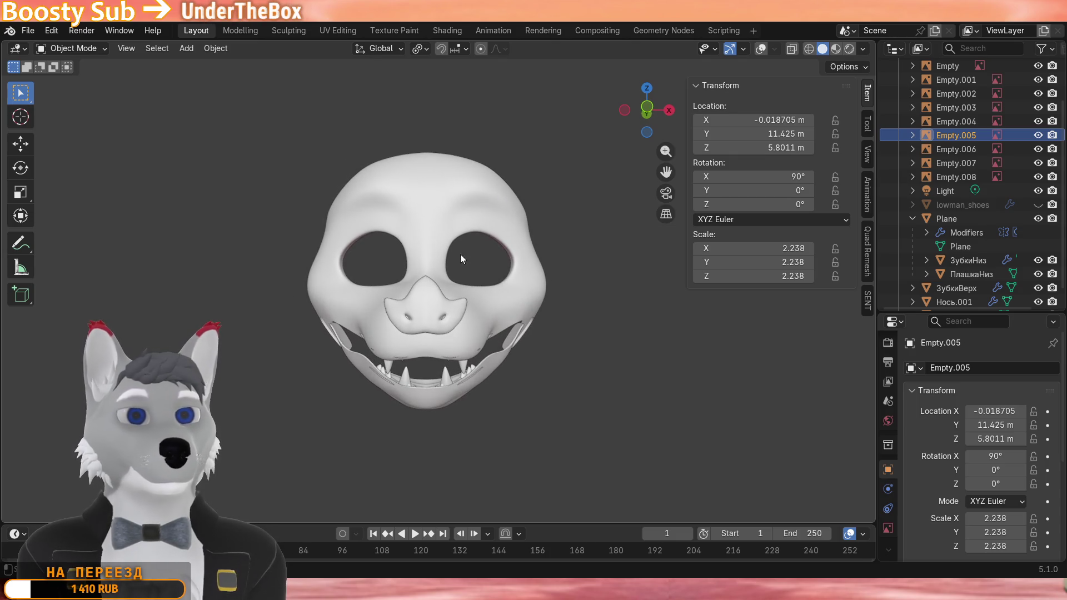
{"action": "mouse_move", "coordinate": [434, 292]}
{"action": "middle_mouse_down"}
{"action": "mouse_move", "coordinate": [542, 334]}
{"action": "mouse_move", "coordinate": [579, 281]}
{"action": "middle_mouse_up"}
{"action": "key", "text": "slash"}
{"action": "left_click", "coordinate": [564, 345]}
{"action": "left_click", "coordinate": [784, 49]}
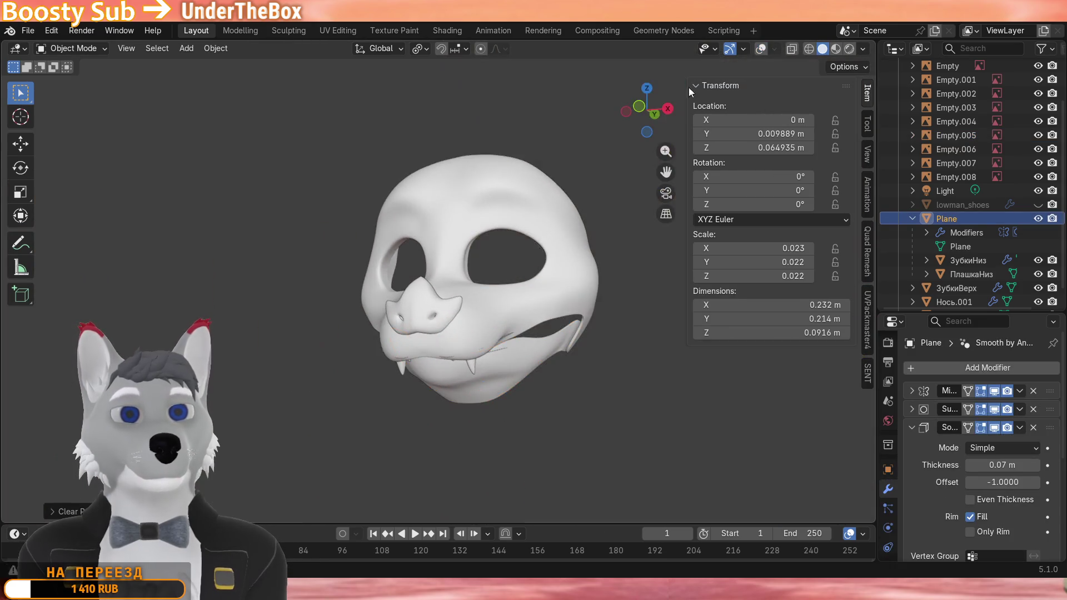
{"action": "middle_click_drag", "start_coordinate": [689, 87], "coordinate": [563, 193]}
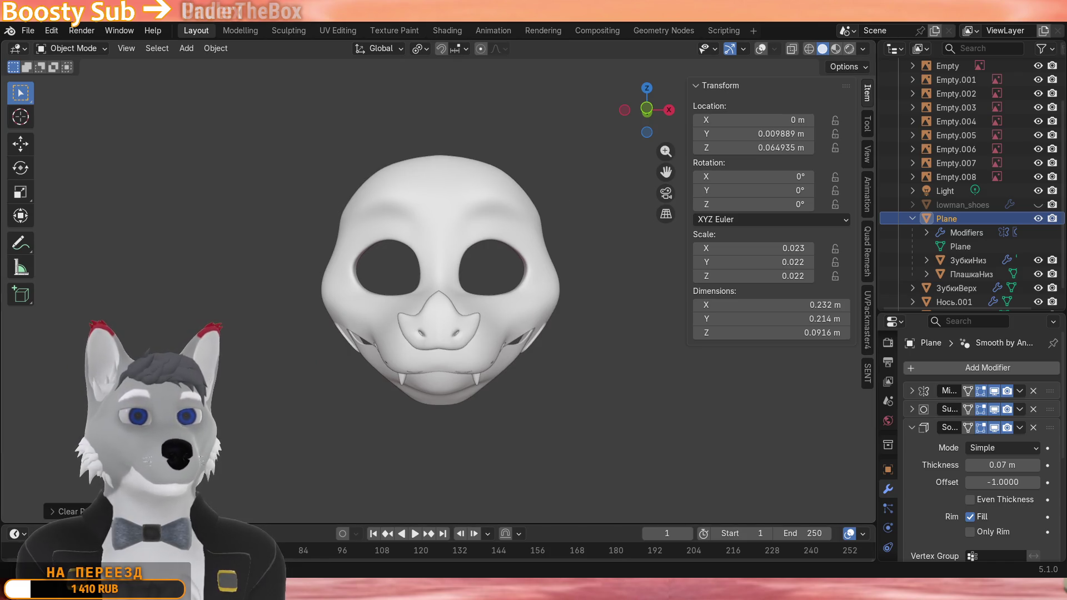
{"action": "mouse_move", "coordinate": [467, 384]}
{"action": "middle_mouse_down"}
{"action": "mouse_move", "coordinate": [367, 382]}
{"action": "mouse_move", "coordinate": [380, 397]}
{"action": "middle_mouse_up"}
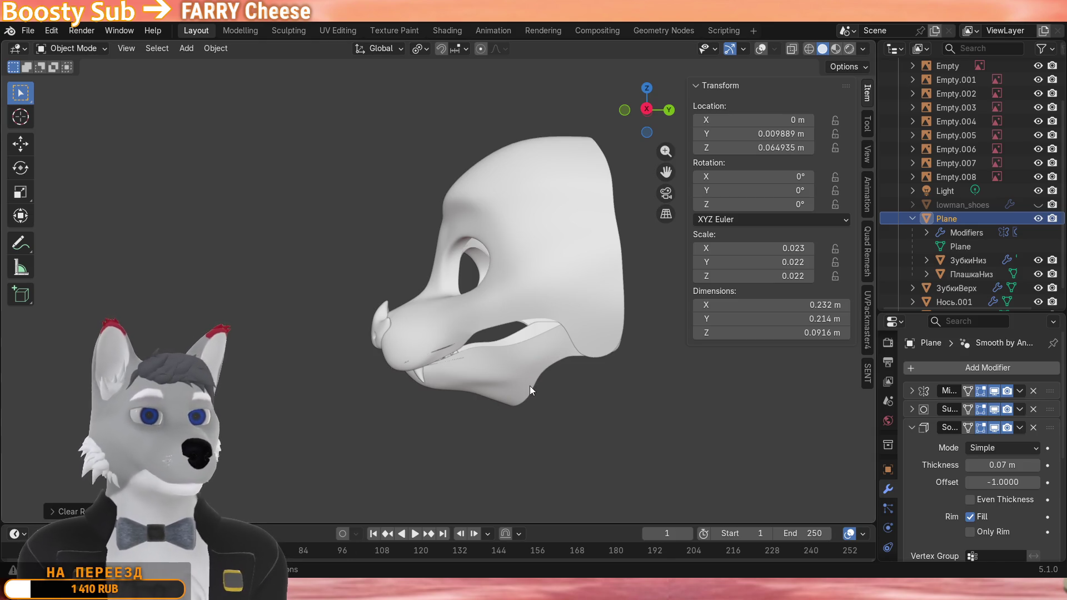
{"action": "mouse_move", "coordinate": [529, 386]}
{"action": "middle_mouse_down"}
{"action": "mouse_move", "coordinate": [498, 352]}
{"action": "mouse_move", "coordinate": [464, 368]}
{"action": "middle_mouse_up"}
{"action": "scroll", "coordinate": [528, 358], "scroll_direction": "up", "scroll_amount": 4}
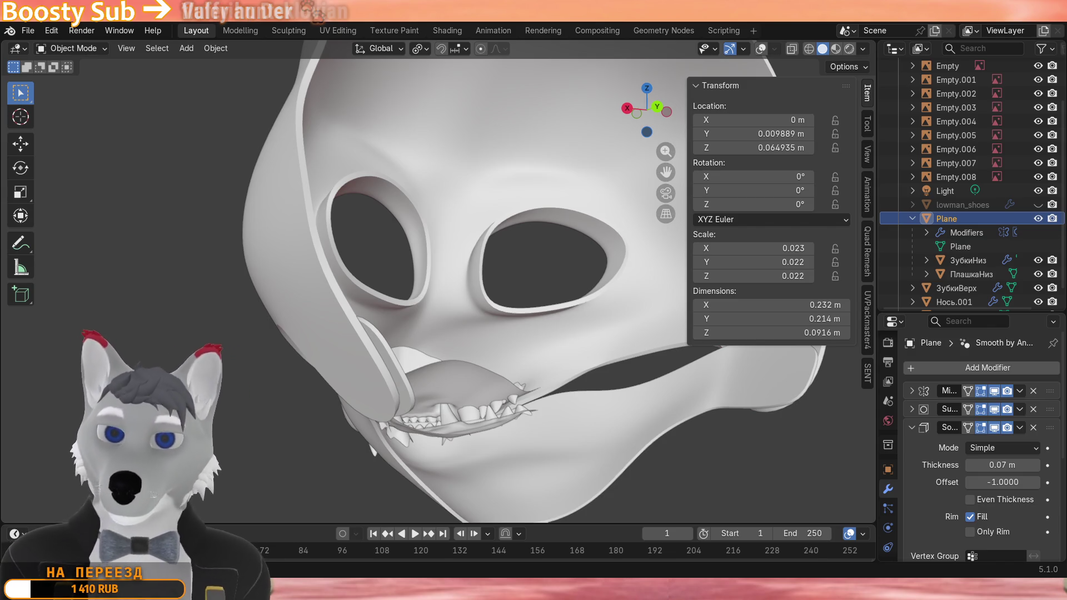
{"action": "key", "text": "KP_1"}
{"action": "key", "text": "KP_3"}
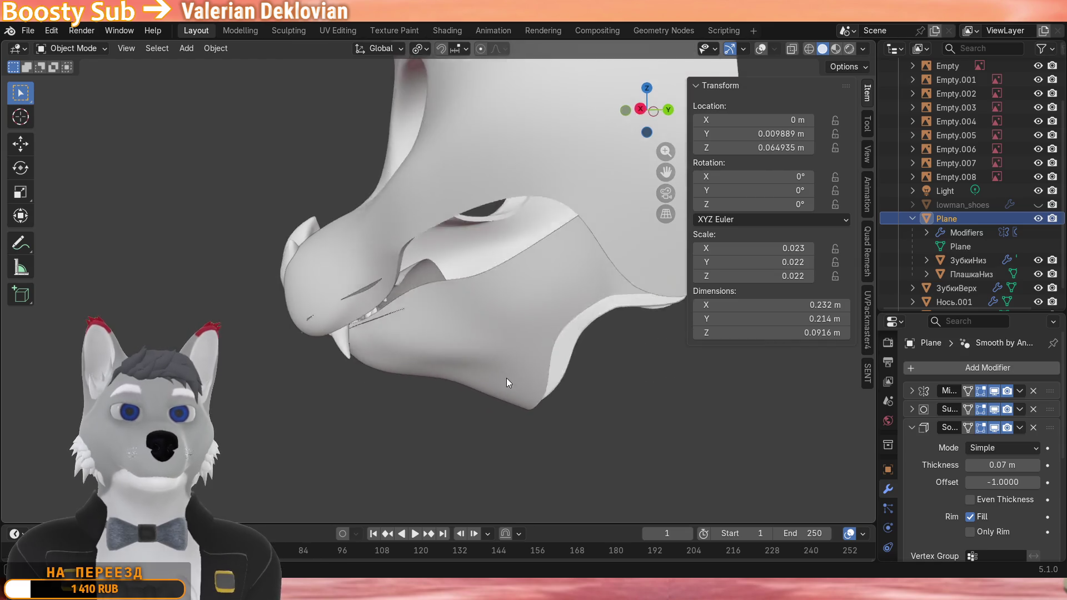
{"action": "key", "text": "r"}
{"action": "key", "text": "x"}
{"action": "left_click", "coordinate": [451, 383]}
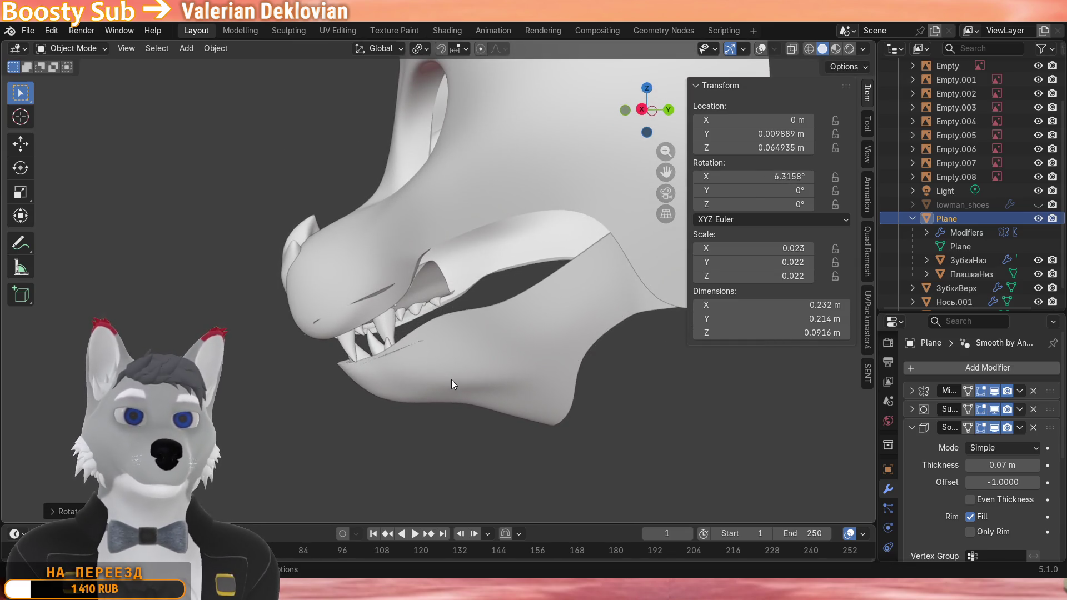
{"action": "left_click", "coordinate": [760, 49]}
{"action": "mouse_move", "coordinate": [746, 68]}
{"action": "middle_mouse_down"}
{"action": "mouse_move", "coordinate": [475, 275]}
{"action": "mouse_move", "coordinate": [589, 155]}
{"action": "middle_mouse_up"}
{"action": "scroll", "coordinate": [475, 274], "scroll_direction": "up", "scroll_amount": 4}
{"action": "scroll", "coordinate": [584, 163], "scroll_direction": "up", "scroll_amount": 2}
{"action": "key", "text": "r"}
{"action": "key", "text": "x"}
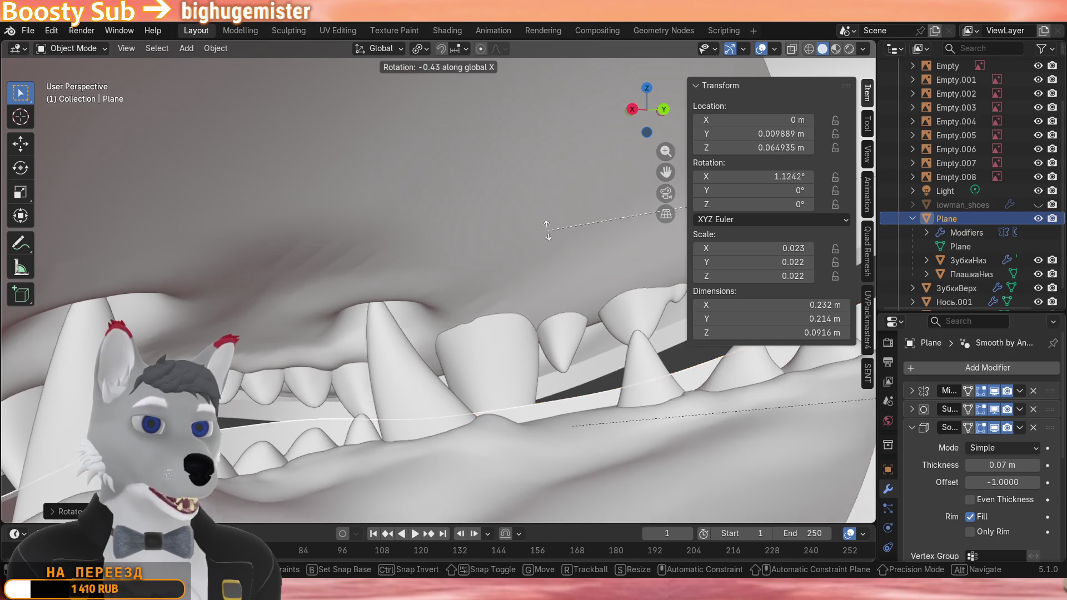
{"action": "left_click", "coordinate": [540, 206]}
{"action": "middle_click_drag", "start_coordinate": [507, 246], "coordinate": [484, 253]}
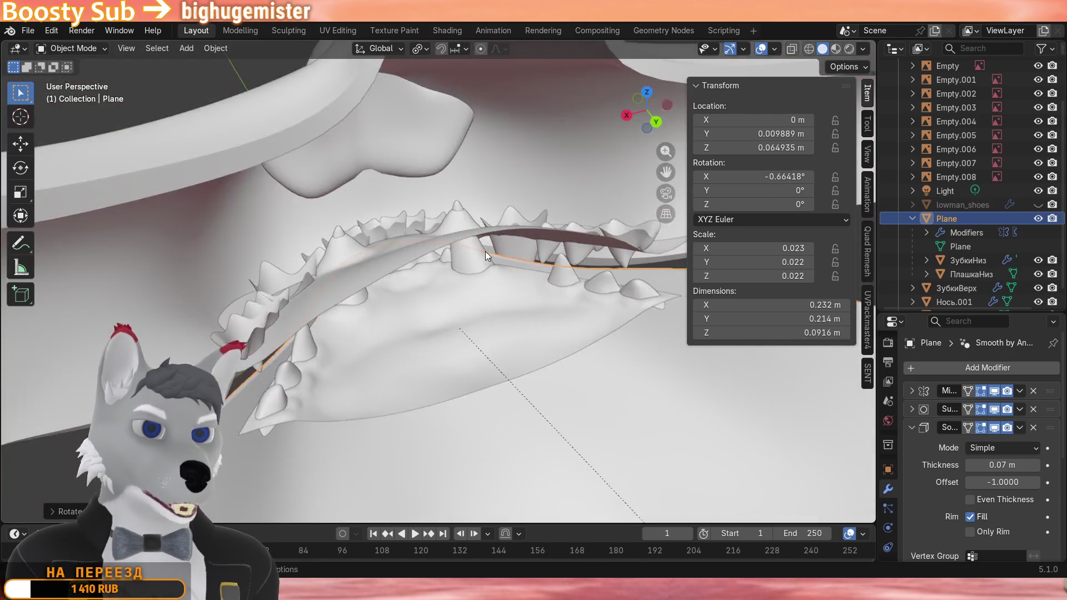
{"action": "scroll", "coordinate": [484, 253], "scroll_direction": "down", "scroll_amount": 3}
{"action": "scroll", "coordinate": [483, 249], "scroll_direction": "up", "scroll_amount": 3}
{"action": "key", "text": "r"}
{"action": "key", "text": "x"}
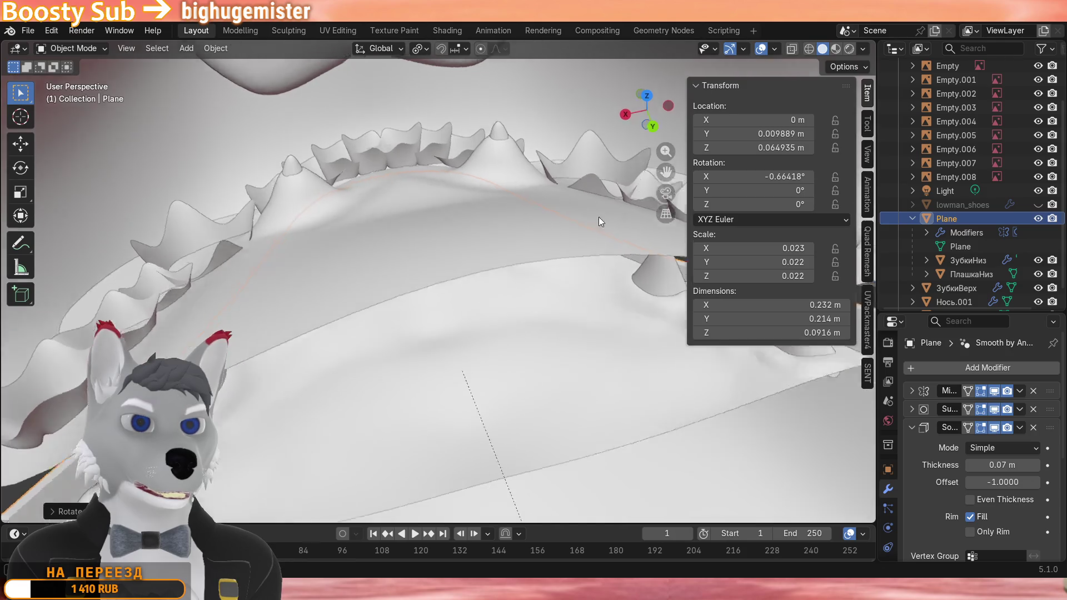
{"action": "scroll", "coordinate": [599, 218], "scroll_direction": "up", "scroll_amount": 2}
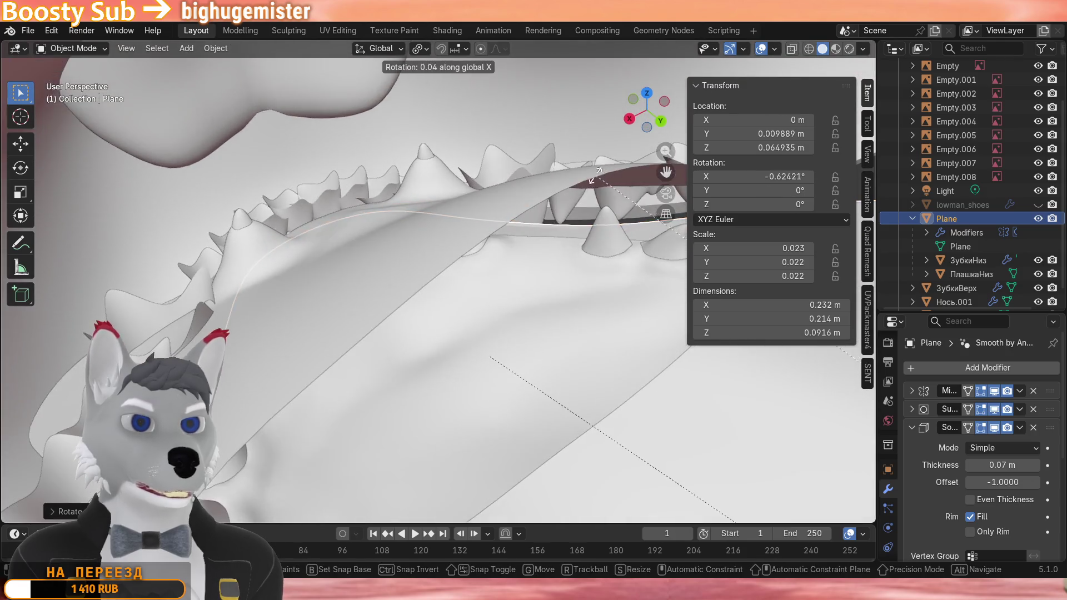
{"action": "left_click", "coordinate": [537, 243]}
{"action": "key", "text": "alt+r"}
{"action": "middle_click_drag", "start_coordinate": [499, 214], "coordinate": [469, 265]}
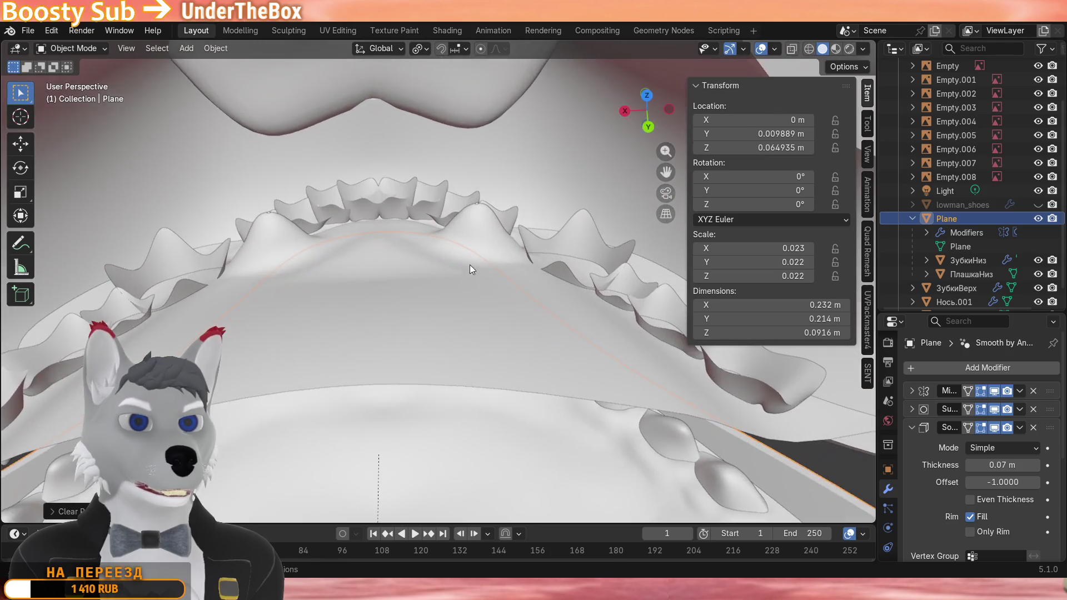
{"action": "scroll", "coordinate": [469, 265], "scroll_direction": "up", "scroll_amount": 3}
{"action": "left_click", "coordinate": [503, 193]}
{"action": "mouse_move", "coordinate": [502, 216]}
{"action": "middle_mouse_down"}
{"action": "mouse_move", "coordinate": [339, 327]}
{"action": "mouse_move", "coordinate": [318, 280]}
{"action": "middle_mouse_up"}
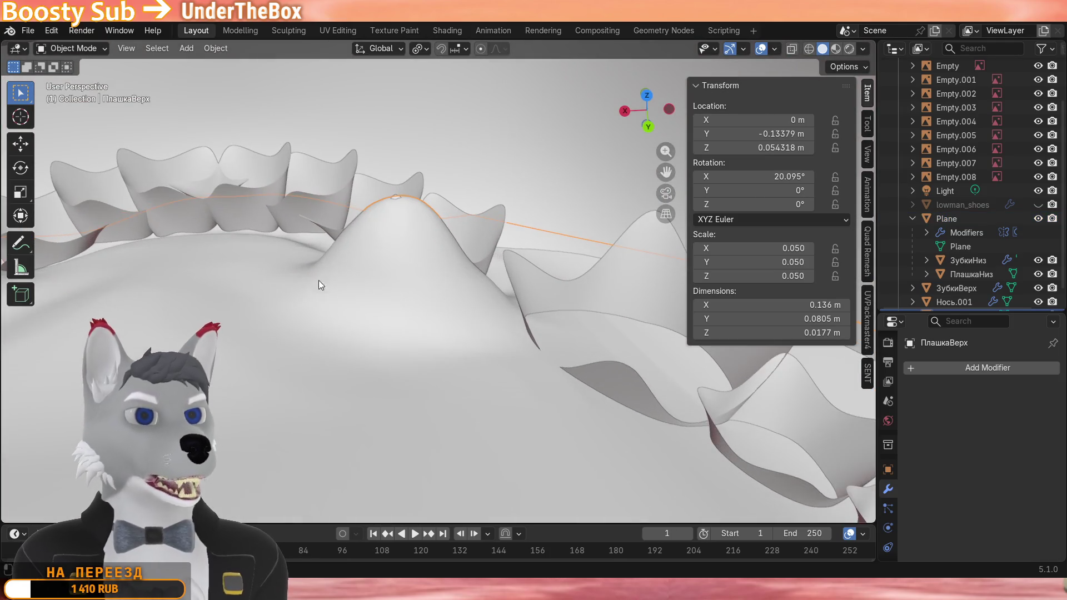
In Sculpt Mode pull the gum peak between the teeth upward with Elastic Grab, then return to Object Mode.
{"action": "left_click", "coordinate": [74, 48]}
{"action": "left_click", "coordinate": [80, 96]}
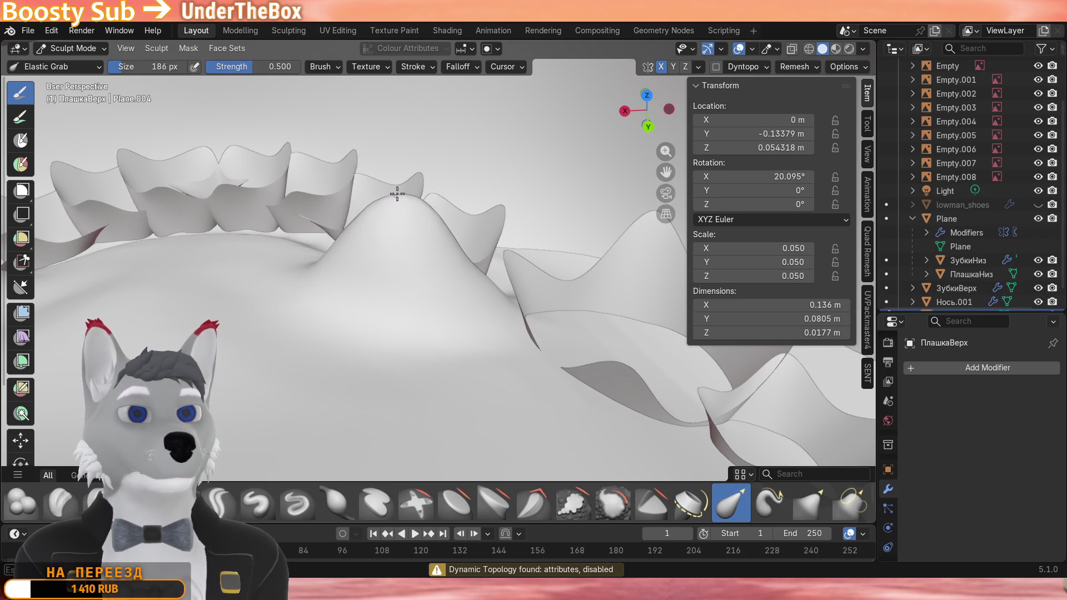
{"action": "left_click_drag", "start_coordinate": [392, 209], "coordinate": [395, 189]}
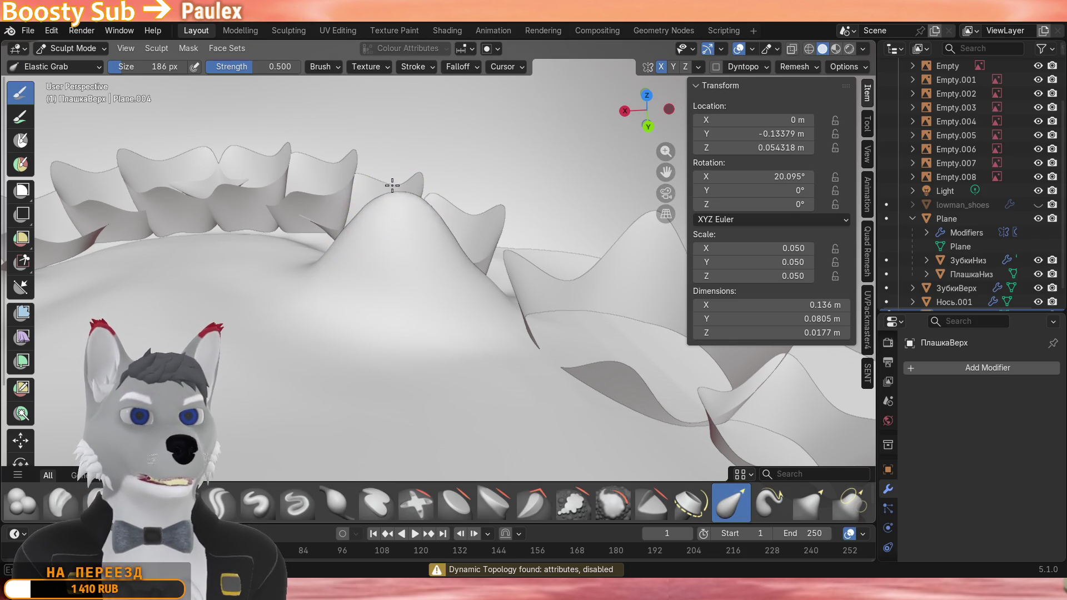
{"action": "scroll", "coordinate": [395, 190], "scroll_direction": "down", "scroll_amount": 3}
{"action": "middle_click_drag", "start_coordinate": [395, 189], "coordinate": [362, 239]}
{"action": "scroll", "coordinate": [363, 239], "scroll_direction": "up", "scroll_amount": 3}
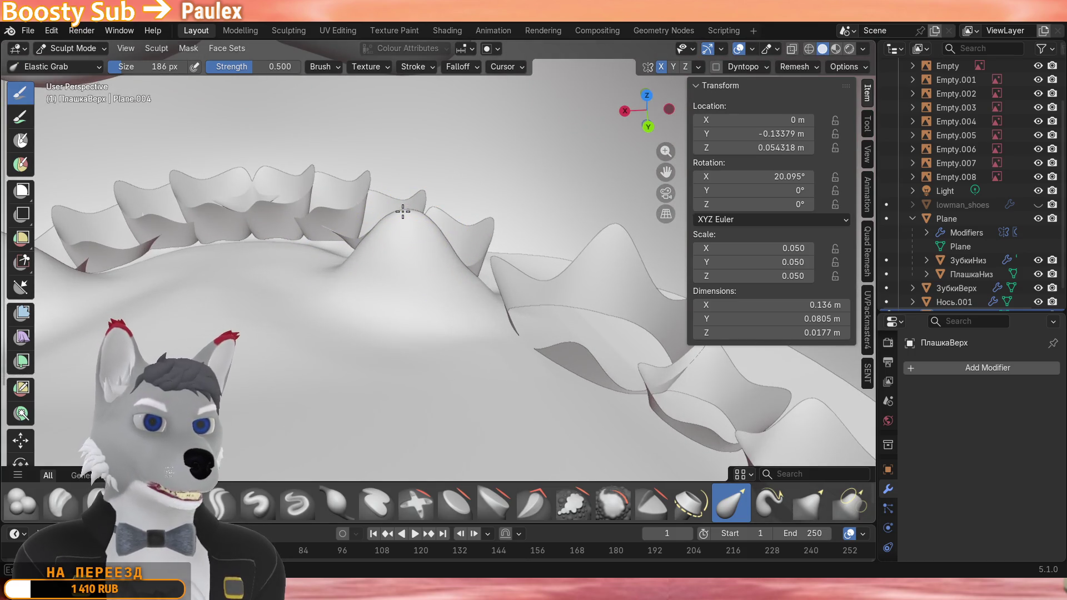
{"action": "scroll", "coordinate": [392, 212], "scroll_direction": "down", "scroll_amount": 3}
{"action": "left_click", "coordinate": [74, 49]}
{"action": "scroll", "coordinate": [190, 205], "scroll_direction": "down", "scroll_amount": 4}
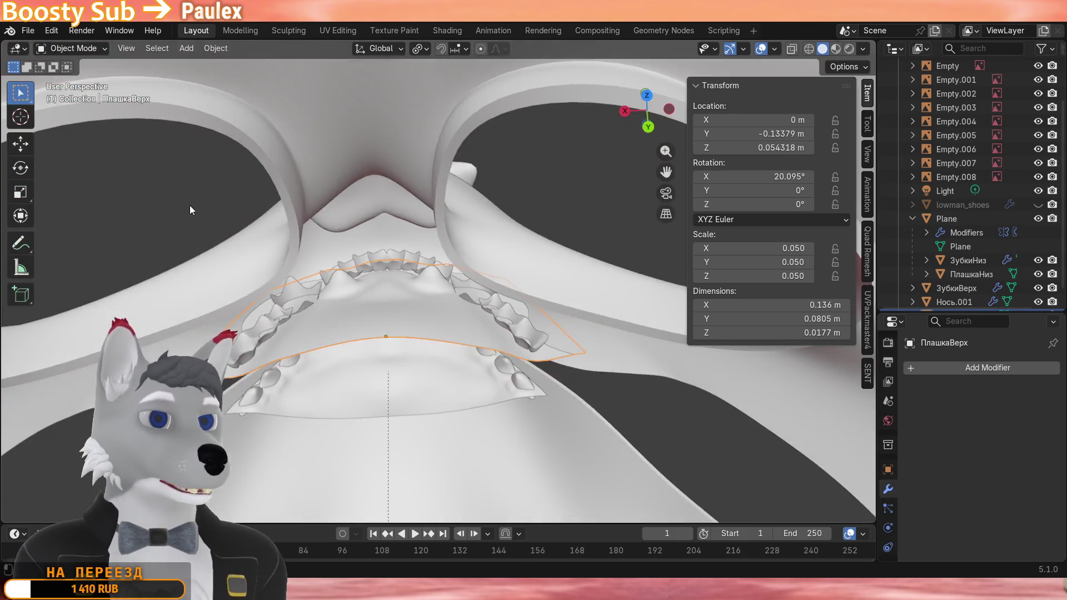
{"action": "mouse_move", "coordinate": [189, 205]}
{"action": "middle_mouse_down"}
{"action": "mouse_move", "coordinate": [229, 169]}
{"action": "mouse_move", "coordinate": [261, 288]}
{"action": "middle_mouse_up"}
{"action": "scroll", "coordinate": [228, 166], "scroll_direction": "down", "scroll_amount": 4}
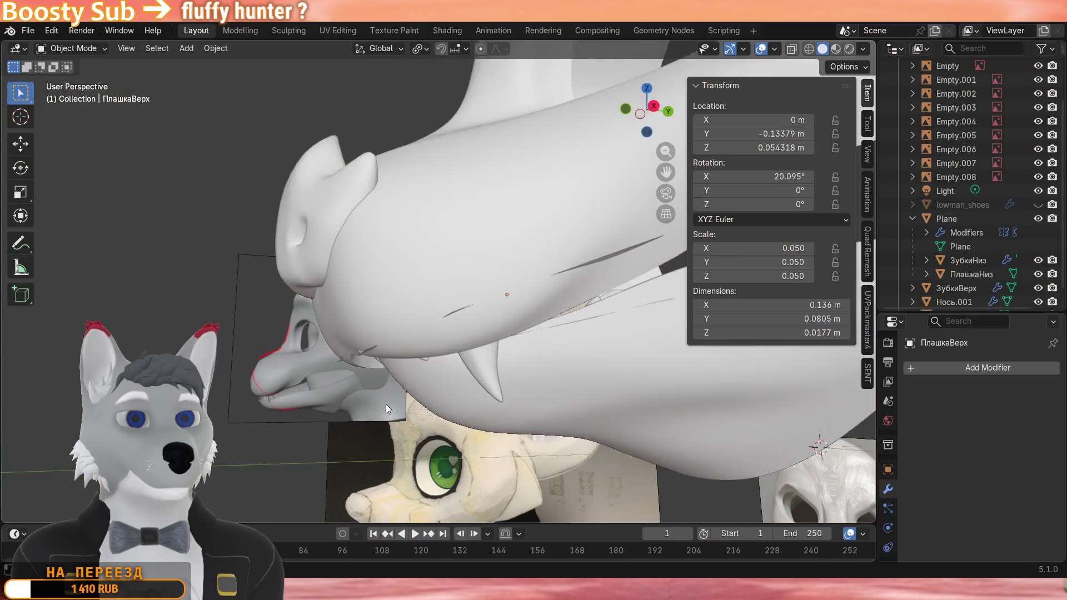
{"action": "mouse_move", "coordinate": [386, 405]}
{"action": "middle_mouse_down"}
{"action": "mouse_move", "coordinate": [485, 417]}
{"action": "mouse_move", "coordinate": [356, 436]}
{"action": "mouse_move", "coordinate": [515, 420]}
{"action": "mouse_move", "coordinate": [555, 431]}
{"action": "mouse_move", "coordinate": [221, 436]}
{"action": "middle_mouse_up"}
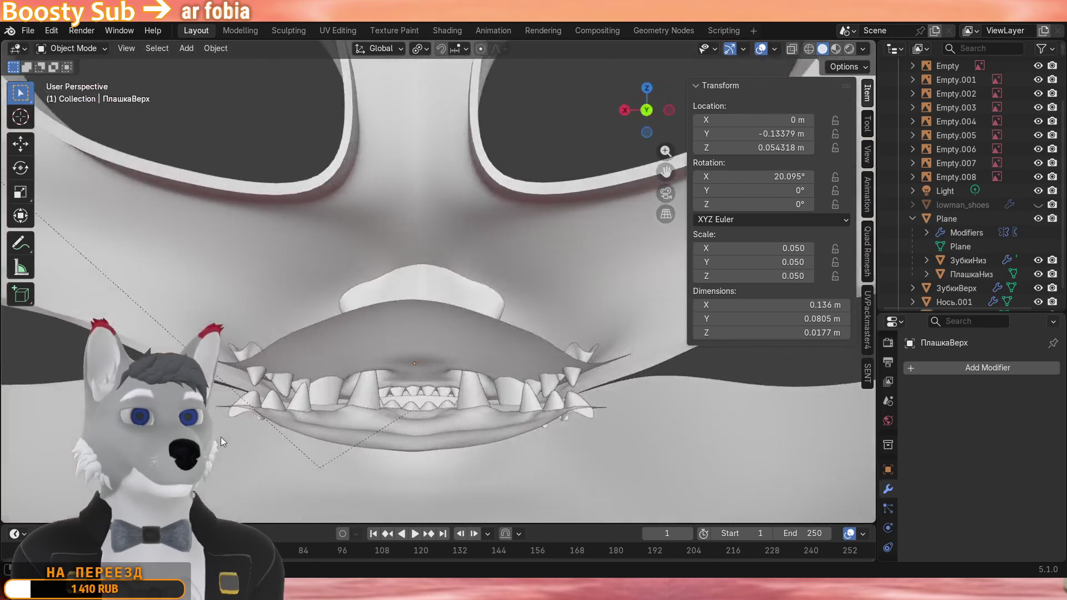
{"action": "scroll", "coordinate": [361, 366], "scroll_direction": "up", "scroll_amount": 3}
{"action": "middle_click_drag", "start_coordinate": [411, 392], "coordinate": [434, 413]}
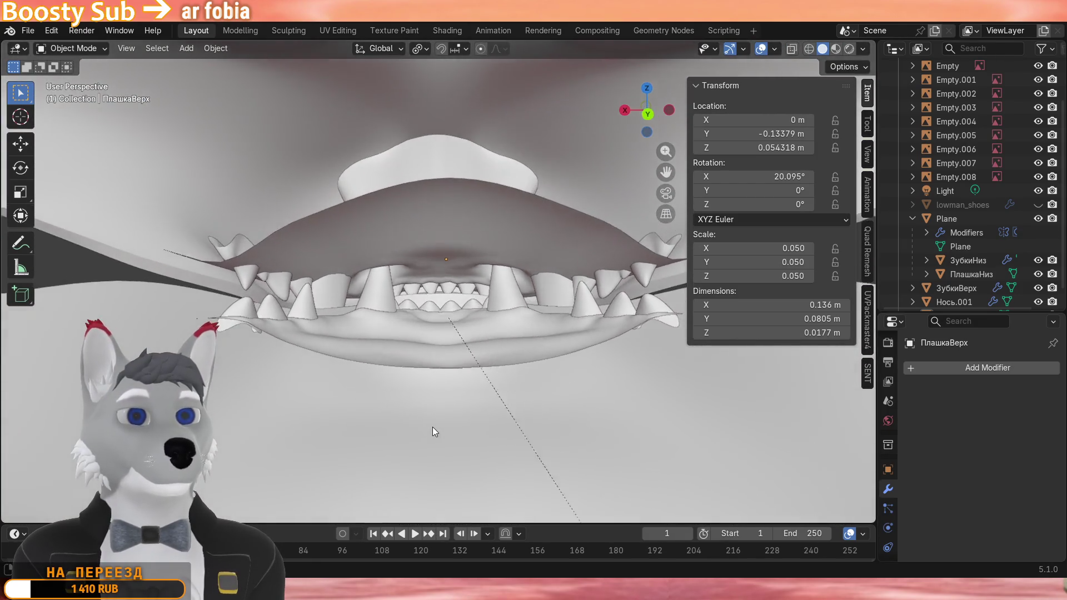
{"action": "scroll", "coordinate": [433, 426], "scroll_direction": "down", "scroll_amount": 4}
{"action": "mouse_move", "coordinate": [338, 403]}
{"action": "middle_mouse_down"}
{"action": "mouse_move", "coordinate": [569, 319]}
{"action": "mouse_move", "coordinate": [656, 268]}
{"action": "mouse_move", "coordinate": [541, 223]}
{"action": "middle_mouse_up"}
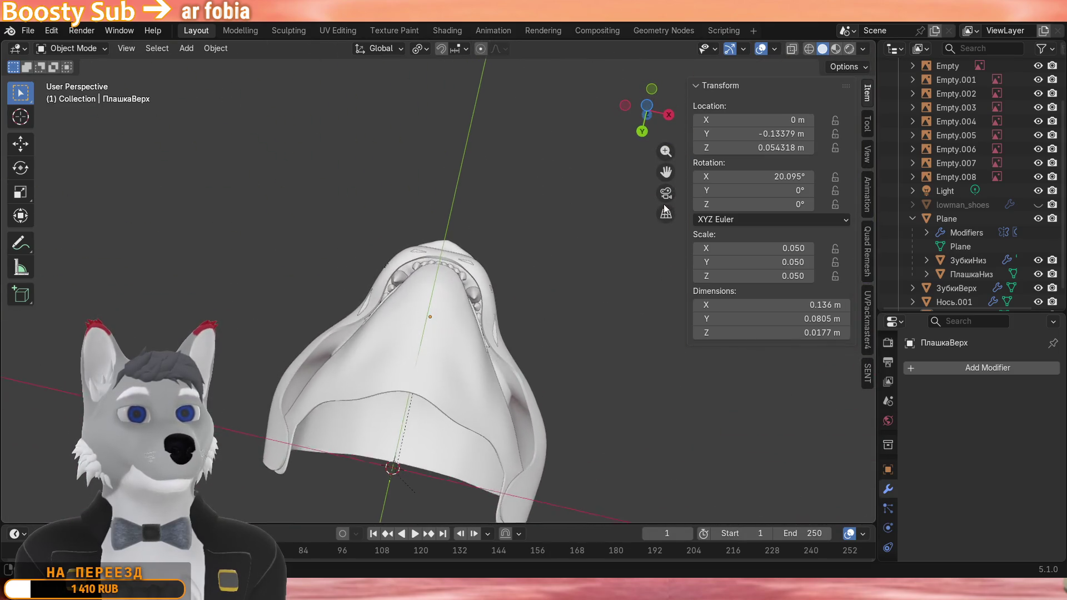
{"action": "scroll", "coordinate": [541, 223], "scroll_direction": "up", "scroll_amount": 3}
{"action": "scroll", "coordinate": [512, 377], "scroll_direction": "up", "scroll_amount": 3}
{"action": "mouse_move", "coordinate": [509, 378]}
{"action": "middle_mouse_down"}
{"action": "mouse_move", "coordinate": [494, 278]}
{"action": "mouse_move", "coordinate": [464, 376]}
{"action": "mouse_move", "coordinate": [541, 425]}
{"action": "mouse_move", "coordinate": [406, 398]}
{"action": "mouse_move", "coordinate": [415, 369]}
{"action": "mouse_move", "coordinate": [387, 341]}
{"action": "mouse_move", "coordinate": [406, 379]}
{"action": "mouse_move", "coordinate": [398, 381]}
{"action": "mouse_move", "coordinate": [480, 333]}
{"action": "mouse_move", "coordinate": [448, 338]}
{"action": "middle_mouse_up"}
{"action": "scroll", "coordinate": [464, 376], "scroll_direction": "up", "scroll_amount": 4}
{"action": "scroll", "coordinate": [541, 424], "scroll_direction": "up", "scroll_amount": 3}
In Edit Mode on Plane, nudge a mouth vertex along Y with proportional editing and confirm.
{"action": "left_click", "coordinate": [421, 381]}
{"action": "key", "text": "Tab"}
{"action": "scroll", "coordinate": [449, 338], "scroll_direction": "up", "scroll_amount": 8}
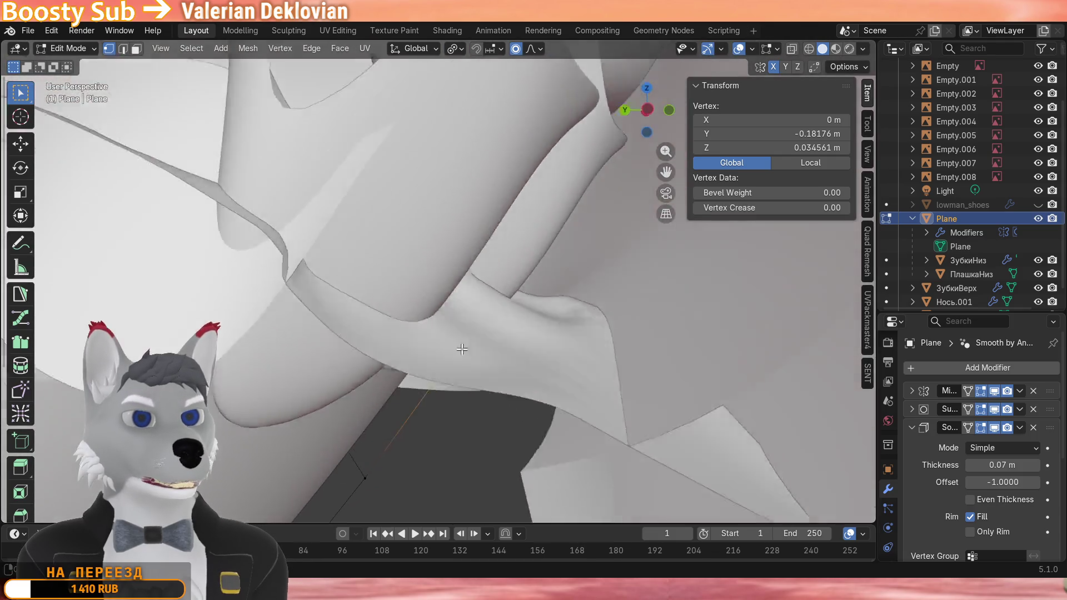
{"action": "scroll", "coordinate": [449, 338], "scroll_direction": "up", "scroll_amount": 6}
{"action": "key", "text": "g"}
{"action": "key", "text": "y"}
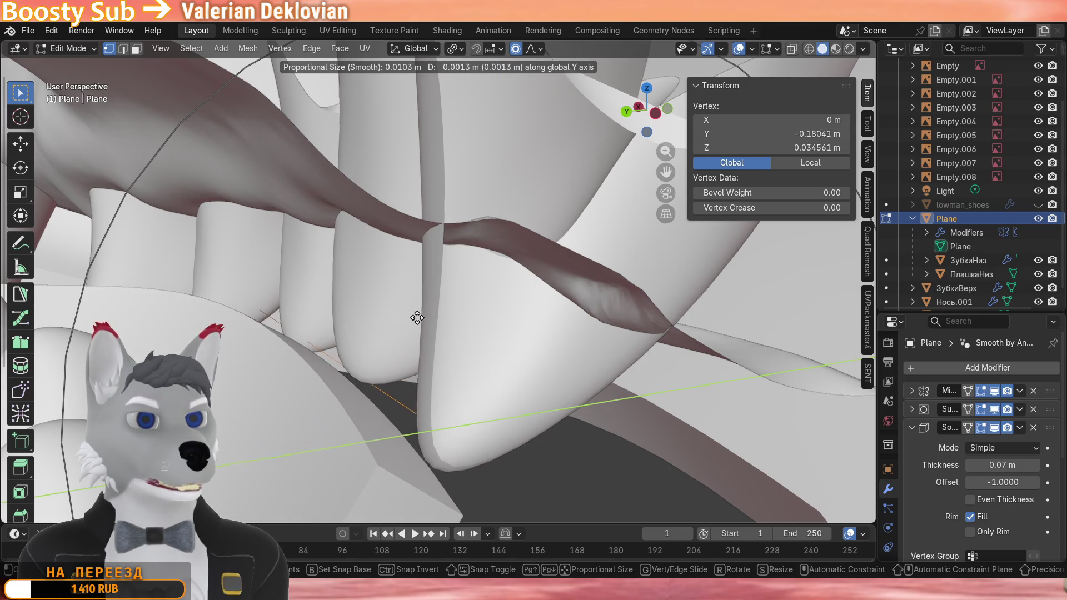
{"action": "left_click", "coordinate": [407, 318]}
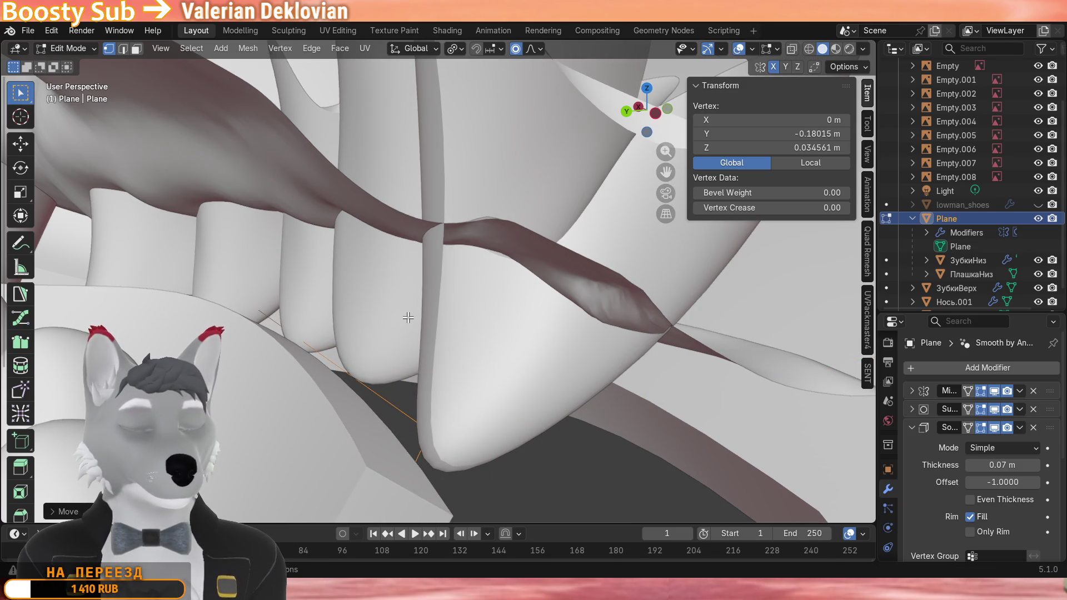
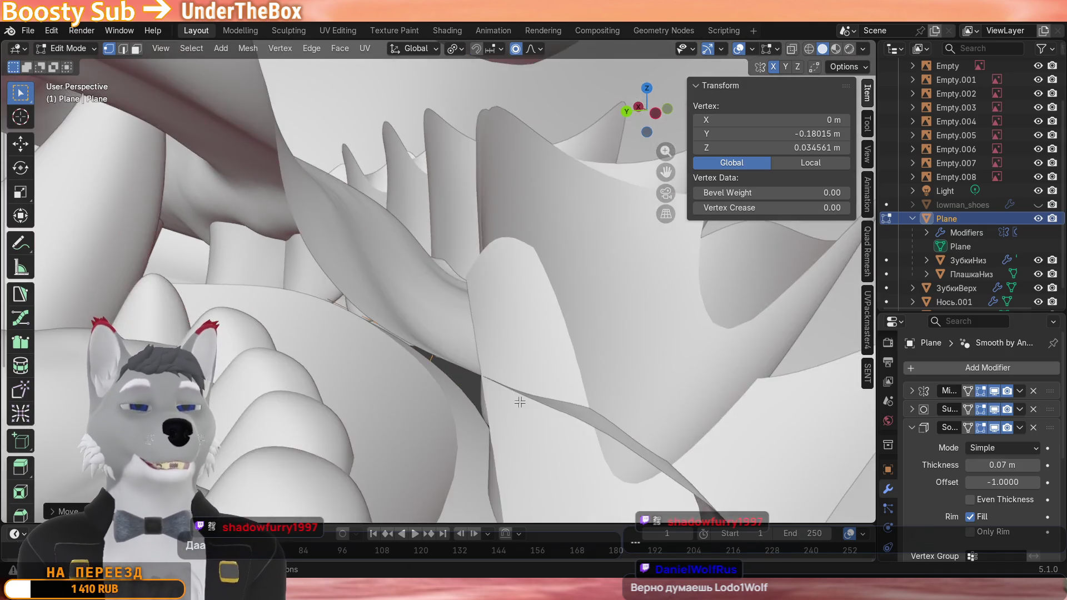
Slide a jaw vertex beside the teeth along its edge and give it a slight rotation.
{"action": "mouse_move", "coordinate": [459, 400]}
{"action": "middle_mouse_down"}
{"action": "mouse_move", "coordinate": [409, 286]}
{"action": "mouse_move", "coordinate": [511, 349]}
{"action": "mouse_move", "coordinate": [518, 277]}
{"action": "mouse_move", "coordinate": [476, 280]}
{"action": "mouse_move", "coordinate": [503, 384]}
{"action": "middle_mouse_up"}
{"action": "key", "text": "g"}
{"action": "key", "text": "g"}
{"action": "left_click", "coordinate": [510, 330]}
{"action": "key", "text": "r"}
{"action": "left_click", "coordinate": [471, 276]}
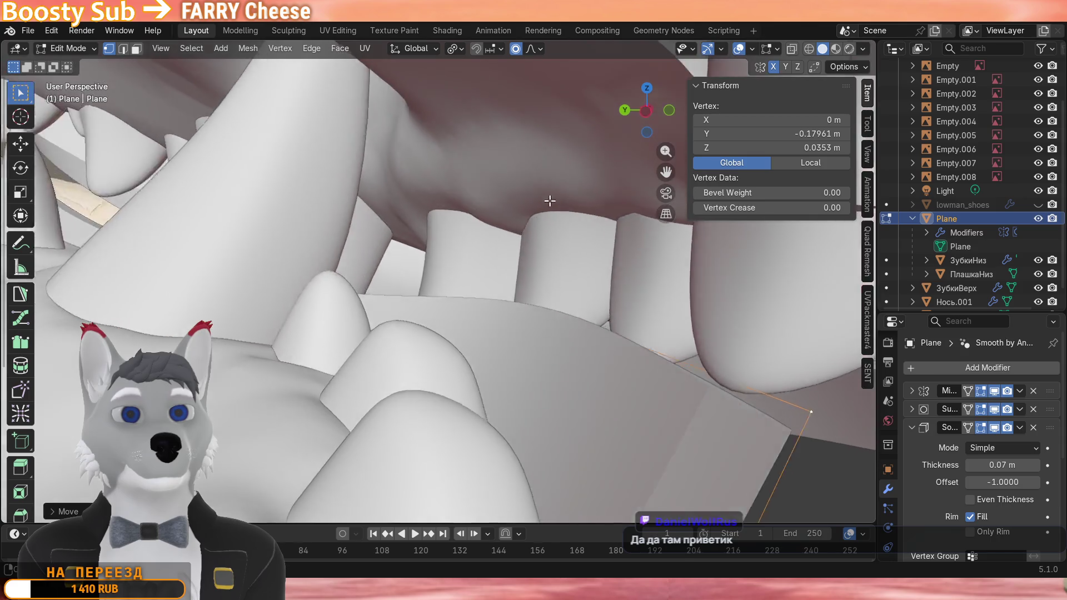
Nudge the vertex along Y several times and raise it on Z with proportional falloff to hug the teeth.
{"action": "mouse_move", "coordinate": [593, 208]}
{"action": "middle_mouse_down"}
{"action": "mouse_move", "coordinate": [392, 190]}
{"action": "mouse_move", "coordinate": [534, 288]}
{"action": "mouse_move", "coordinate": [542, 242]}
{"action": "mouse_move", "coordinate": [409, 241]}
{"action": "middle_mouse_up"}
{"action": "key", "text": "g"}
{"action": "key", "text": "y"}
{"action": "left_click", "coordinate": [536, 233]}
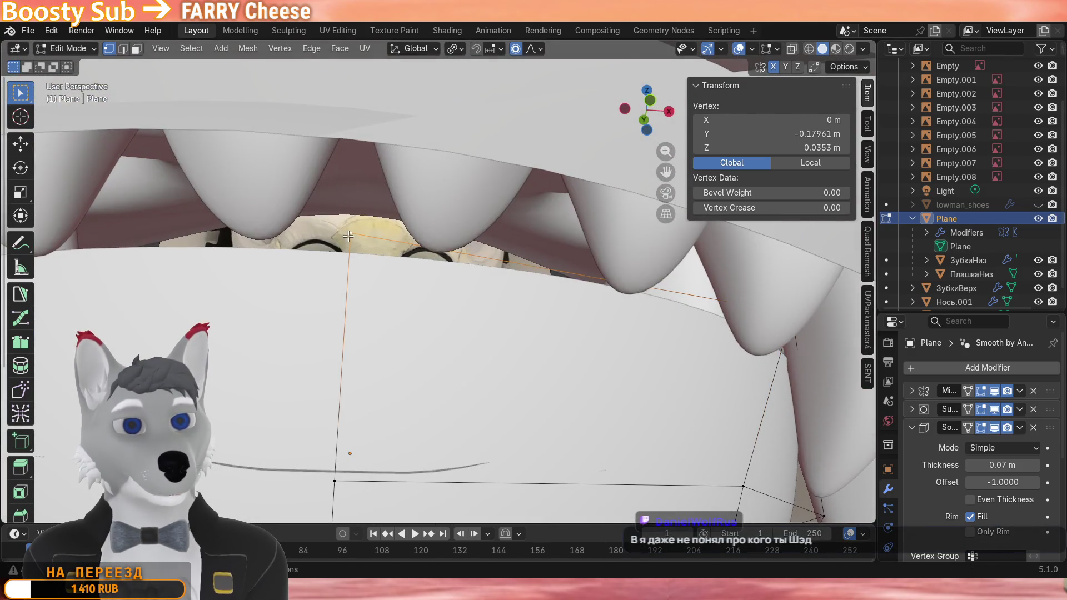
{"action": "key", "text": "g"}
{"action": "key", "text": "y"}
{"action": "left_click", "coordinate": [350, 233]}
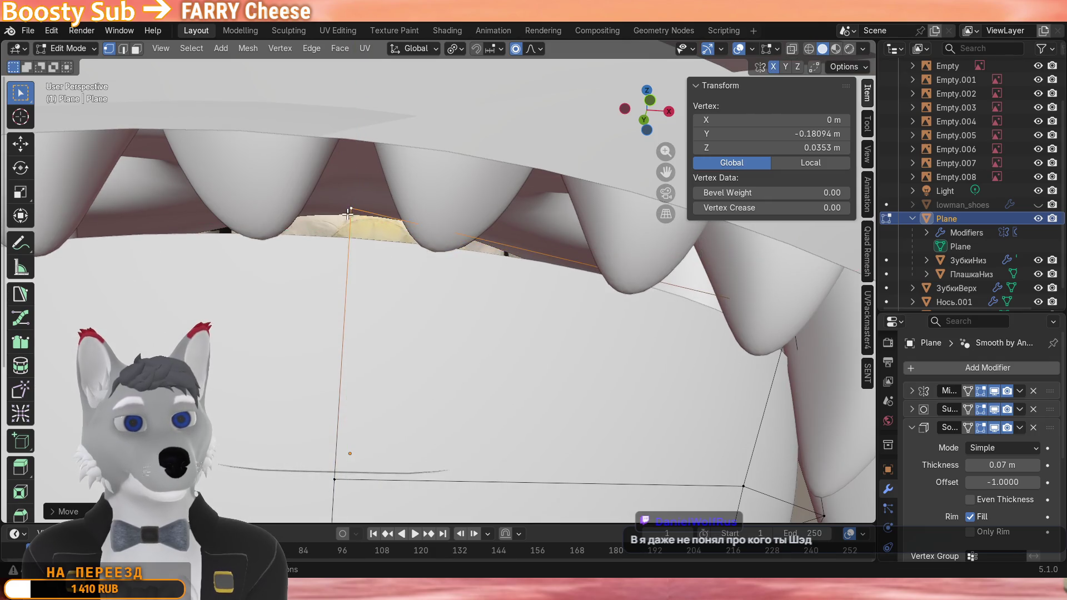
{"action": "mouse_move", "coordinate": [350, 234]}
{"action": "middle_mouse_down"}
{"action": "mouse_move", "coordinate": [467, 251]}
{"action": "mouse_move", "coordinate": [438, 256]}
{"action": "mouse_move", "coordinate": [484, 242]}
{"action": "mouse_move", "coordinate": [527, 294]}
{"action": "mouse_move", "coordinate": [489, 247]}
{"action": "middle_mouse_up"}
{"action": "key", "text": "g"}
{"action": "key", "text": "y"}
{"action": "left_click", "coordinate": [479, 239]}
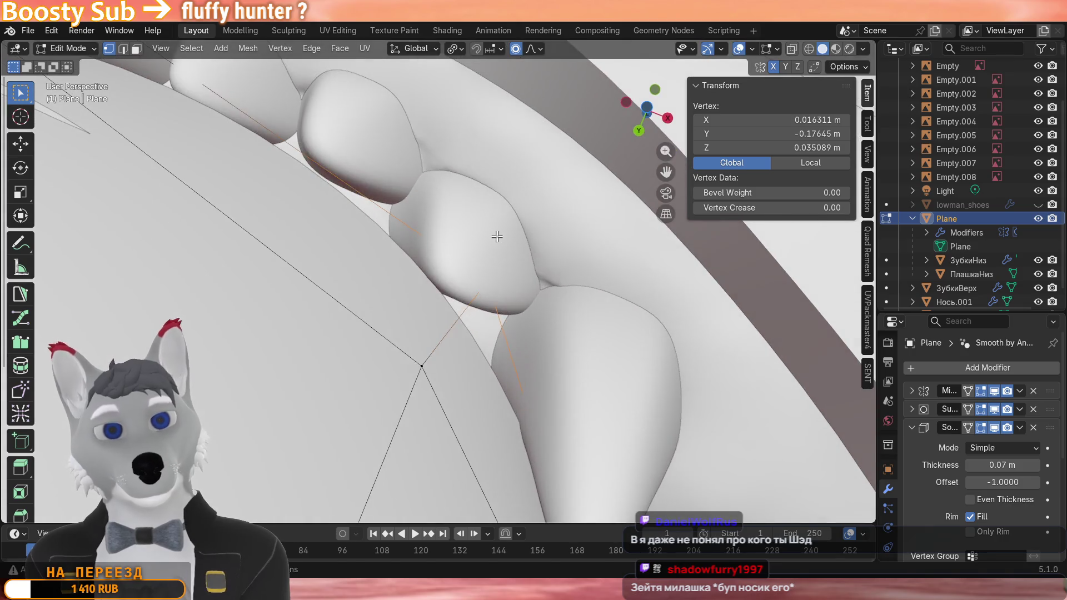
{"action": "key", "text": "g"}
{"action": "key", "text": "z"}
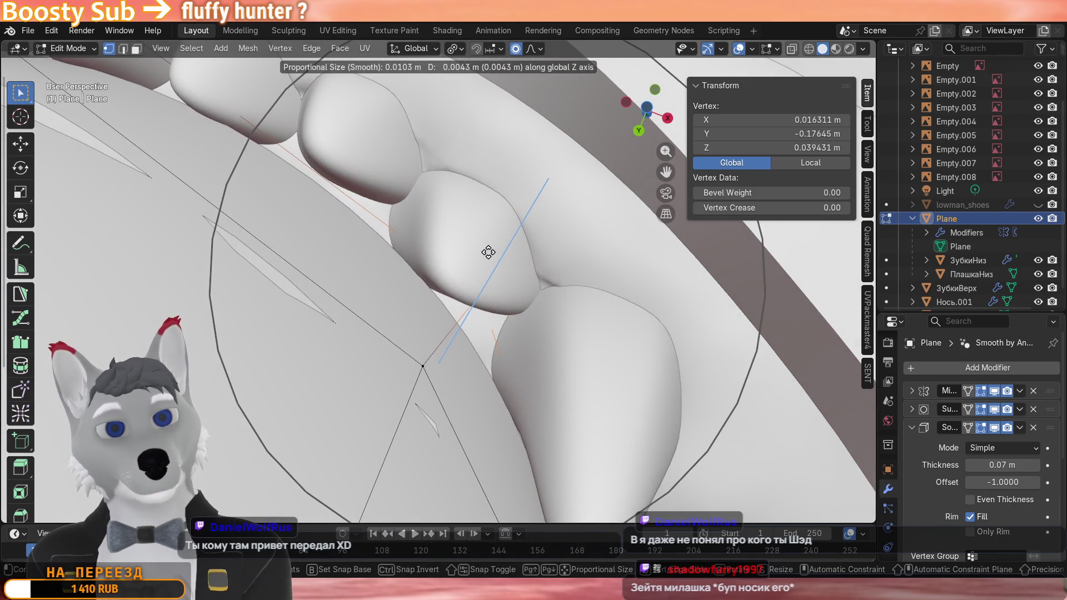
{"action": "left_click", "coordinate": [489, 248]}
{"action": "mouse_move", "coordinate": [490, 247]}
{"action": "middle_mouse_down"}
{"action": "mouse_move", "coordinate": [476, 148]}
{"action": "mouse_move", "coordinate": [523, 364]}
{"action": "mouse_move", "coordinate": [500, 275]}
{"action": "mouse_move", "coordinate": [468, 251]}
{"action": "mouse_move", "coordinate": [500, 208]}
{"action": "mouse_move", "coordinate": [542, 184]}
{"action": "mouse_move", "coordinate": [666, 153]}
{"action": "mouse_move", "coordinate": [584, 171]}
{"action": "middle_mouse_up"}
{"action": "key", "text": "alt+a"}
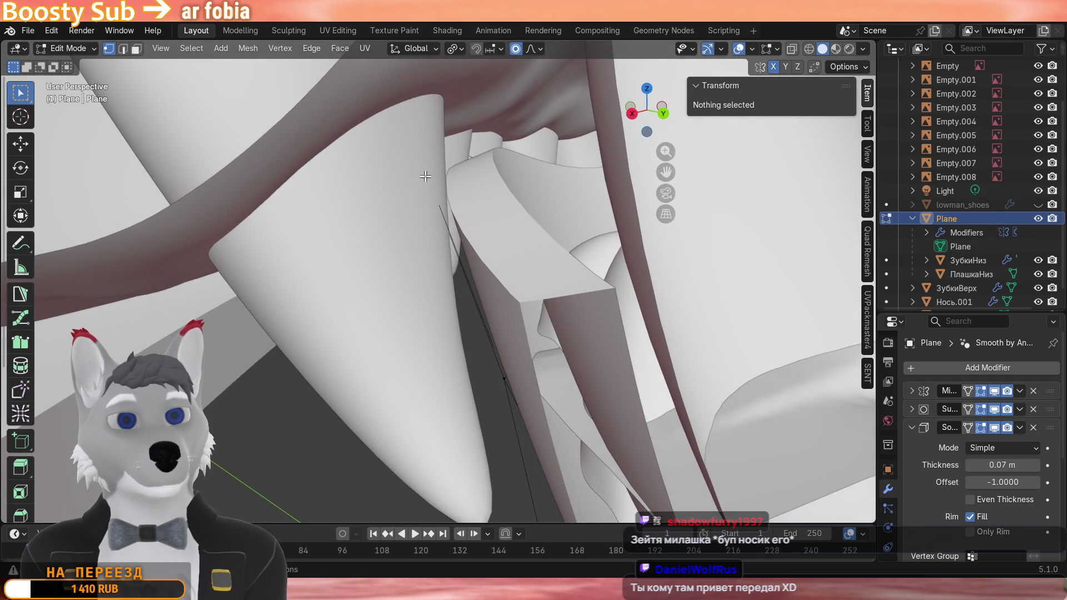
In wireframe shading, shift another jaw vertex near the tooth along X, then return to Object Mode.
{"action": "key", "text": "shift+z"}
{"action": "middle_click_drag", "start_coordinate": [433, 184], "coordinate": [486, 214]}
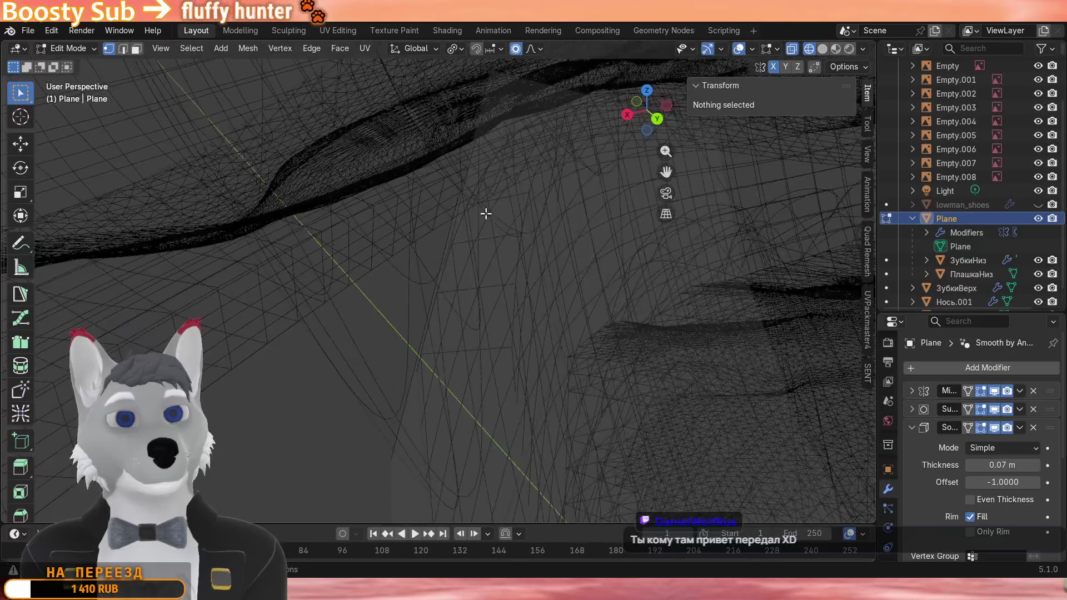
{"action": "key", "text": "Tab"}
{"action": "key", "text": "Tab"}
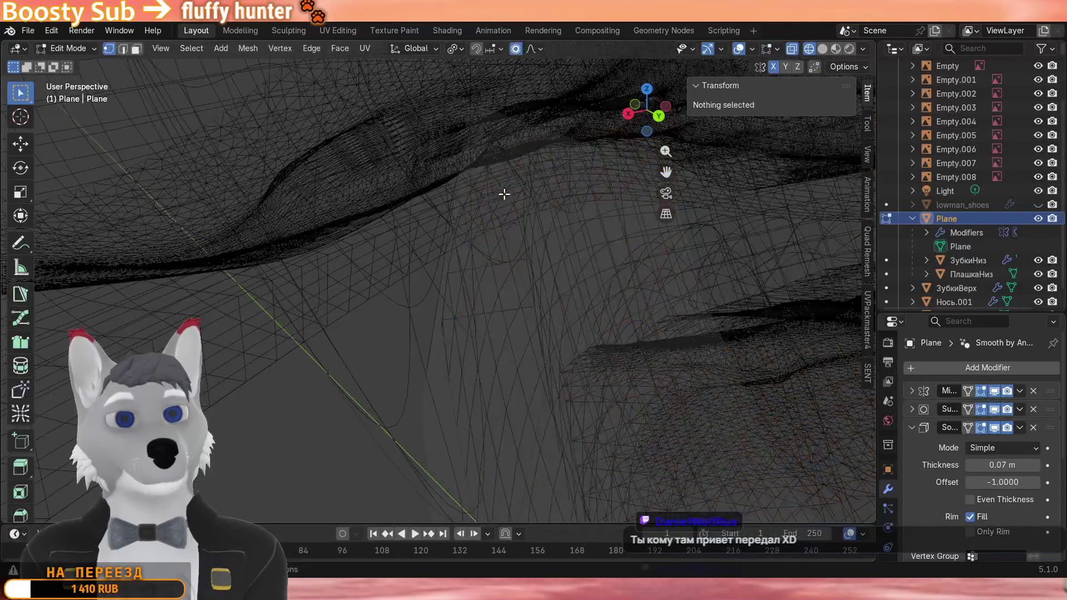
{"action": "middle_click_drag", "start_coordinate": [511, 204], "coordinate": [452, 184]}
{"action": "key", "text": "z"}
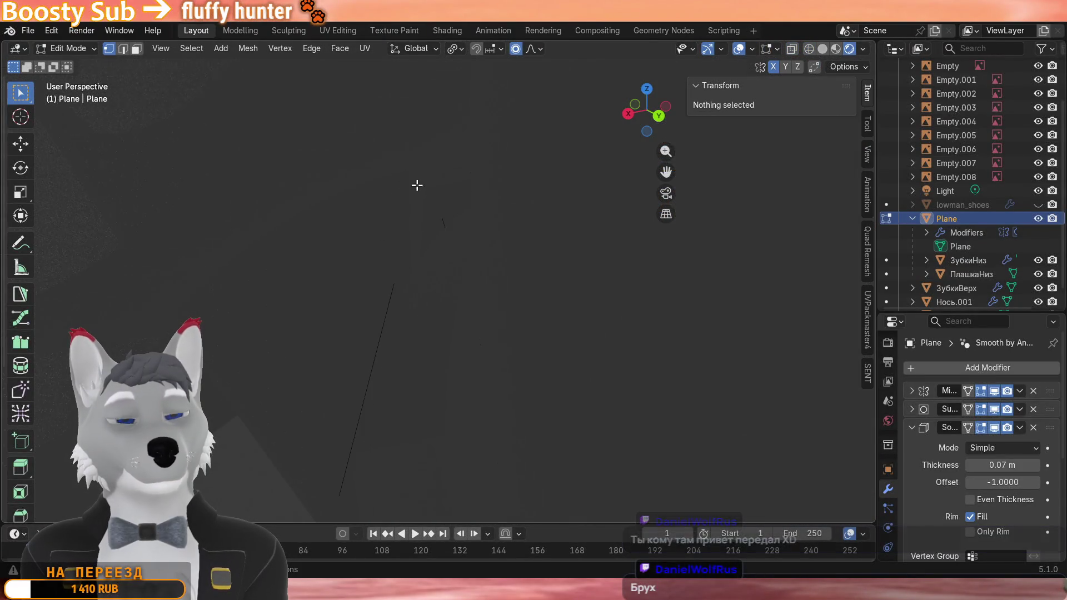
{"action": "left_click", "coordinate": [410, 172]}
{"action": "key", "text": "slash"}
{"action": "middle_click_drag", "start_coordinate": [410, 172], "coordinate": [459, 207]}
{"action": "key", "text": "g"}
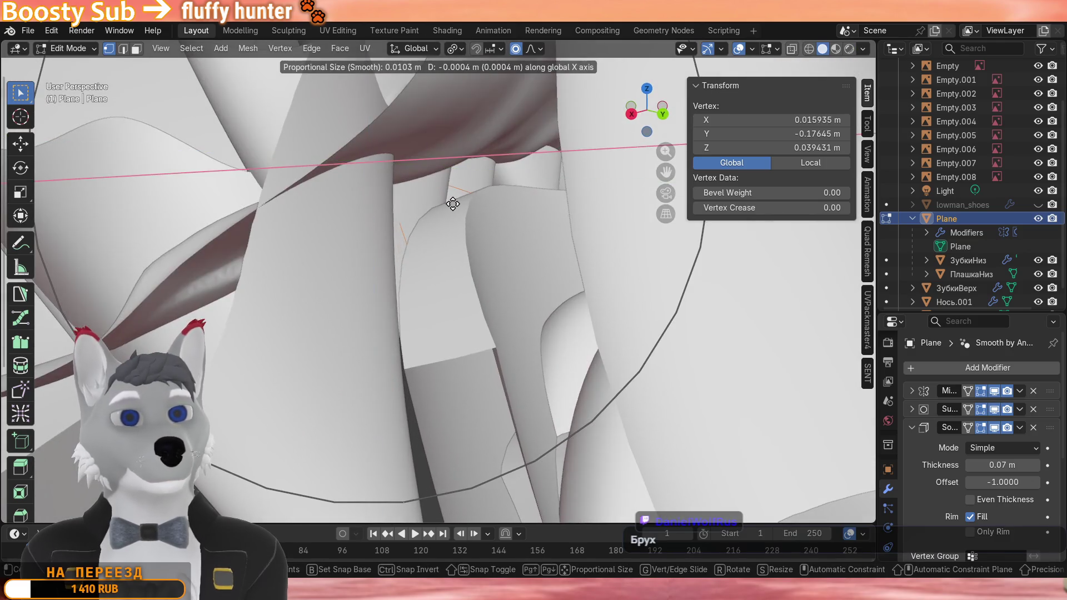
{"action": "left_click", "coordinate": [459, 206]}
{"action": "key", "text": "Tab"}
{"action": "middle_click_drag", "start_coordinate": [359, 209], "coordinate": [473, 158]}
{"action": "scroll", "coordinate": [473, 158], "scroll_direction": "down", "scroll_amount": 8}
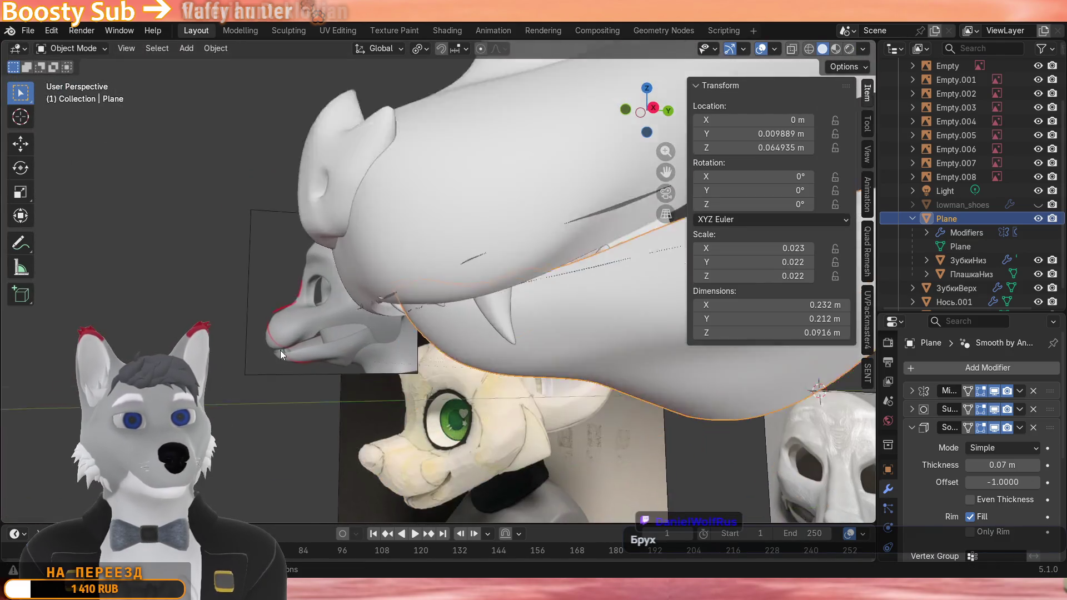
{"action": "scroll", "coordinate": [192, 216], "scroll_direction": "up", "scroll_amount": 3}
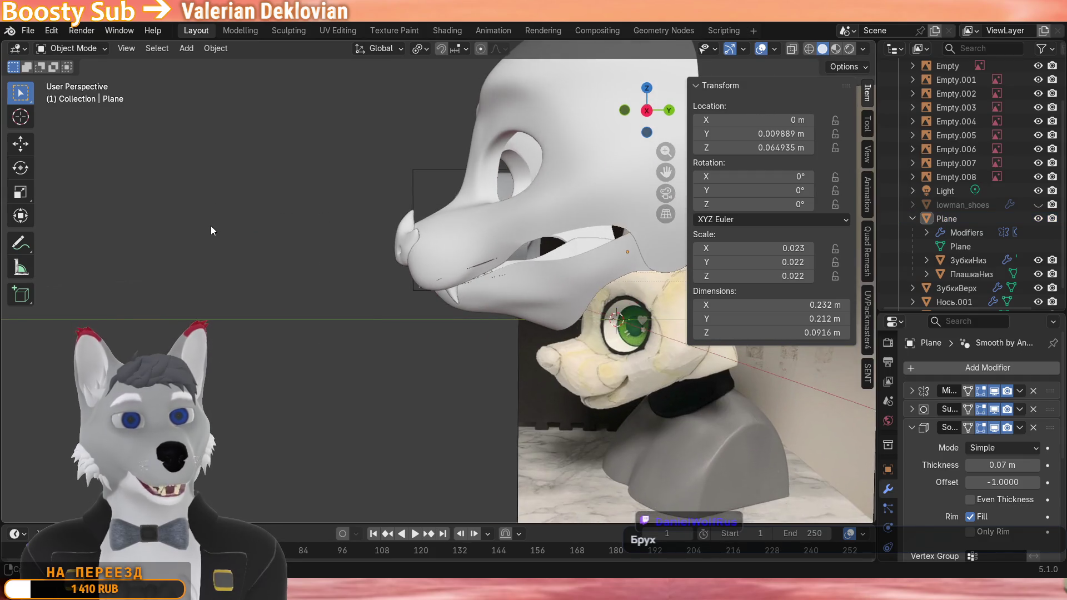
{"action": "scroll", "coordinate": [211, 225], "scroll_direction": "up", "scroll_amount": 2}
{"action": "middle_click_drag", "start_coordinate": [223, 225], "coordinate": [523, 219]}
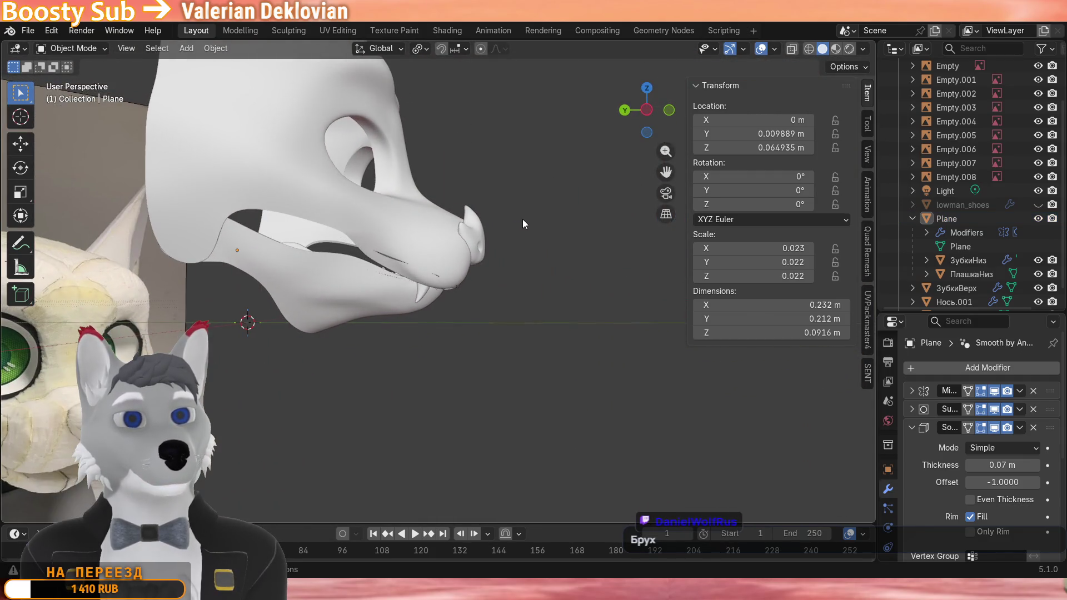
{"action": "scroll", "coordinate": [519, 228], "scroll_direction": "up", "scroll_amount": 2}
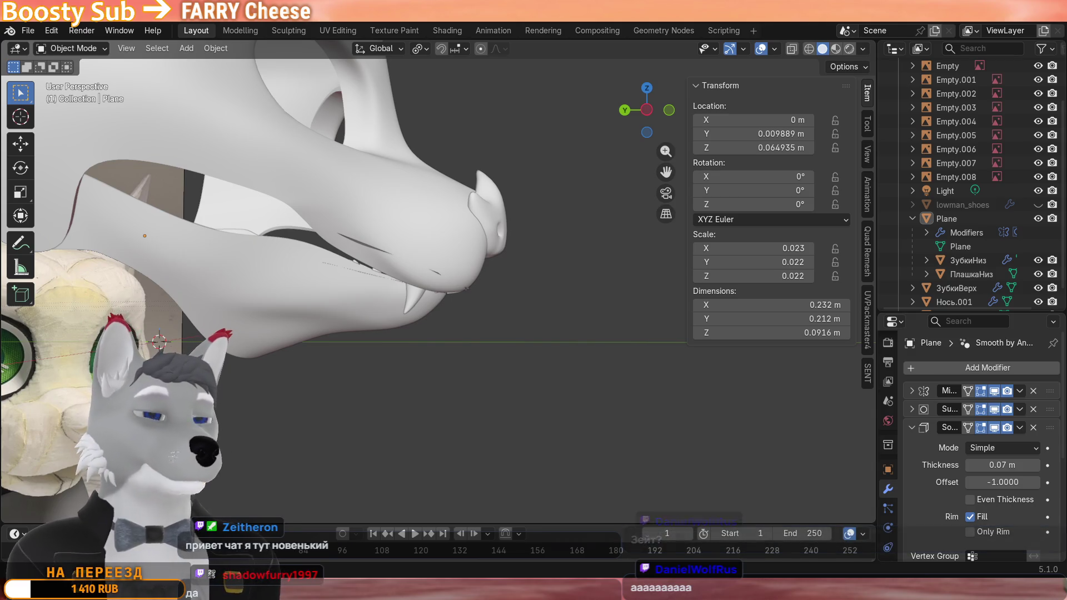
{"action": "mouse_move", "coordinate": [360, 500]}
{"action": "middle_mouse_down"}
{"action": "mouse_move", "coordinate": [324, 314]}
{"action": "mouse_move", "coordinate": [359, 313]}
{"action": "mouse_move", "coordinate": [402, 273]}
{"action": "mouse_move", "coordinate": [391, 214]}
{"action": "mouse_move", "coordinate": [371, 261]}
{"action": "mouse_move", "coordinate": [391, 268]}
{"action": "mouse_move", "coordinate": [431, 240]}
{"action": "middle_mouse_up"}
Nudge one jaw Plane vertex beside the teeth slightly and leave its mesh editing.
{"action": "key", "text": "Tab"}
{"action": "key", "text": "alt+a"}
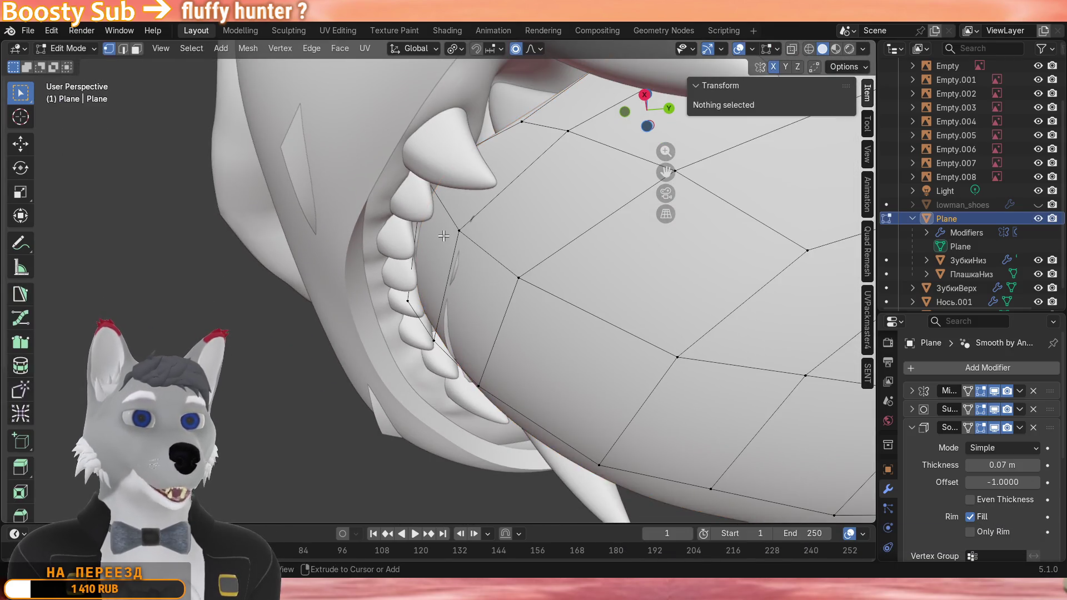
{"action": "left_click", "coordinate": [442, 236]}
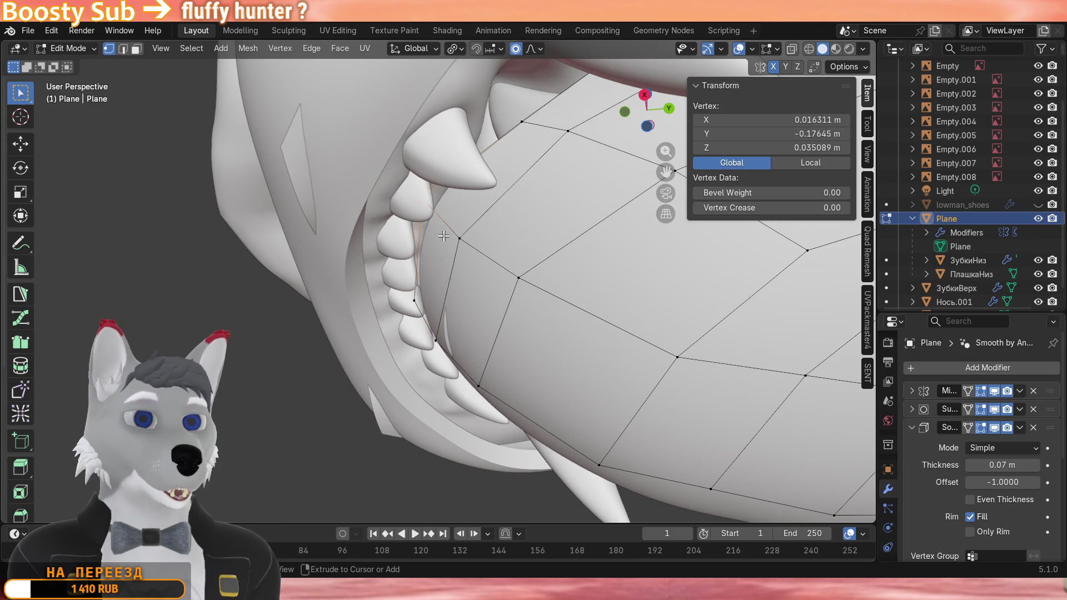
{"action": "key", "text": "g"}
{"action": "left_click", "coordinate": [443, 236]}
{"action": "key", "text": "alt+a"}
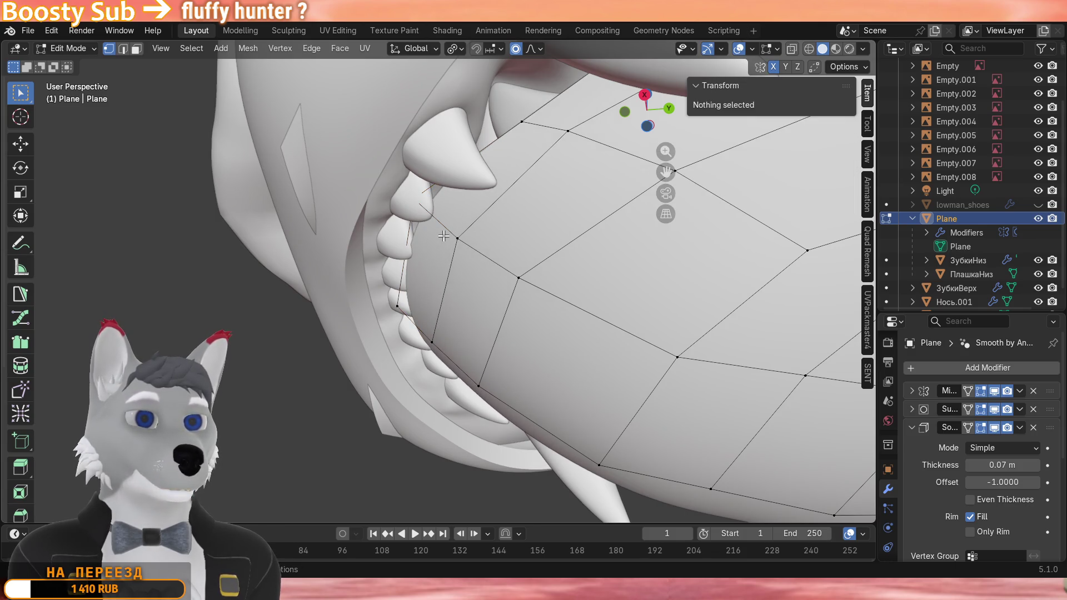
{"action": "scroll", "coordinate": [442, 236], "scroll_direction": "down", "scroll_amount": 3}
{"action": "scroll", "coordinate": [442, 236], "scroll_direction": "down", "scroll_amount": 3}
{"action": "key", "text": "Tab"}
Select the ЗубкиВерх upper teeth object and enter Edit Mode on it.
{"action": "mouse_move", "coordinate": [501, 250]}
{"action": "middle_mouse_down"}
{"action": "mouse_move", "coordinate": [443, 265]}
{"action": "mouse_move", "coordinate": [543, 198]}
{"action": "mouse_move", "coordinate": [405, 338]}
{"action": "mouse_move", "coordinate": [401, 393]}
{"action": "mouse_move", "coordinate": [287, 429]}
{"action": "mouse_move", "coordinate": [409, 271]}
{"action": "mouse_move", "coordinate": [419, 208]}
{"action": "mouse_move", "coordinate": [538, 269]}
{"action": "mouse_move", "coordinate": [454, 256]}
{"action": "mouse_move", "coordinate": [442, 268]}
{"action": "middle_mouse_up"}
{"action": "scroll", "coordinate": [407, 301], "scroll_direction": "up", "scroll_amount": 3}
{"action": "left_click", "coordinate": [391, 288]}
{"action": "scroll", "coordinate": [391, 289], "scroll_direction": "up", "scroll_amount": 4}
{"action": "key", "text": "Tab"}
Move three selected upper teeth up along Z and back along Y with proportional editing.
{"action": "left_click", "coordinate": [406, 308], "text": "shift"}
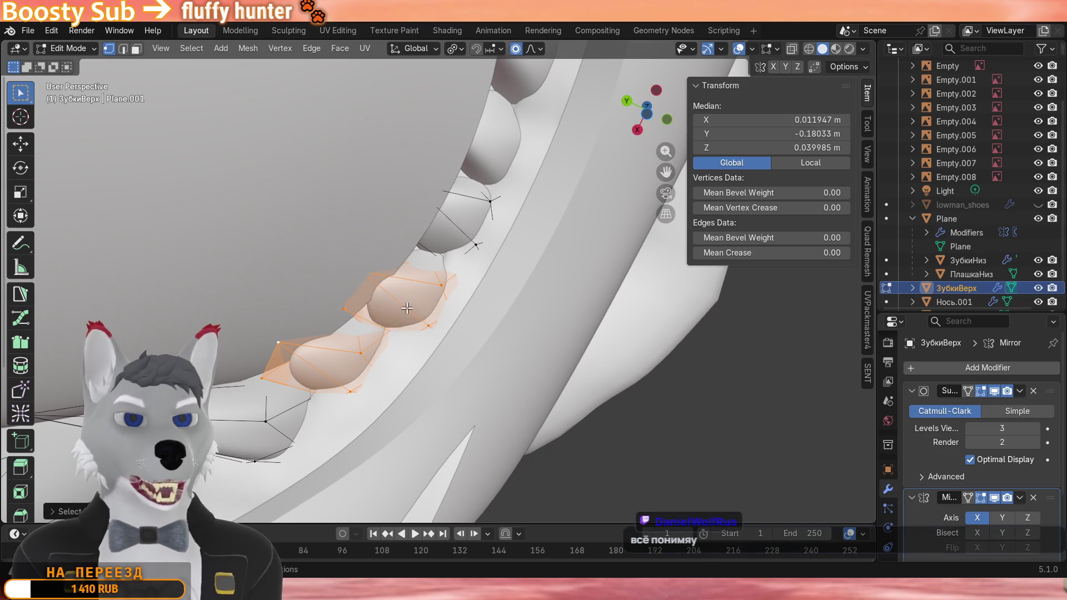
{"action": "left_click", "coordinate": [451, 237], "text": "shift"}
{"action": "middle_click_drag", "start_coordinate": [471, 184], "coordinate": [489, 140]}
{"action": "mouse_move", "coordinate": [409, 248]}
{"action": "middle_mouse_down"}
{"action": "mouse_move", "coordinate": [434, 250]}
{"action": "mouse_move", "coordinate": [441, 267]}
{"action": "mouse_move", "coordinate": [500, 275]}
{"action": "mouse_move", "coordinate": [534, 300]}
{"action": "middle_mouse_up"}
{"action": "scroll", "coordinate": [441, 267], "scroll_direction": "up", "scroll_amount": 3}
{"action": "key", "text": "g"}
{"action": "key", "text": "z"}
{"action": "left_click", "coordinate": [452, 302]}
{"action": "key", "text": "g"}
{"action": "key", "text": "y"}
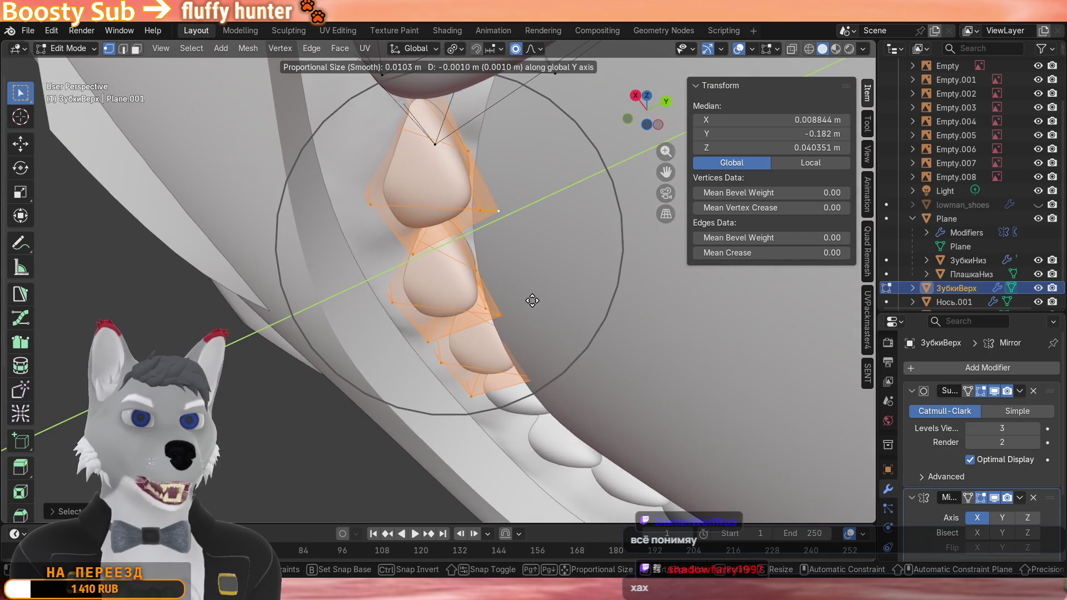
{"action": "left_click", "coordinate": [534, 300]}
{"action": "mouse_move", "coordinate": [500, 250]}
{"action": "middle_mouse_down"}
{"action": "mouse_move", "coordinate": [438, 246]}
{"action": "mouse_move", "coordinate": [350, 337]}
{"action": "mouse_move", "coordinate": [384, 316]}
{"action": "mouse_move", "coordinate": [422, 363]}
{"action": "mouse_move", "coordinate": [462, 305]}
{"action": "mouse_move", "coordinate": [443, 317]}
{"action": "mouse_move", "coordinate": [581, 278]}
{"action": "middle_mouse_up"}
{"action": "scroll", "coordinate": [417, 258], "scroll_direction": "up", "scroll_amount": 4}
{"action": "scroll", "coordinate": [400, 334], "scroll_direction": "down", "scroll_amount": 4}
Try scaling and raising a single tooth, cancelling each attempt so it stays in place.
{"action": "left_click", "coordinate": [487, 293]}
{"action": "key", "text": "s"}
{"action": "right_click", "coordinate": [442, 316]}
{"action": "key", "text": "g"}
{"action": "key", "text": "z"}
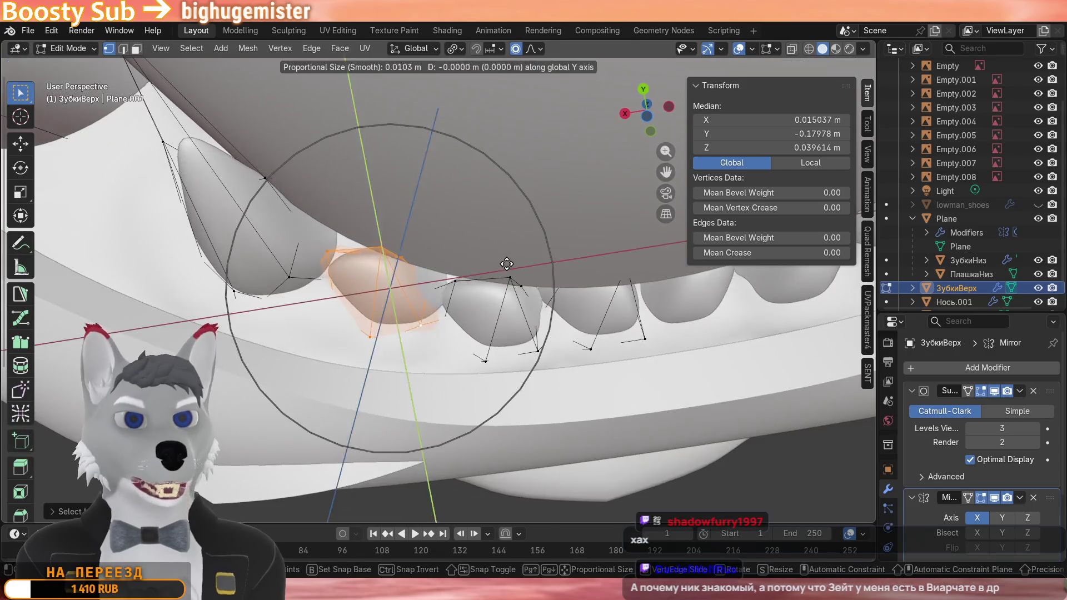
{"action": "right_click", "coordinate": [518, 275]}
{"action": "mouse_move", "coordinate": [516, 275]}
{"action": "middle_mouse_down"}
{"action": "mouse_move", "coordinate": [512, 260]}
{"action": "mouse_move", "coordinate": [558, 279]}
{"action": "mouse_move", "coordinate": [434, 325]}
{"action": "mouse_move", "coordinate": [466, 333]}
{"action": "middle_mouse_up"}
{"action": "key", "text": "g"}
{"action": "key", "text": "z"}
{"action": "right_click", "coordinate": [512, 259]}
{"action": "key", "text": "g"}
{"action": "right_click", "coordinate": [559, 279]}
Select two whole teeth as linked geometry and shift them slightly back along Y.
{"action": "key", "text": "Tab"}
{"action": "key", "text": "Tab"}
{"action": "scroll", "coordinate": [467, 331], "scroll_direction": "up", "scroll_amount": 3}
{"action": "key", "text": "l"}
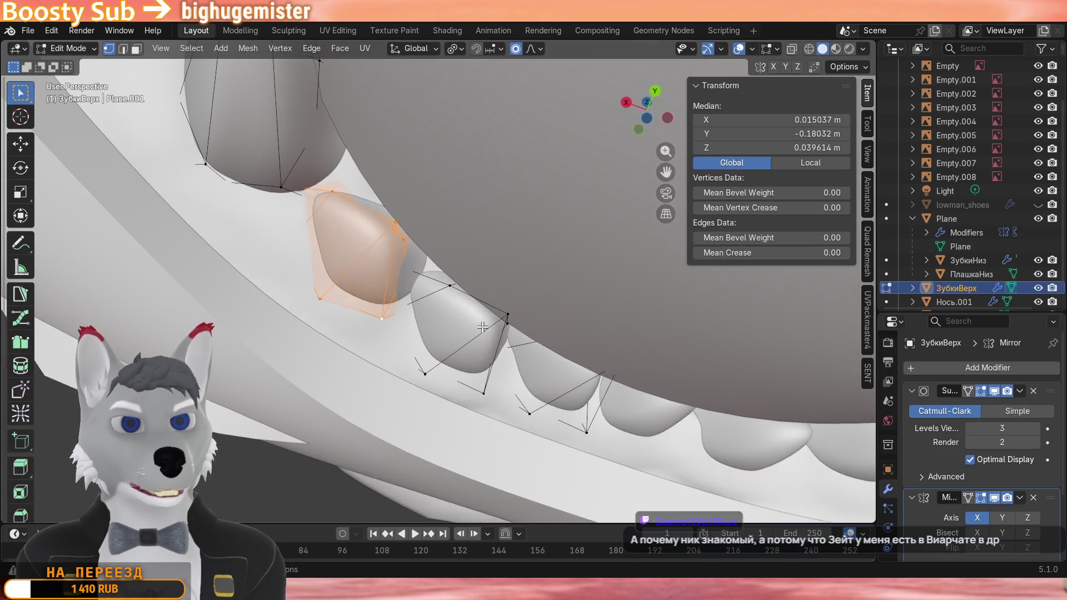
{"action": "key", "text": "alt+a"}
{"action": "key", "text": "l"}
{"action": "key", "text": "l"}
{"action": "mouse_move", "coordinate": [593, 369]}
{"action": "middle_mouse_down"}
{"action": "mouse_move", "coordinate": [493, 170]}
{"action": "mouse_move", "coordinate": [517, 217]}
{"action": "mouse_move", "coordinate": [501, 277]}
{"action": "mouse_move", "coordinate": [567, 225]}
{"action": "middle_mouse_up"}
{"action": "key", "text": "g"}
{"action": "key", "text": "y"}
{"action": "left_click", "coordinate": [501, 275]}
{"action": "key", "text": "g"}
{"action": "key", "text": "y"}
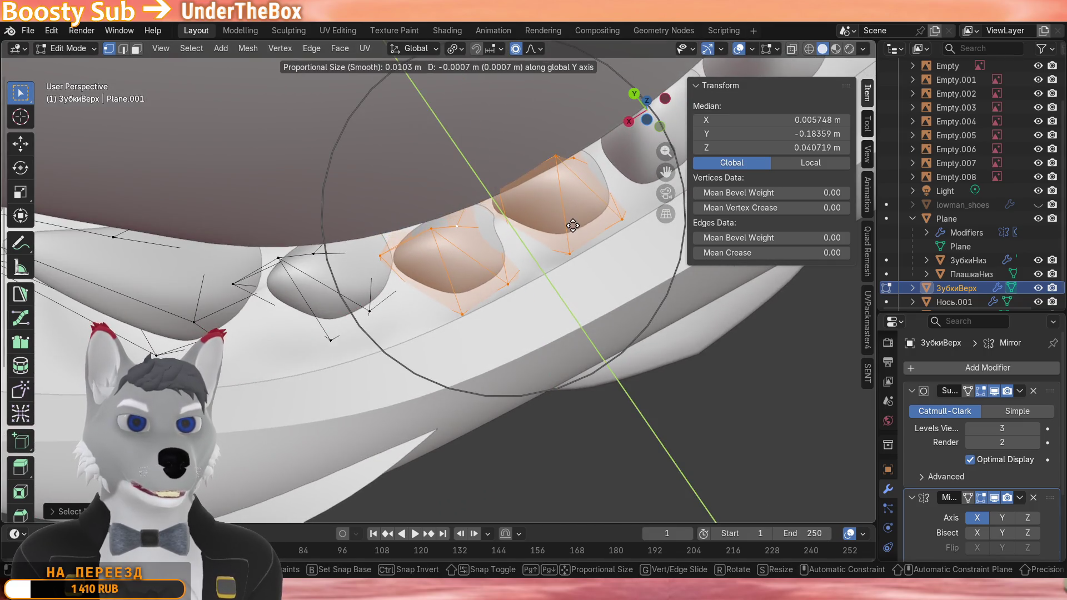
{"action": "left_click", "coordinate": [573, 225]}
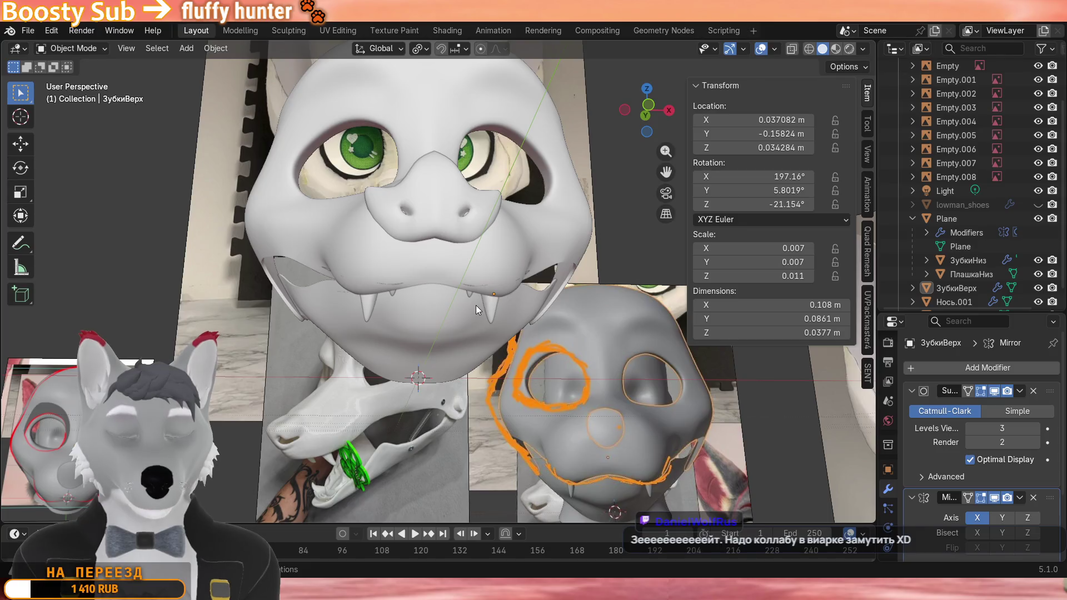
{"action": "scroll", "coordinate": [476, 305], "scroll_direction": "up", "scroll_amount": 3}
{"action": "scroll", "coordinate": [475, 301], "scroll_direction": "up", "scroll_amount": 3}
{"action": "key", "text": "slash"}
{"action": "scroll", "coordinate": [457, 218], "scroll_direction": "up", "scroll_amount": 4}
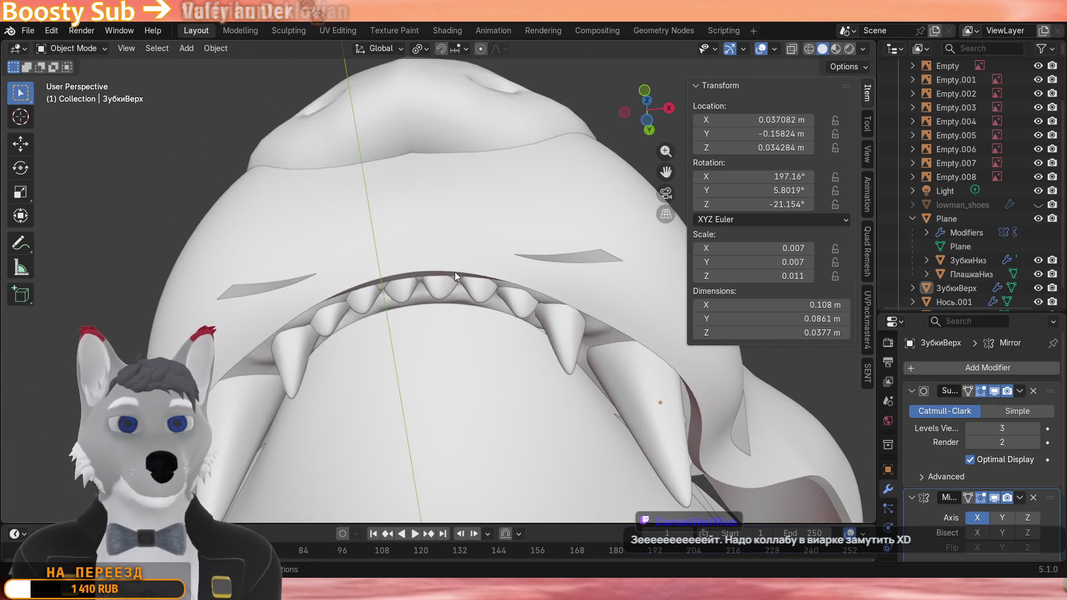
{"action": "mouse_move", "coordinate": [443, 291]}
{"action": "middle_mouse_down"}
{"action": "mouse_move", "coordinate": [441, 185]}
{"action": "mouse_move", "coordinate": [446, 264]}
{"action": "middle_mouse_up"}
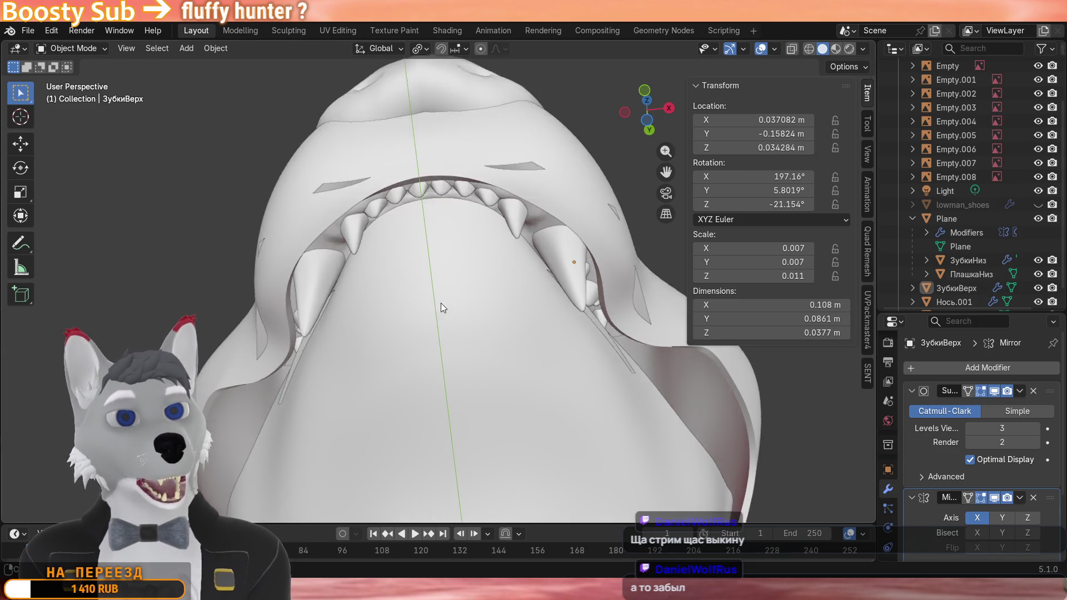
{"action": "mouse_move", "coordinate": [440, 303]}
{"action": "middle_mouse_down"}
{"action": "mouse_move", "coordinate": [241, 414]}
{"action": "mouse_move", "coordinate": [388, 350]}
{"action": "mouse_move", "coordinate": [371, 391]}
{"action": "middle_mouse_up"}
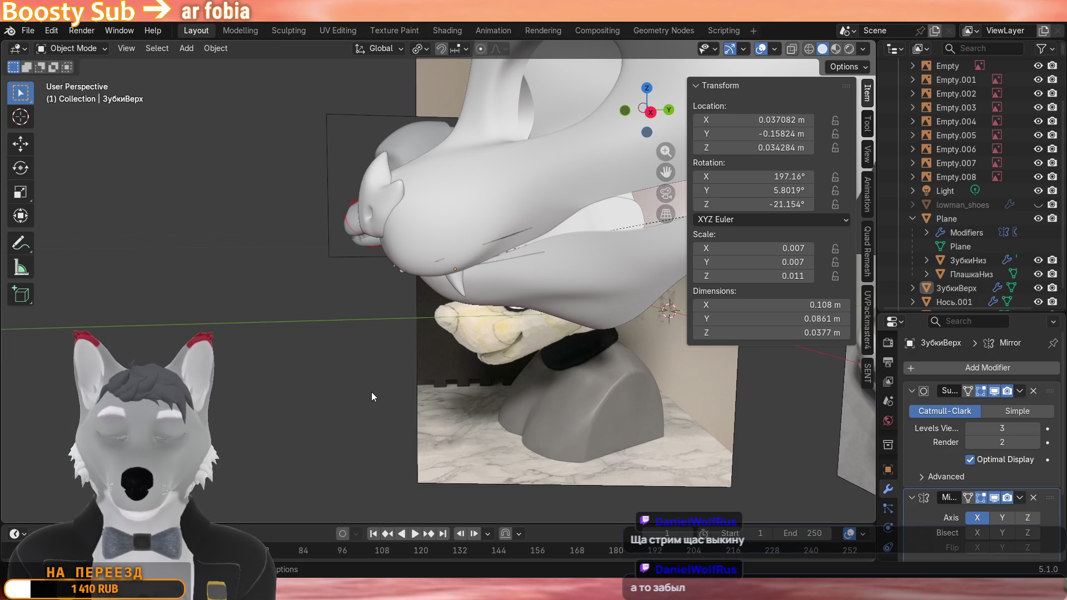
{"action": "scroll", "coordinate": [372, 391], "scroll_direction": "up", "scroll_amount": 1}
{"action": "scroll", "coordinate": [404, 373], "scroll_direction": "up", "scroll_amount": 1}
{"action": "mouse_move", "coordinate": [403, 373]}
{"action": "middle_mouse_down"}
{"action": "mouse_move", "coordinate": [439, 361]}
{"action": "mouse_move", "coordinate": [377, 398]}
{"action": "mouse_move", "coordinate": [434, 346]}
{"action": "mouse_move", "coordinate": [516, 318]}
{"action": "middle_mouse_up"}
{"action": "scroll", "coordinate": [447, 321], "scroll_direction": "down", "scroll_amount": 4}
Rotate the lower jaw Plane about ten degrees around X to open the mouth.
{"action": "left_click", "coordinate": [516, 318]}
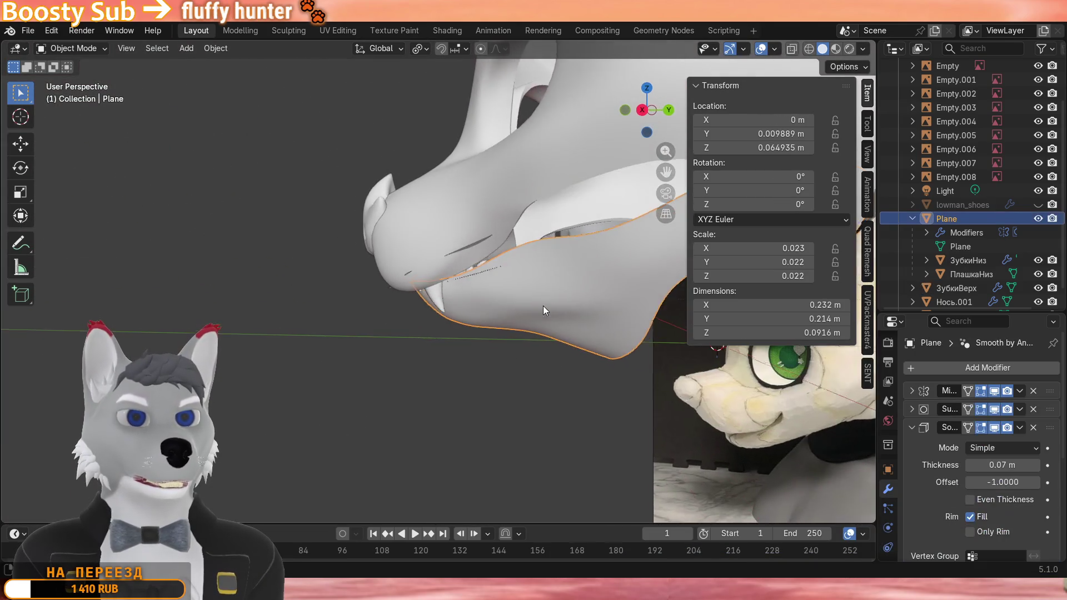
{"action": "key", "text": "r"}
{"action": "key", "text": "x"}
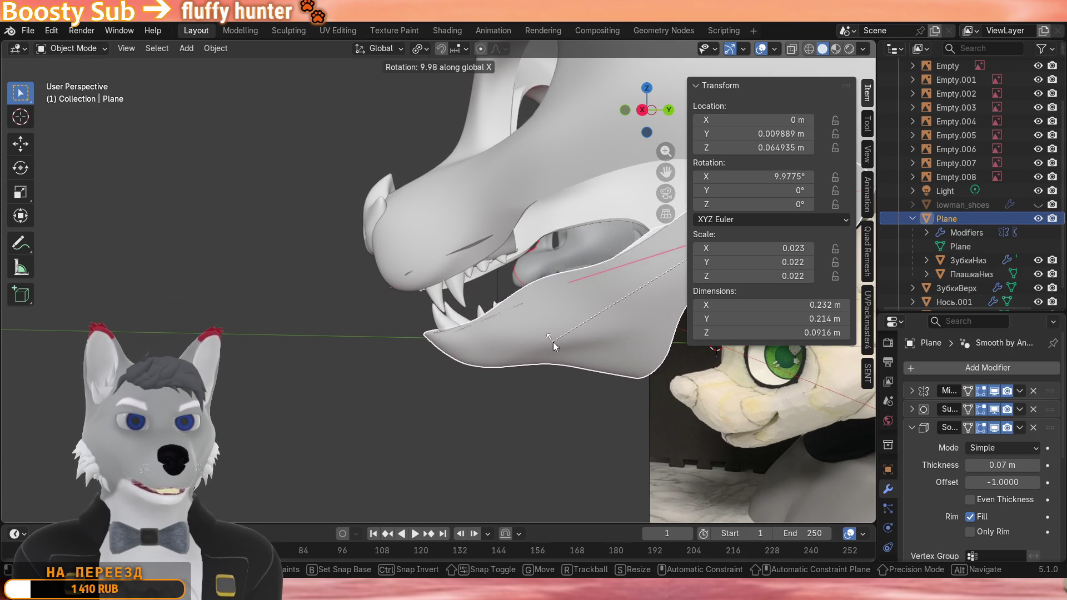
{"action": "left_click", "coordinate": [553, 343]}
{"action": "scroll", "coordinate": [504, 304], "scroll_direction": "up", "scroll_amount": 5}
{"action": "scroll", "coordinate": [551, 357], "scroll_direction": "up", "scroll_amount": 3}
{"action": "scroll", "coordinate": [505, 357], "scroll_direction": "up", "scroll_amount": 3}
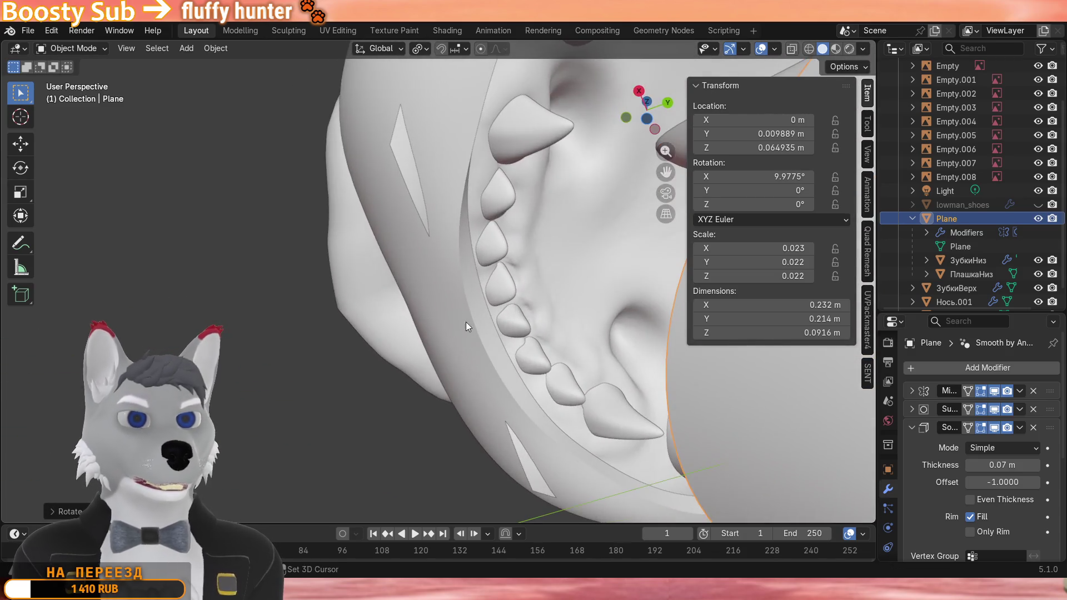
Select the ПлашкаВерх upper gum plate and switch it into Sculpt Mode.
{"action": "left_click", "coordinate": [545, 317]}
{"action": "scroll", "coordinate": [543, 317], "scroll_direction": "up", "scroll_amount": 4}
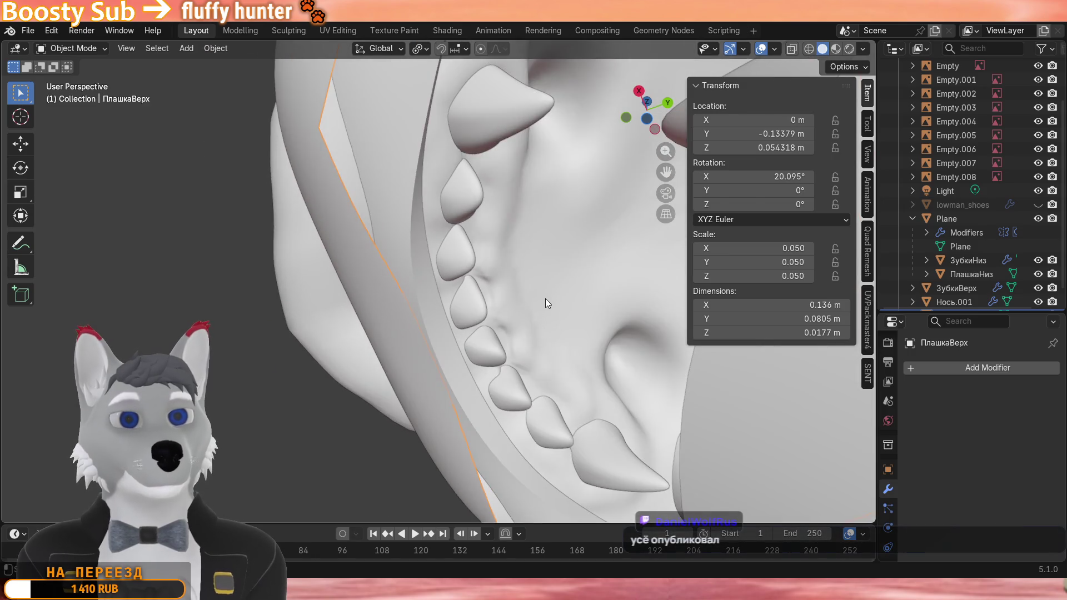
{"action": "left_click", "coordinate": [74, 48]}
{"action": "left_click", "coordinate": [80, 93]}
{"action": "scroll", "coordinate": [460, 294], "scroll_direction": "up", "scroll_amount": 4}
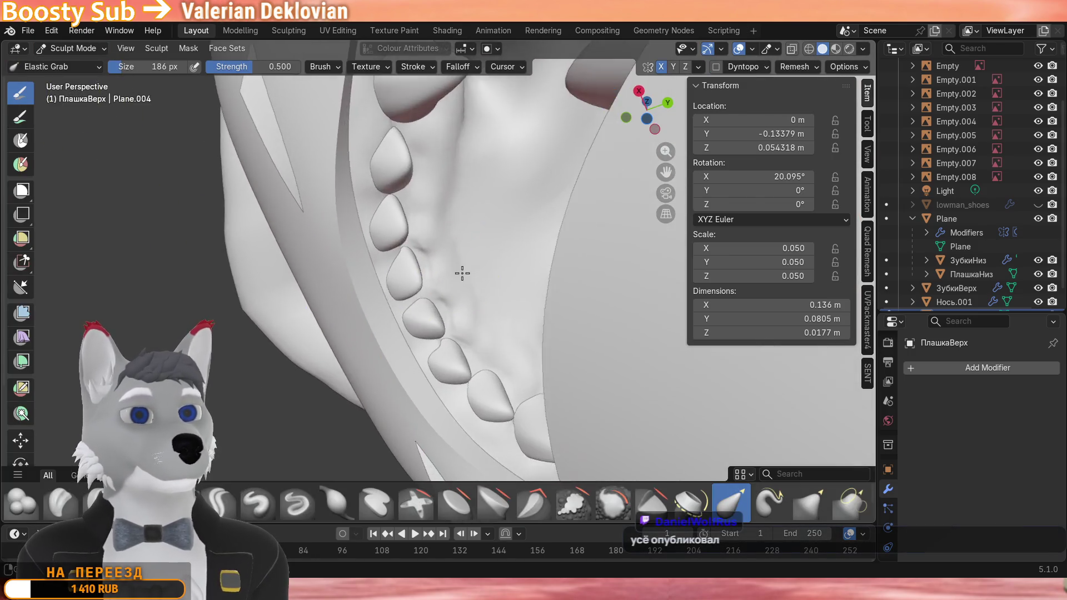
With the Clay Strips brush, add gum relief and fill a gap between the upper teeth.
{"action": "key", "text": "c"}
{"action": "scroll", "coordinate": [492, 275], "scroll_direction": "down", "scroll_amount": 4}
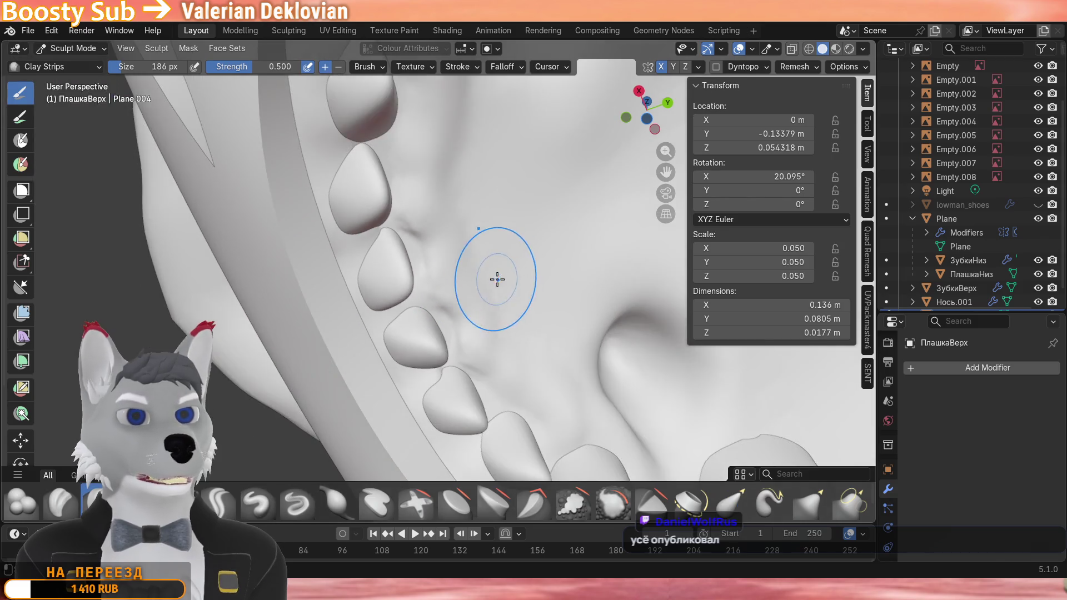
{"action": "scroll", "coordinate": [467, 333], "scroll_direction": "up", "scroll_amount": 3}
{"action": "scroll", "coordinate": [434, 275], "scroll_direction": "up", "scroll_amount": 3}
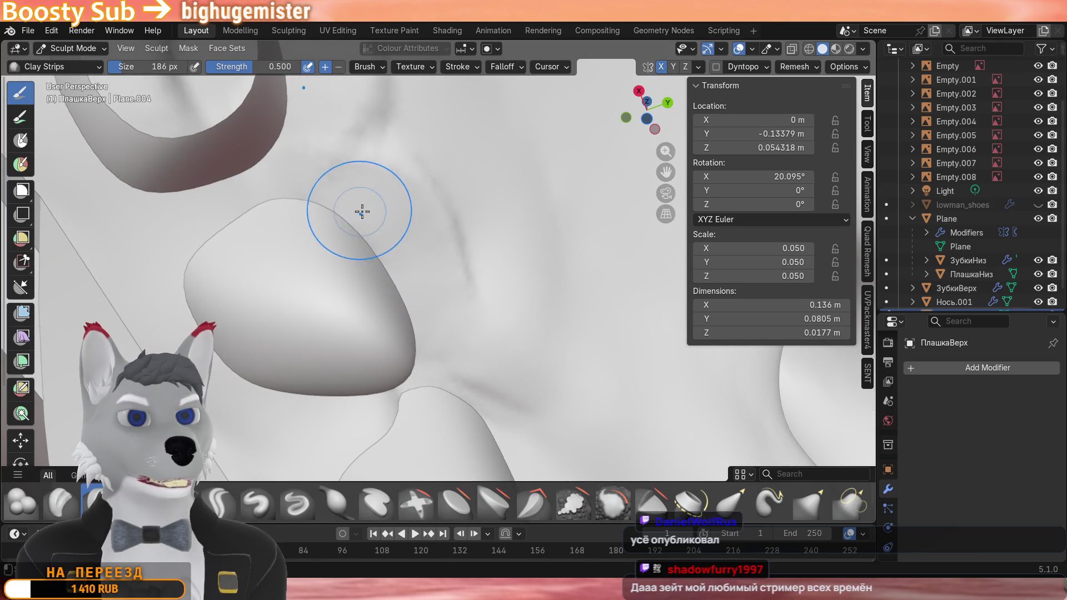
{"action": "middle_click_drag", "start_coordinate": [359, 212], "coordinate": [434, 283]}
{"action": "left_click_drag", "start_coordinate": [484, 258], "coordinate": [466, 209]}
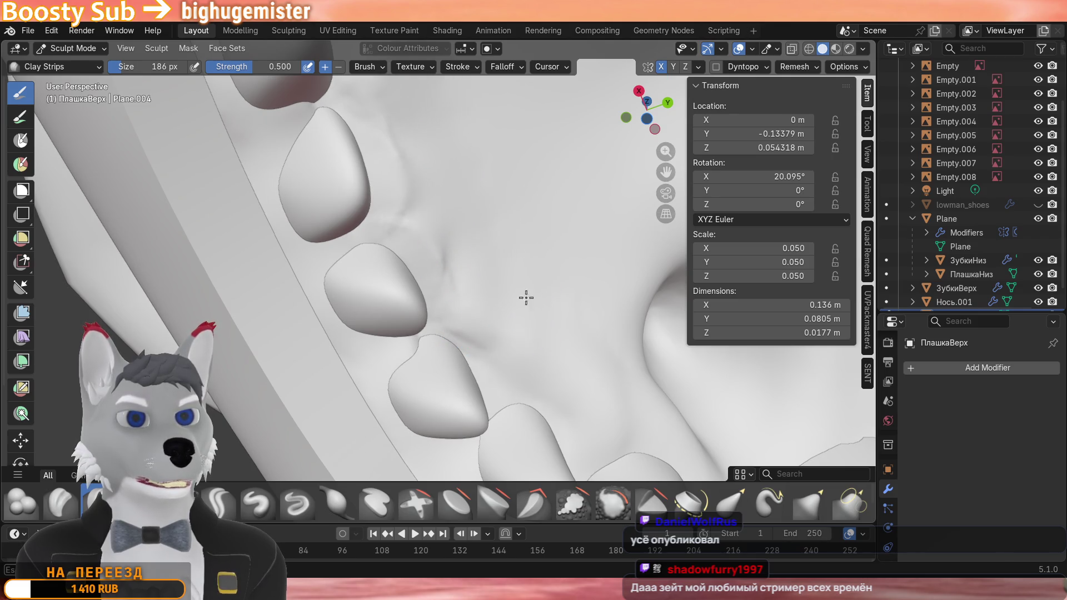
{"action": "middle_click_drag", "start_coordinate": [449, 275], "coordinate": [384, 409]}
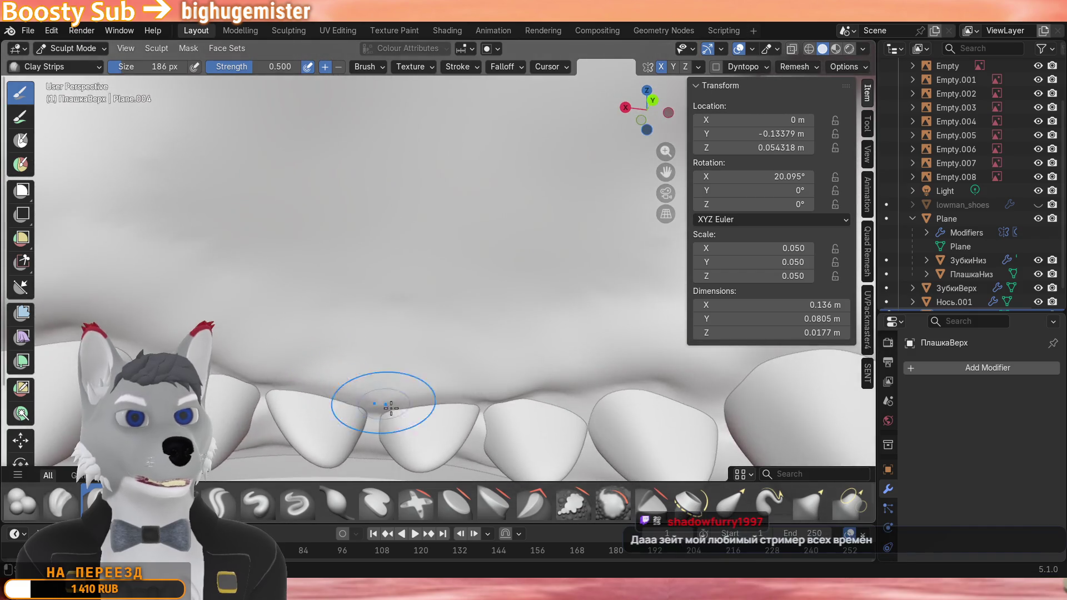
{"action": "scroll", "coordinate": [400, 317], "scroll_direction": "up", "scroll_amount": 4}
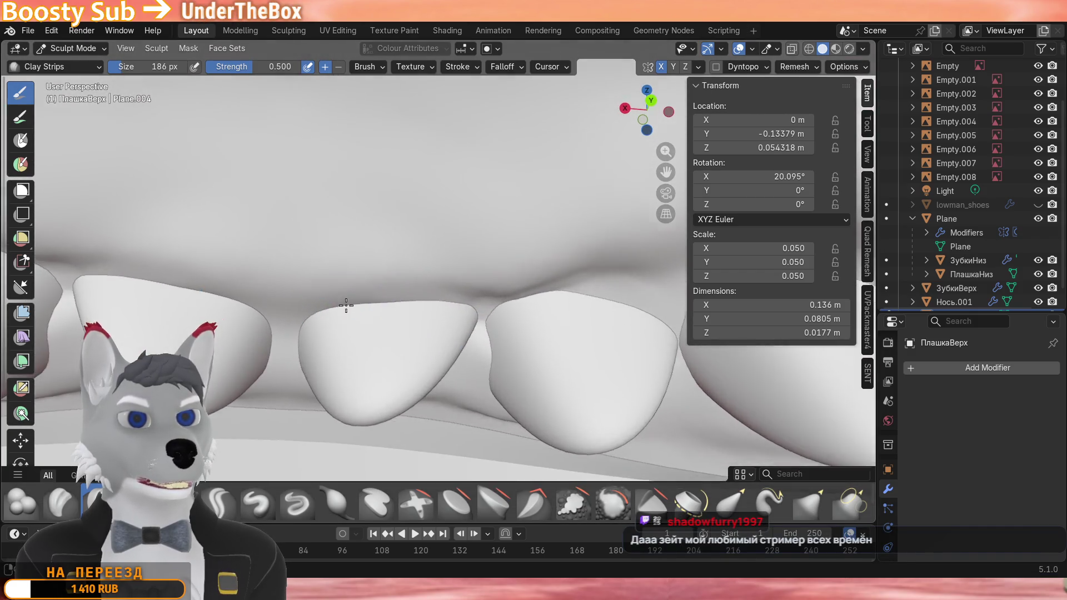
{"action": "scroll", "coordinate": [358, 276], "scroll_direction": "up", "scroll_amount": 3}
{"action": "scroll", "coordinate": [359, 276], "scroll_direction": "down", "scroll_amount": 1}
{"action": "scroll", "coordinate": [349, 294], "scroll_direction": "down", "scroll_amount": 1}
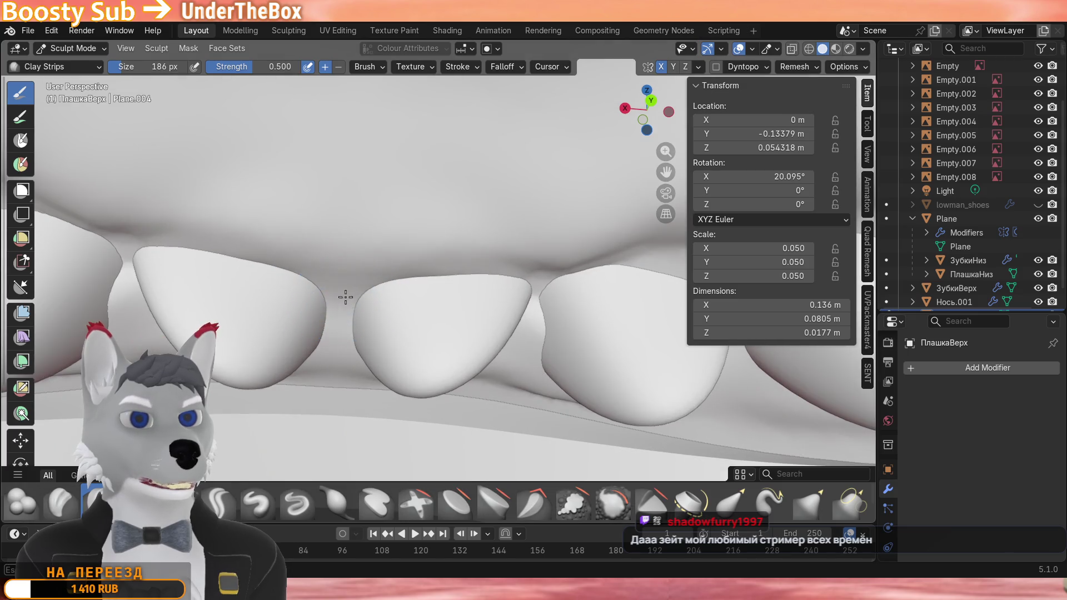
{"action": "left_click_drag", "start_coordinate": [345, 296], "coordinate": [333, 334]}
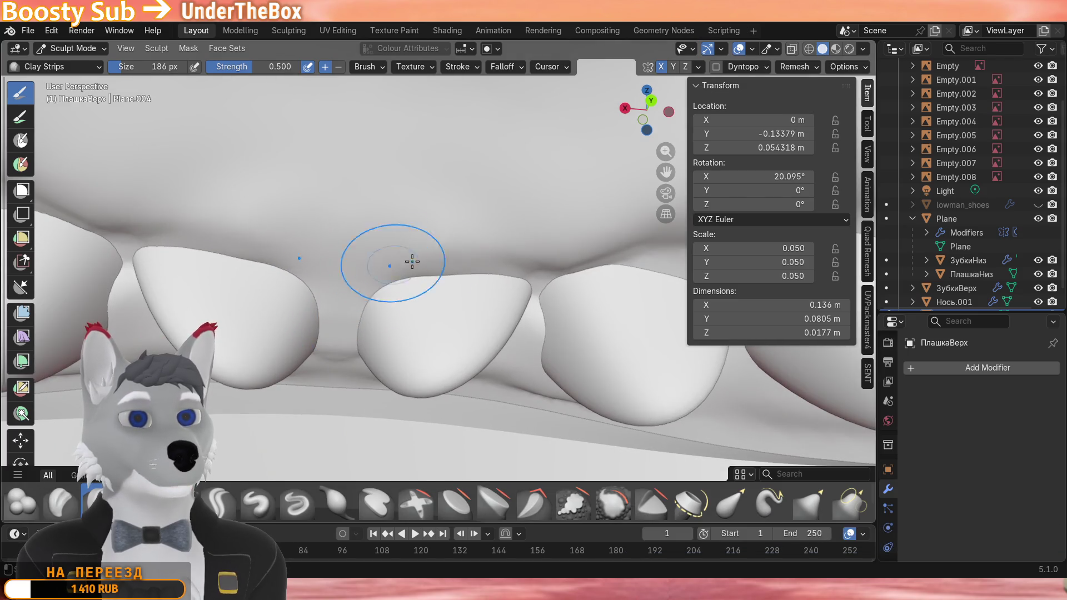
{"action": "middle_click_drag", "start_coordinate": [412, 261], "coordinate": [484, 287]}
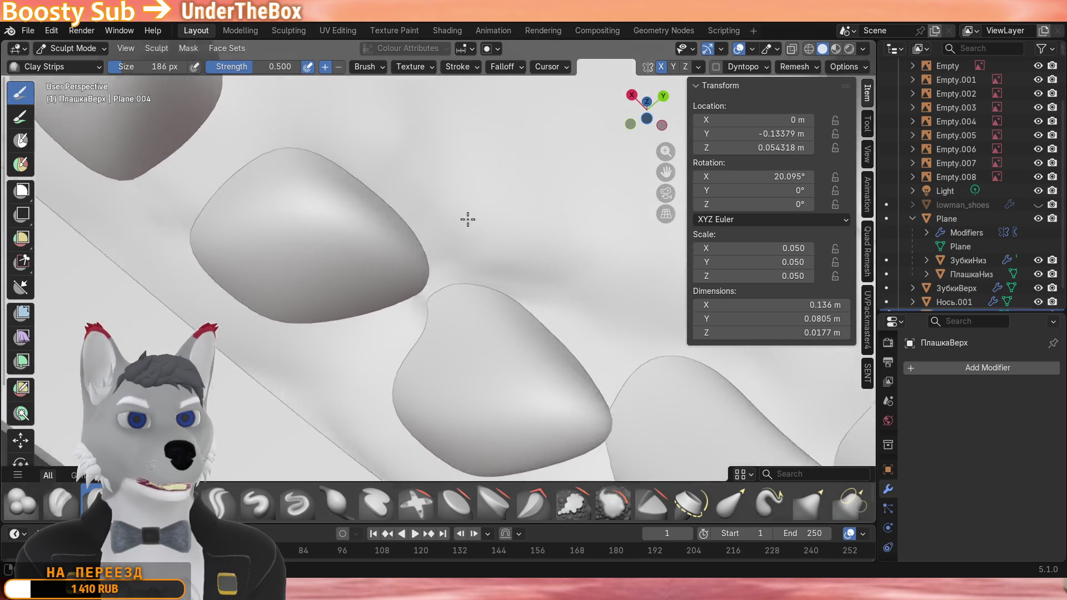
{"action": "mouse_move", "coordinate": [533, 250]}
{"action": "middle_mouse_down"}
{"action": "mouse_move", "coordinate": [516, 279]}
{"action": "mouse_move", "coordinate": [392, 373]}
{"action": "mouse_move", "coordinate": [517, 250]}
{"action": "middle_mouse_up"}
{"action": "middle_click_drag", "start_coordinate": [509, 292], "coordinate": [454, 279]}
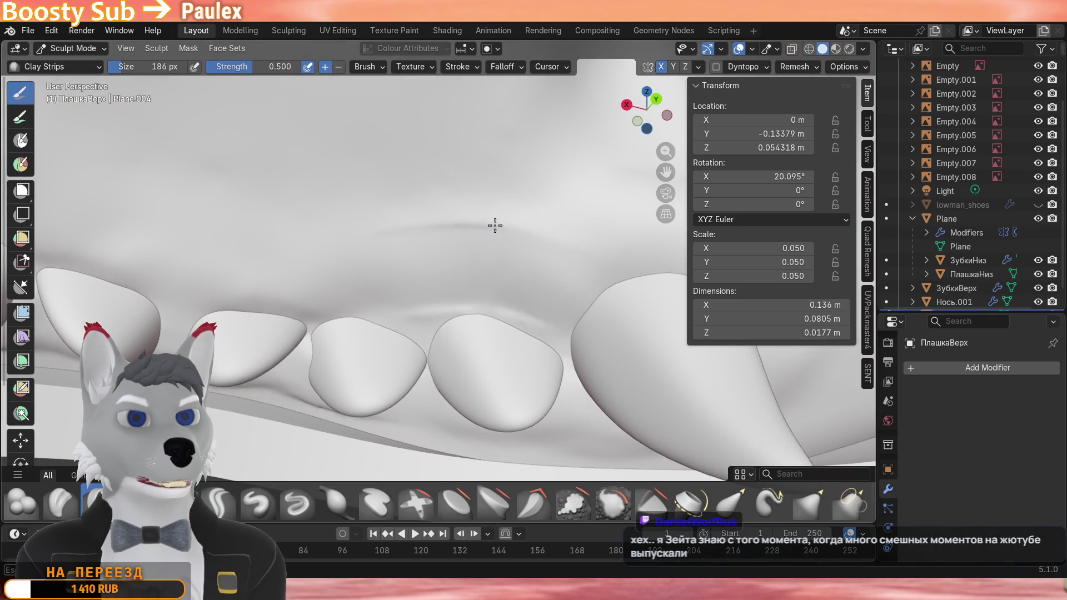
{"action": "middle_click_drag", "start_coordinate": [495, 225], "coordinate": [450, 275]}
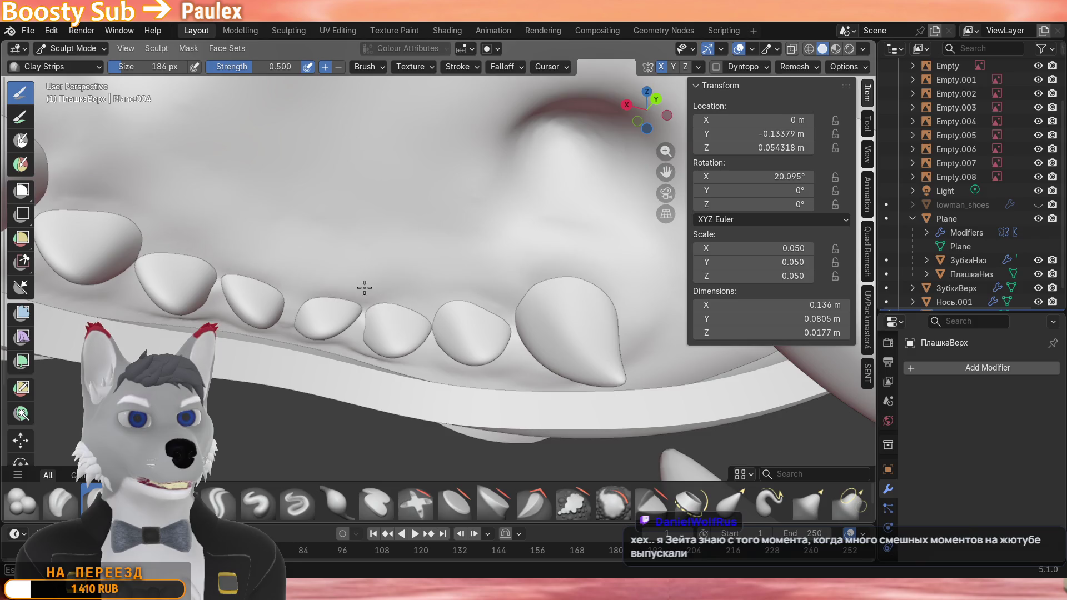
{"action": "mouse_move", "coordinate": [364, 288]}
{"action": "middle_mouse_down"}
{"action": "mouse_move", "coordinate": [333, 275]}
{"action": "mouse_move", "coordinate": [367, 267]}
{"action": "middle_mouse_up"}
{"action": "scroll", "coordinate": [380, 263], "scroll_direction": "up", "scroll_amount": 3}
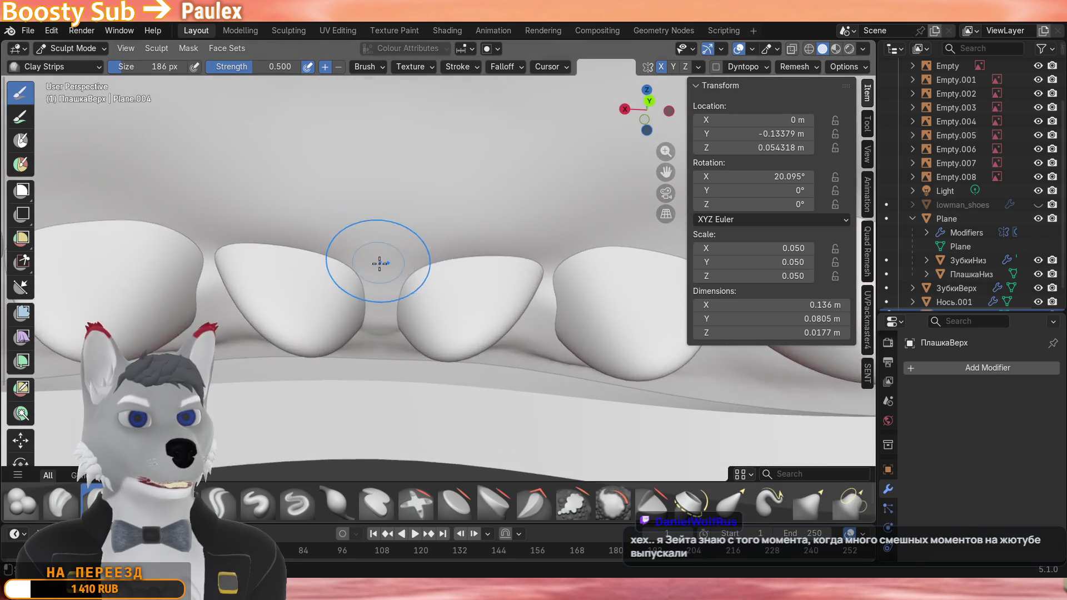
{"action": "scroll", "coordinate": [380, 263], "scroll_direction": "up", "scroll_amount": 3}
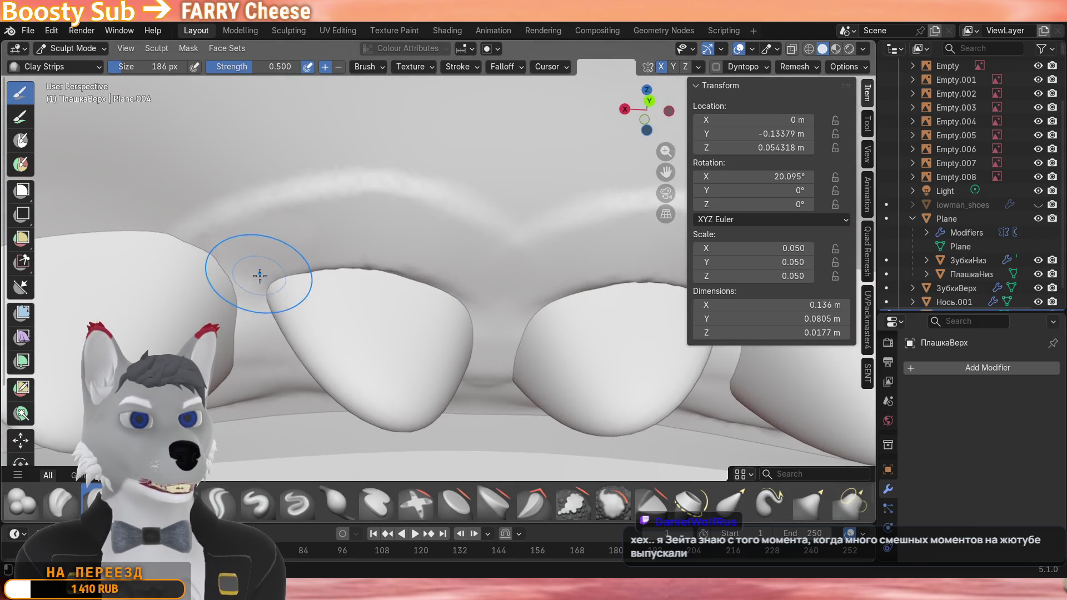
{"action": "middle_click_drag", "start_coordinate": [317, 251], "coordinate": [450, 209]}
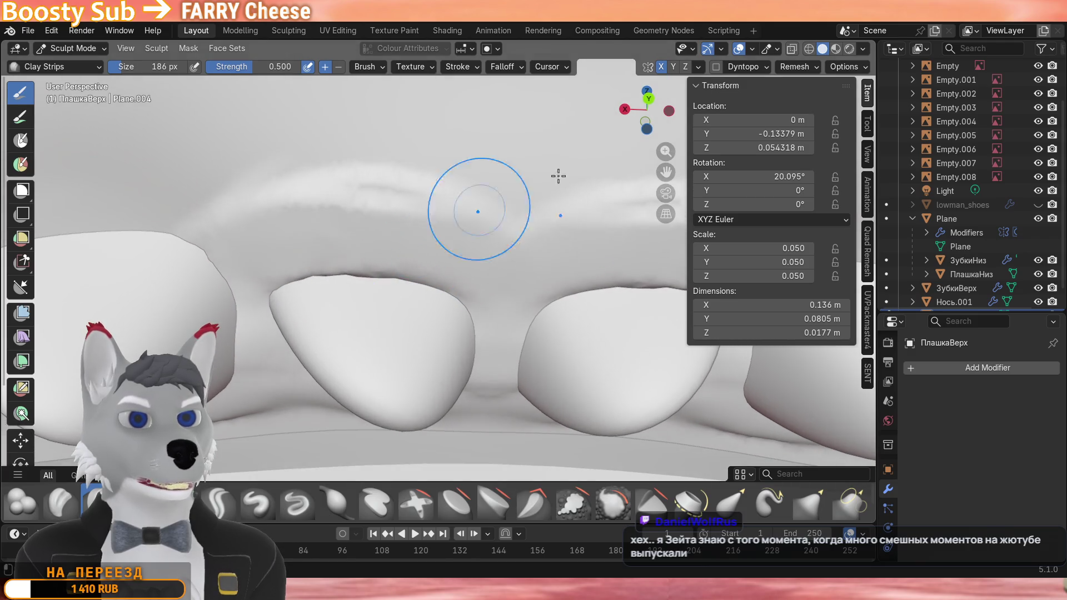
Enable Dyntopo for the sculpt and undo a stray bump on the middle tooth.
{"action": "left_click", "coordinate": [715, 67]}
{"action": "left_click", "coordinate": [459, 322]}
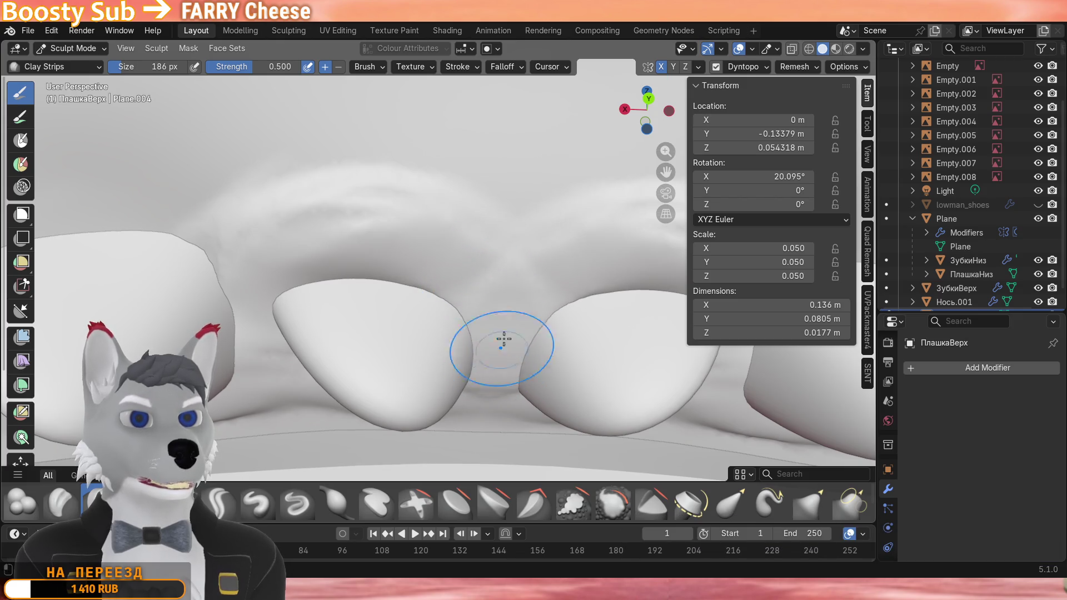
{"action": "middle_click_drag", "start_coordinate": [503, 342], "coordinate": [391, 271]}
{"action": "key", "text": "ctrl+z"}
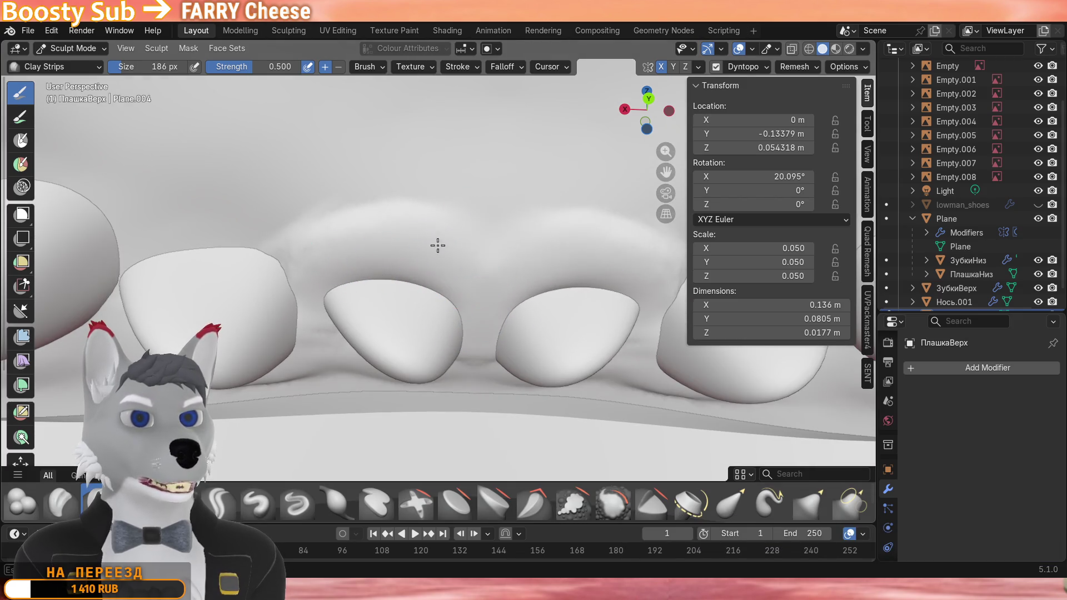
{"action": "scroll", "coordinate": [442, 242], "scroll_direction": "up", "scroll_amount": 1}
{"action": "scroll", "coordinate": [416, 266], "scroll_direction": "up", "scroll_amount": 1}
{"action": "scroll", "coordinate": [363, 293], "scroll_direction": "up", "scroll_amount": 1}
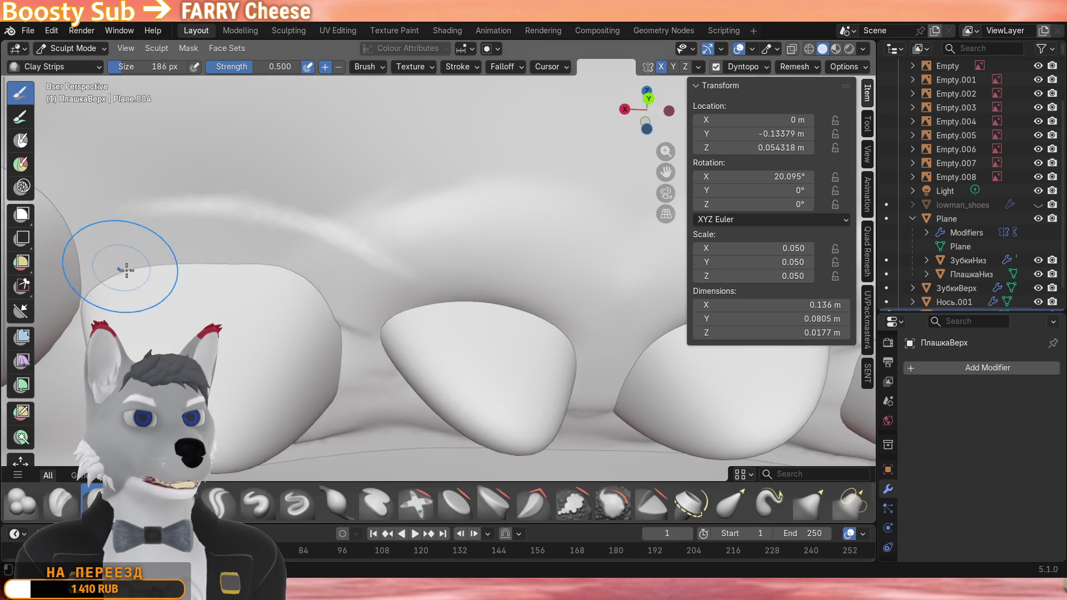
Lay a raised clay ridge across the gum and inspect the tooth row from several angles.
{"action": "middle_click_drag", "start_coordinate": [125, 275], "coordinate": [342, 216], "text": "shift"}
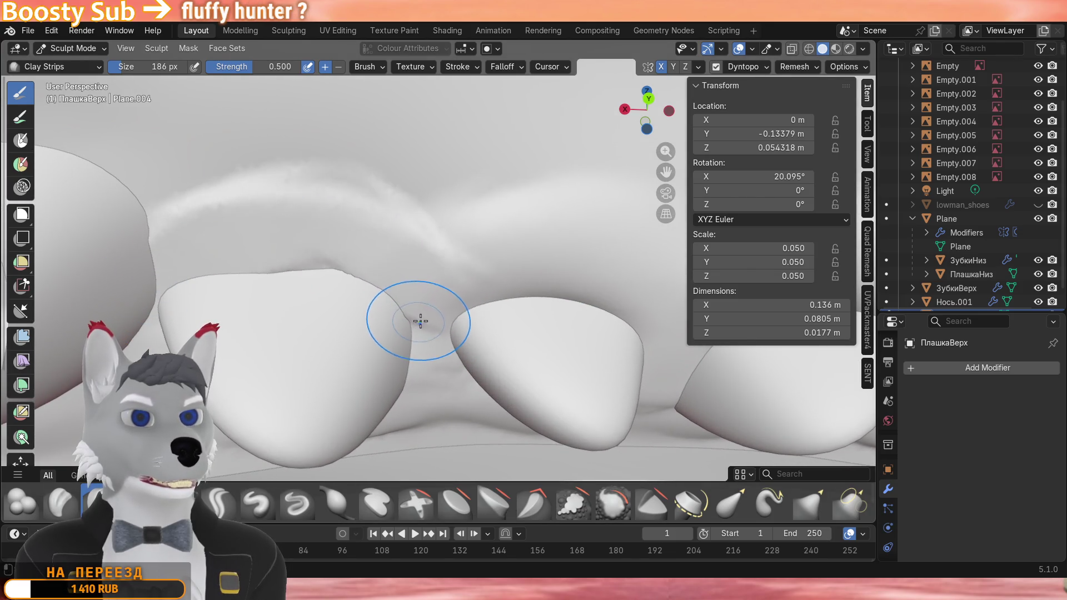
{"action": "scroll", "coordinate": [418, 258], "scroll_direction": "down", "scroll_amount": 2}
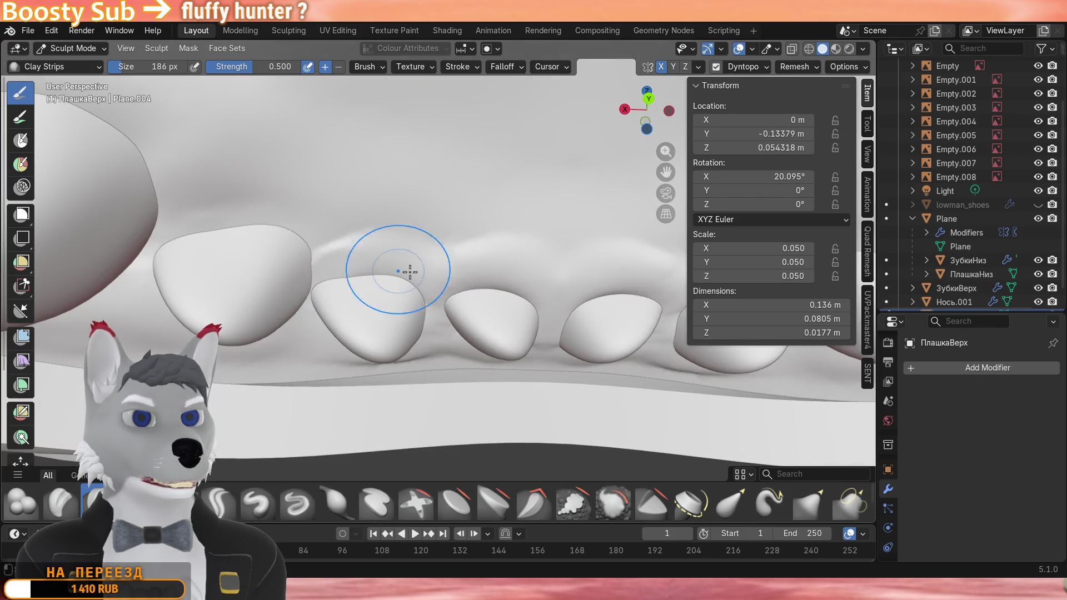
{"action": "mouse_move", "coordinate": [409, 271]}
{"action": "middle_mouse_down"}
{"action": "mouse_move", "coordinate": [421, 292]}
{"action": "mouse_move", "coordinate": [420, 275]}
{"action": "middle_mouse_up"}
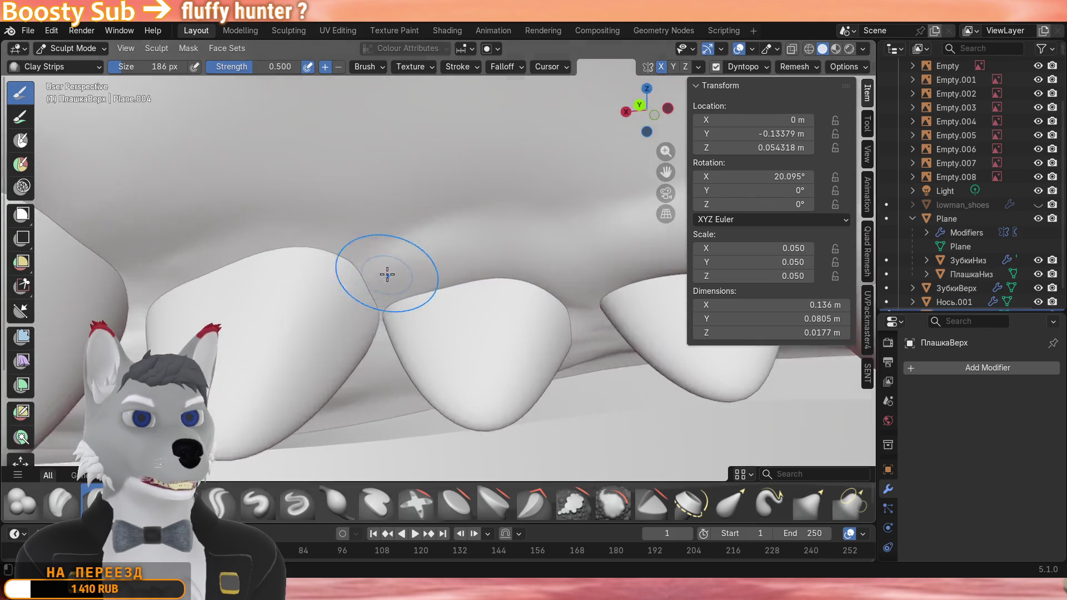
{"action": "scroll", "coordinate": [383, 275], "scroll_direction": "up", "scroll_amount": 4}
{"action": "left_click_drag", "start_coordinate": [433, 323], "coordinate": [190, 359]}
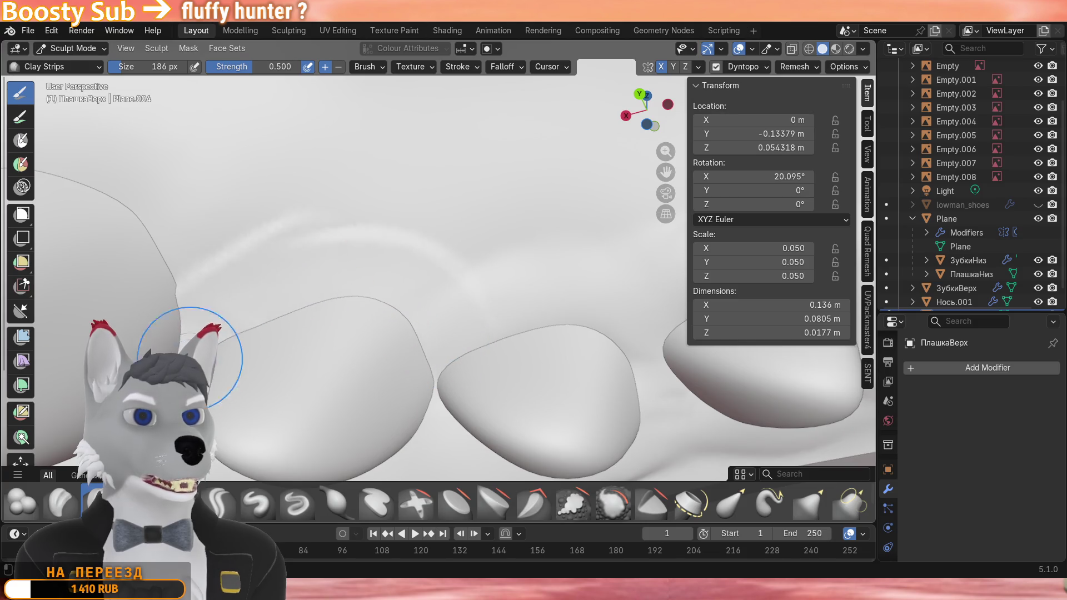
{"action": "middle_click_drag", "start_coordinate": [417, 350], "coordinate": [250, 267], "text": "shift"}
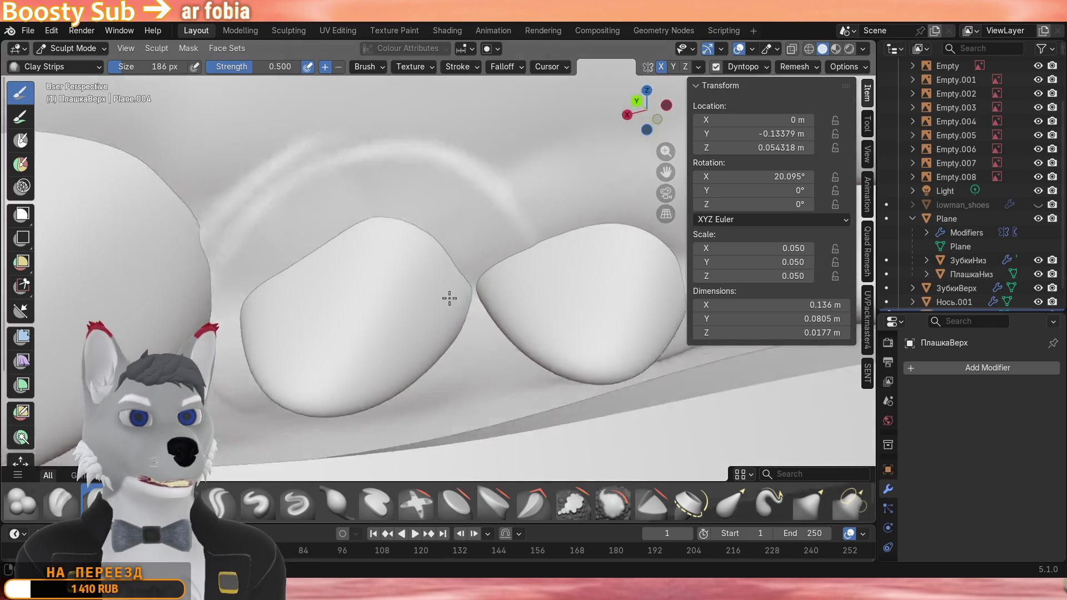
{"action": "mouse_move", "coordinate": [454, 283]}
{"action": "middle_mouse_down"}
{"action": "mouse_move", "coordinate": [454, 296]}
{"action": "mouse_move", "coordinate": [383, 252]}
{"action": "middle_mouse_up"}
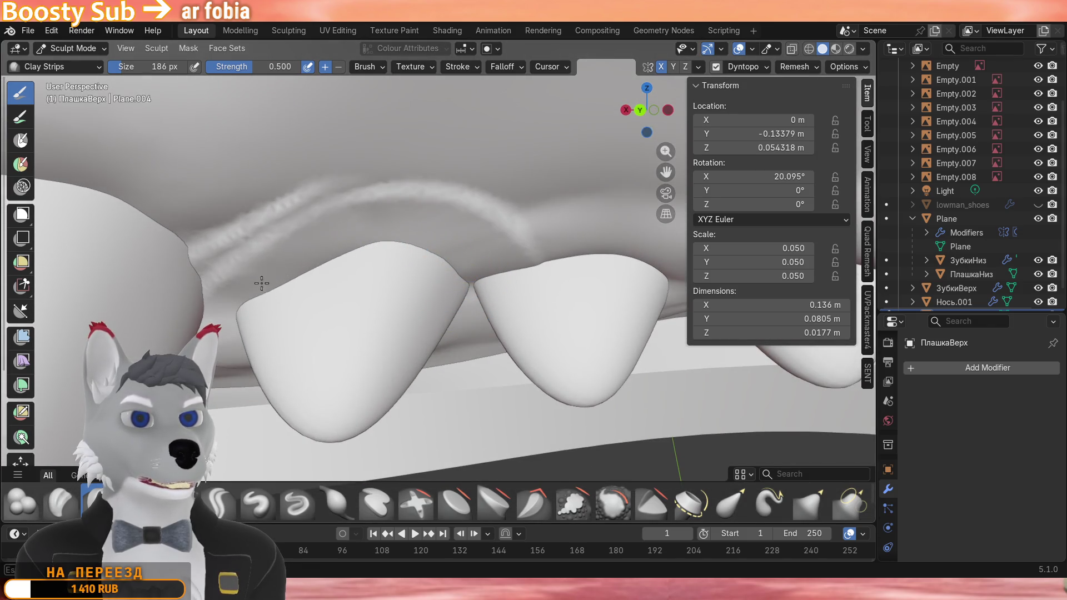
{"action": "middle_click_drag", "start_coordinate": [261, 283], "coordinate": [419, 259]}
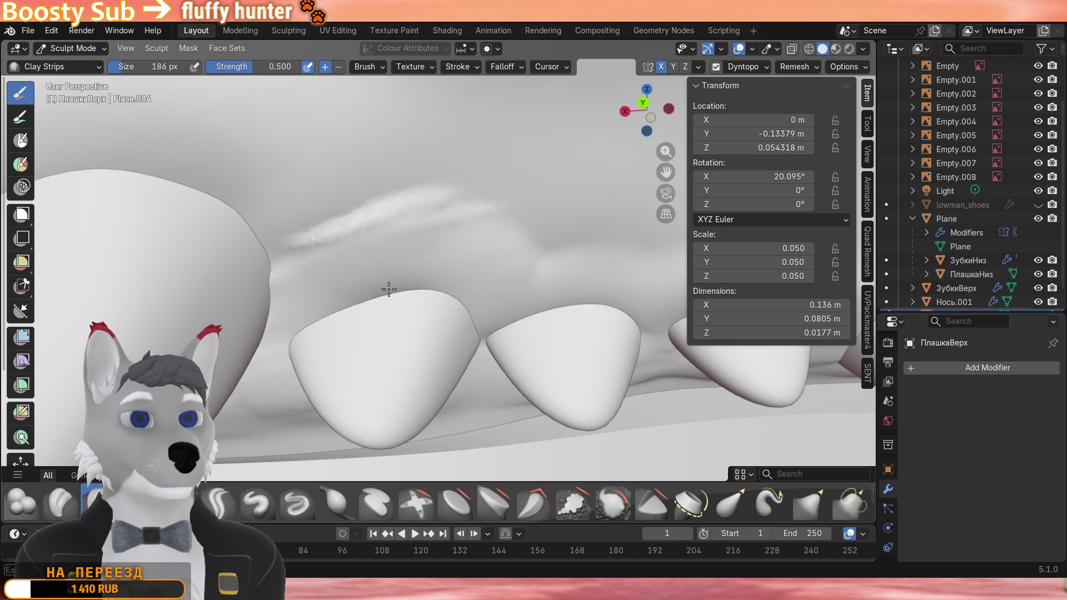
{"action": "mouse_move", "coordinate": [389, 288]}
{"action": "middle_mouse_down"}
{"action": "mouse_move", "coordinate": [389, 251]}
{"action": "mouse_move", "coordinate": [442, 217]}
{"action": "mouse_move", "coordinate": [391, 258]}
{"action": "mouse_move", "coordinate": [373, 215]}
{"action": "middle_mouse_up"}
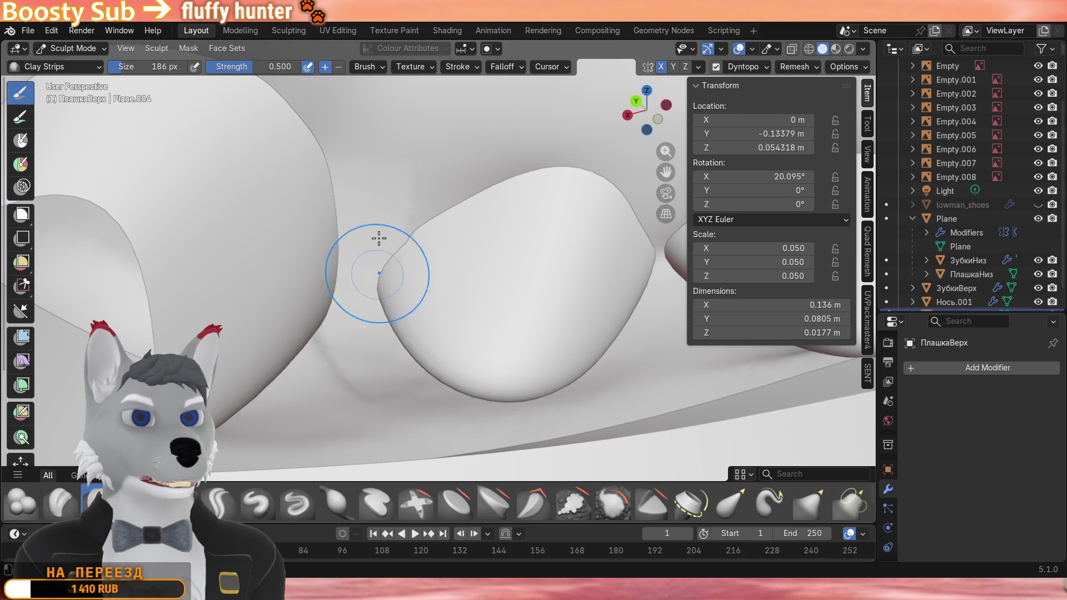
{"action": "mouse_move", "coordinate": [395, 275]}
{"action": "middle_mouse_down", "text": "ctrl"}
{"action": "mouse_move", "coordinate": [406, 296]}
{"action": "mouse_move", "coordinate": [453, 234]}
{"action": "mouse_move", "coordinate": [388, 295]}
{"action": "middle_mouse_up", "text": "ctrl"}
{"action": "mouse_move", "coordinate": [358, 250]}
{"action": "middle_mouse_down"}
{"action": "mouse_move", "coordinate": [507, 258]}
{"action": "mouse_move", "coordinate": [424, 267]}
{"action": "mouse_move", "coordinate": [438, 258]}
{"action": "mouse_move", "coordinate": [409, 296]}
{"action": "mouse_move", "coordinate": [454, 242]}
{"action": "mouse_move", "coordinate": [450, 215]}
{"action": "mouse_move", "coordinate": [417, 316]}
{"action": "mouse_move", "coordinate": [395, 340]}
{"action": "middle_mouse_up"}
{"action": "scroll", "coordinate": [417, 290], "scroll_direction": "up", "scroll_amount": 2}
{"action": "scroll", "coordinate": [412, 288], "scroll_direction": "up", "scroll_amount": 2}
{"action": "scroll", "coordinate": [393, 340], "scroll_direction": "up", "scroll_amount": 2}
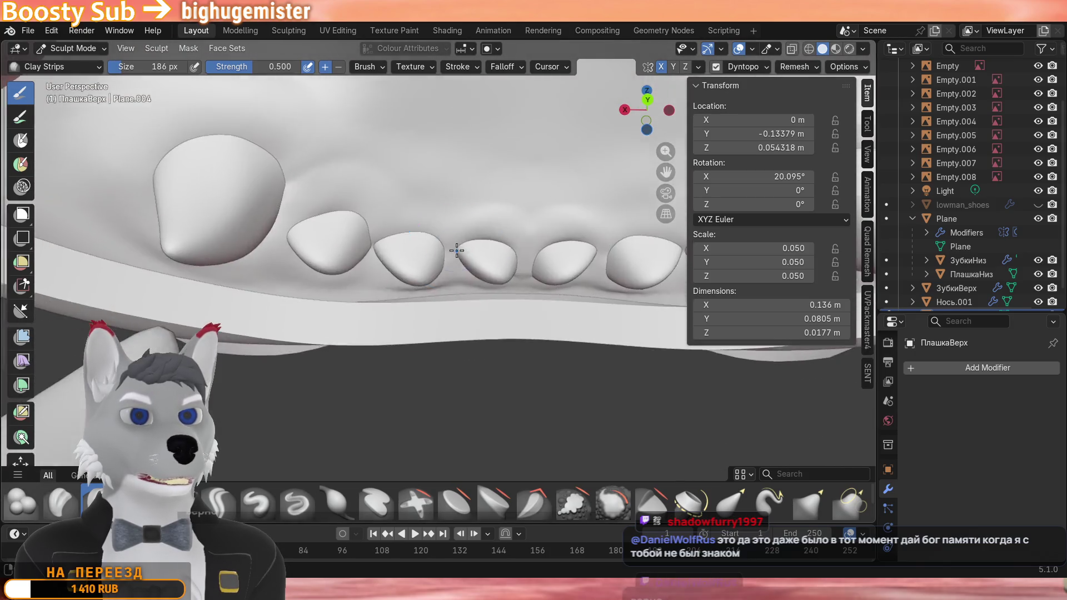
{"action": "scroll", "coordinate": [416, 317], "scroll_direction": "up", "scroll_amount": 4}
{"action": "scroll", "coordinate": [454, 292], "scroll_direction": "up", "scroll_amount": 2}
{"action": "scroll", "coordinate": [460, 278], "scroll_direction": "down", "scroll_amount": 3}
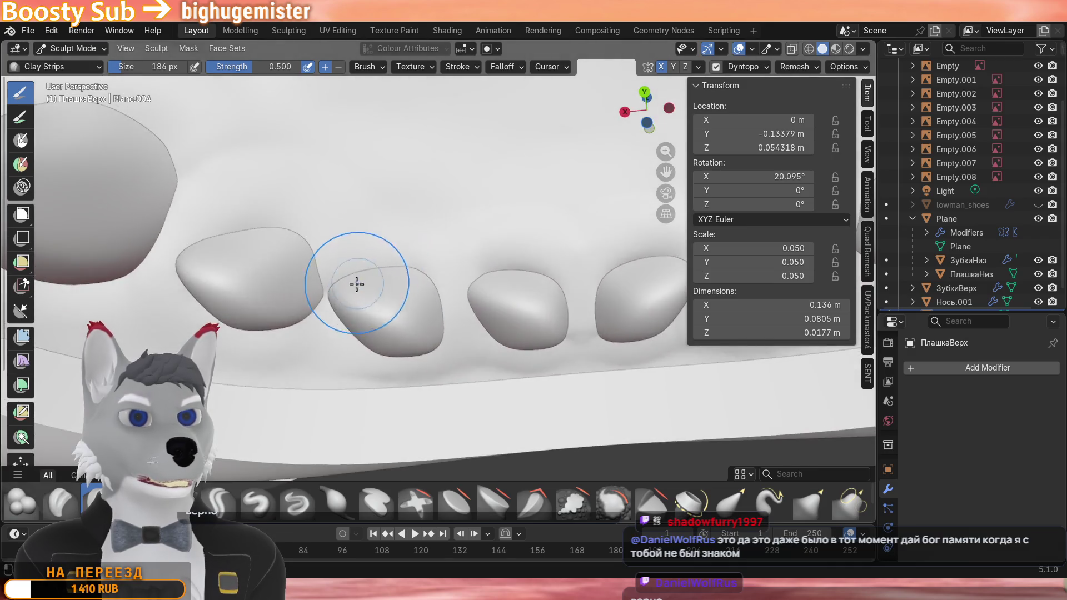
{"action": "scroll", "coordinate": [359, 284], "scroll_direction": "up", "scroll_amount": 4}
{"action": "mouse_move", "coordinate": [351, 241]}
{"action": "middle_mouse_down"}
{"action": "mouse_move", "coordinate": [414, 263]}
{"action": "mouse_move", "coordinate": [415, 311]}
{"action": "middle_mouse_up"}
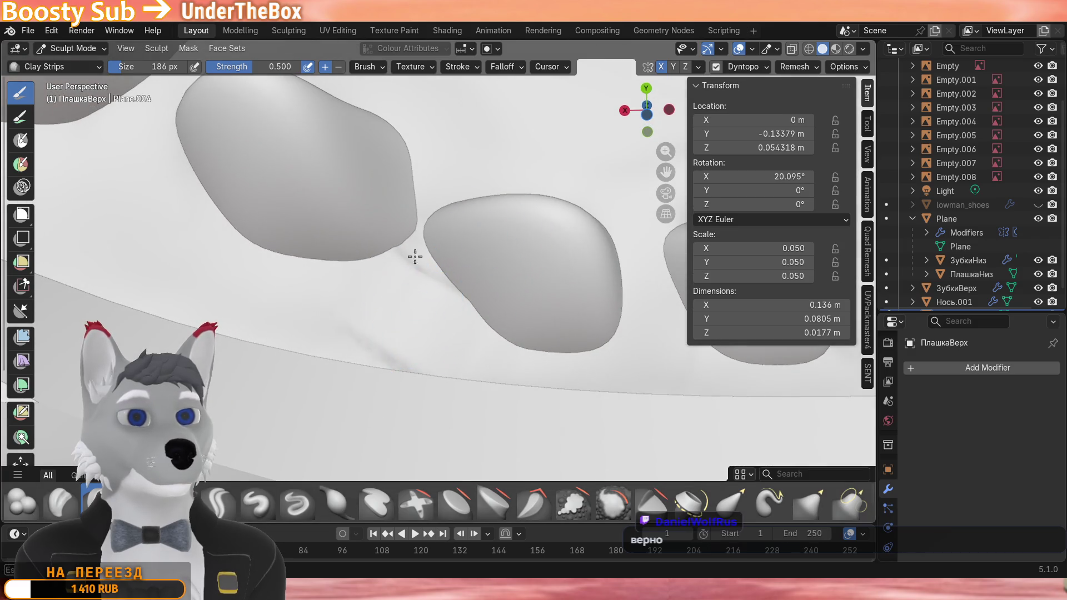
{"action": "scroll", "coordinate": [217, 225], "scroll_direction": "down", "scroll_amount": 3}
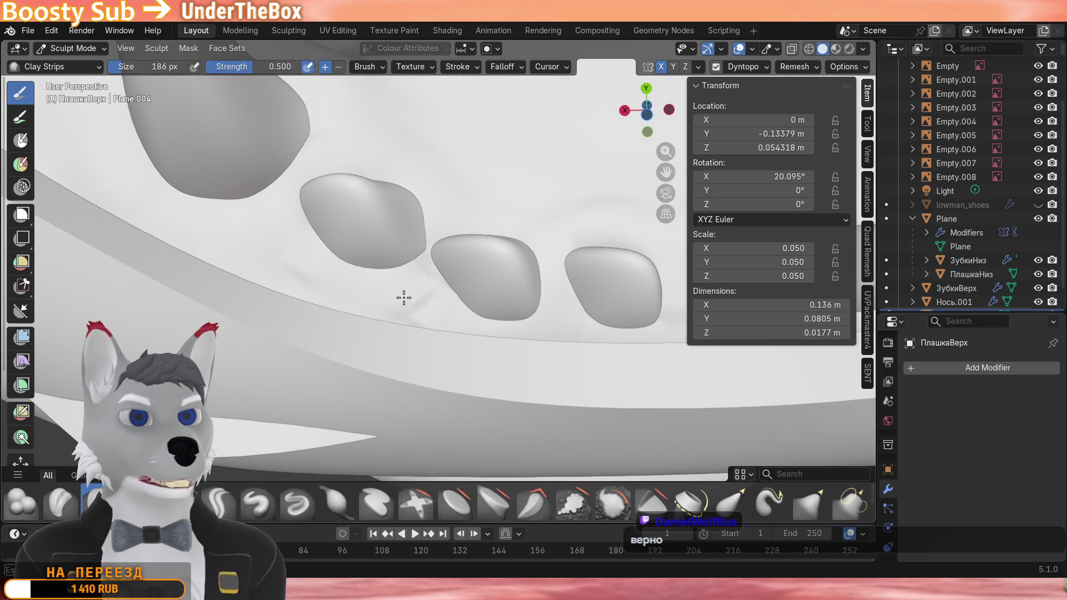
{"action": "middle_click_drag", "start_coordinate": [459, 319], "coordinate": [342, 347]}
{"action": "mouse_move", "coordinate": [367, 308]}
{"action": "middle_mouse_down"}
{"action": "mouse_move", "coordinate": [333, 242]}
{"action": "mouse_move", "coordinate": [475, 191]}
{"action": "mouse_move", "coordinate": [384, 188]}
{"action": "mouse_move", "coordinate": [492, 242]}
{"action": "mouse_move", "coordinate": [325, 235]}
{"action": "middle_mouse_up"}
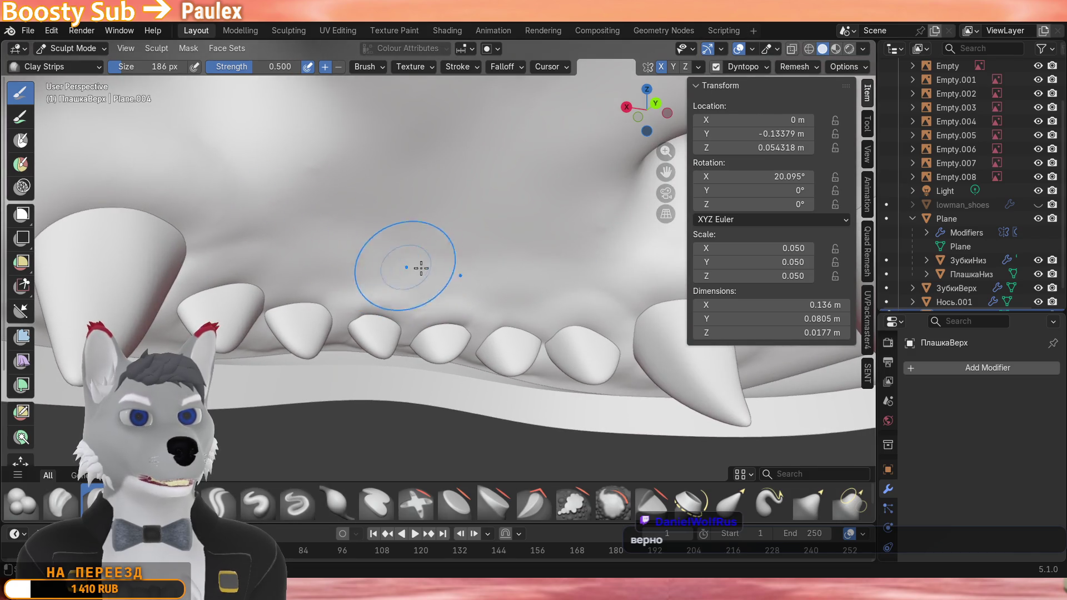
{"action": "scroll", "coordinate": [491, 292], "scroll_direction": "up", "scroll_amount": 3}
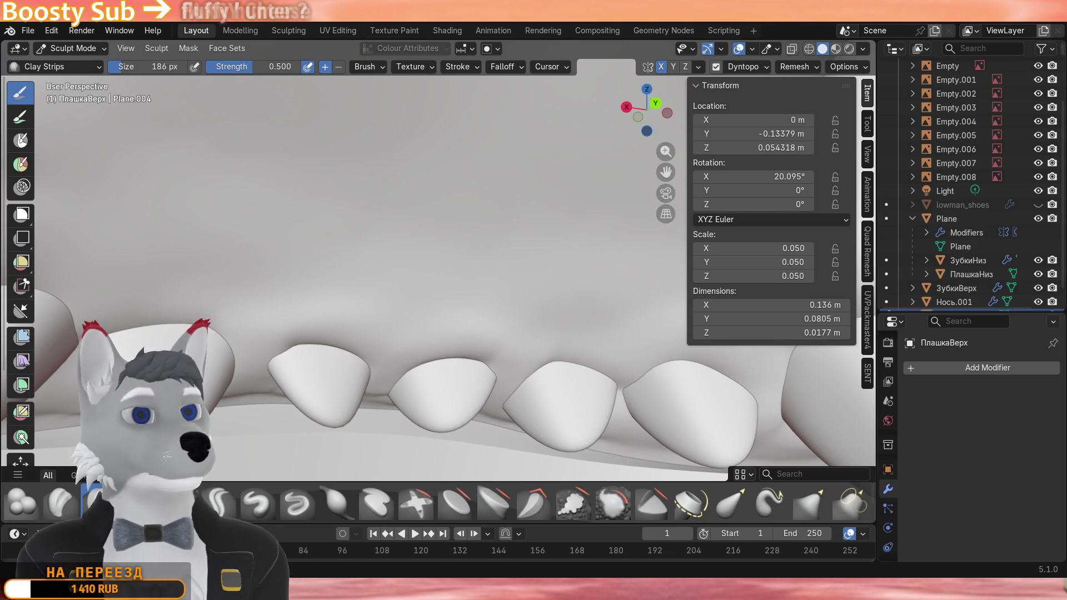
Build up soft gum folds above three of the small front teeth with clay strokes.
{"action": "middle_click_drag", "start_coordinate": [458, 323], "coordinate": [400, 275]}
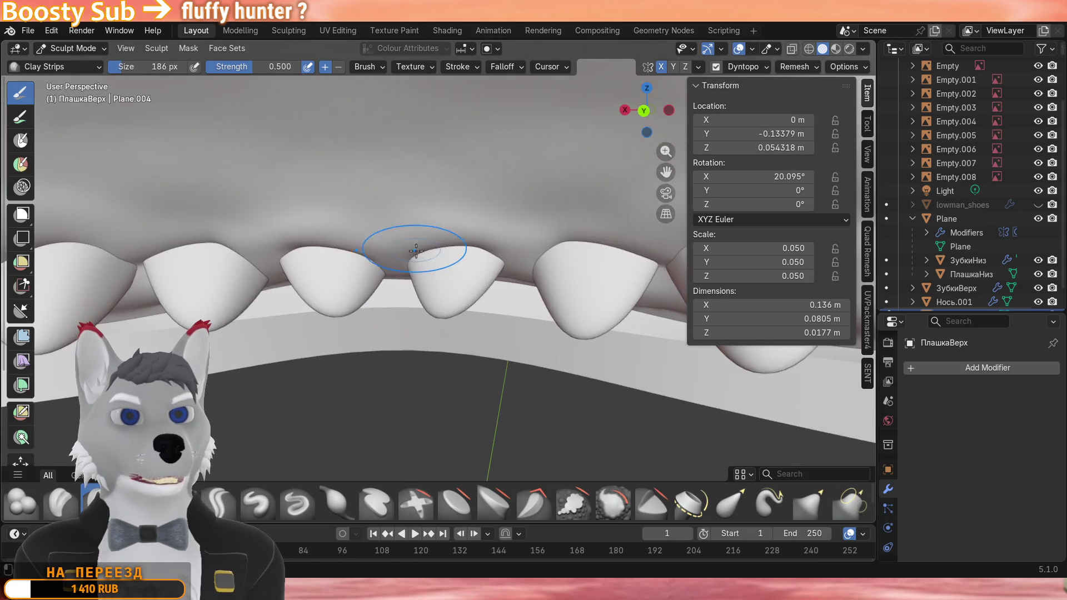
{"action": "mouse_move", "coordinate": [379, 306]}
{"action": "middle_mouse_down"}
{"action": "mouse_move", "coordinate": [468, 289]}
{"action": "mouse_move", "coordinate": [441, 275]}
{"action": "mouse_move", "coordinate": [434, 250]}
{"action": "mouse_move", "coordinate": [374, 251]}
{"action": "middle_mouse_up"}
{"action": "scroll", "coordinate": [438, 283], "scroll_direction": "up", "scroll_amount": 5}
{"action": "scroll", "coordinate": [434, 250], "scroll_direction": "up", "scroll_amount": 3}
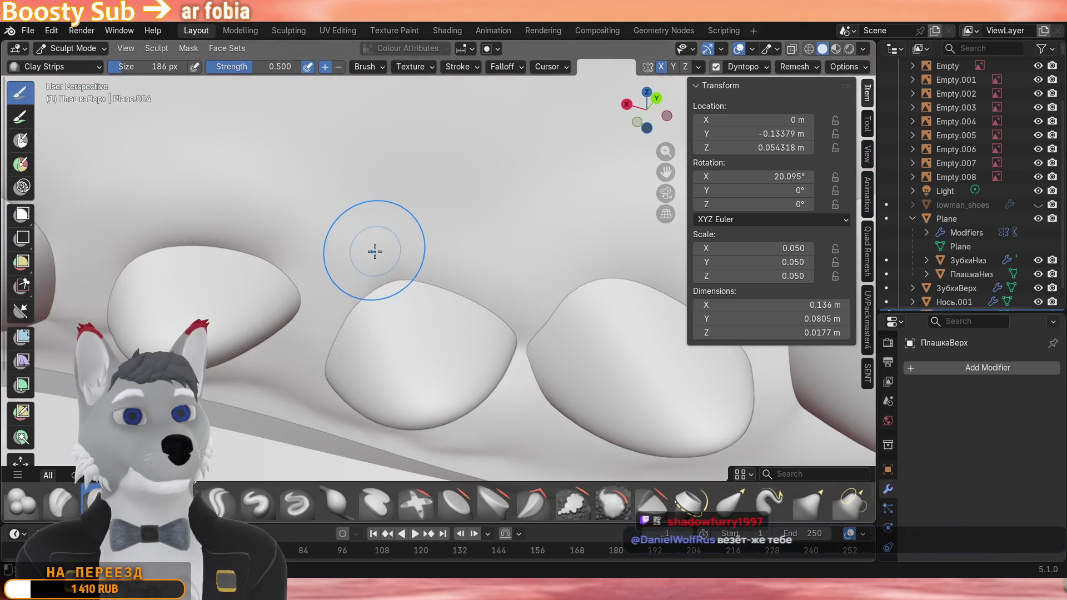
{"action": "mouse_move", "coordinate": [374, 250]}
{"action": "left_mouse_down"}
{"action": "mouse_move", "coordinate": [350, 250]}
{"action": "mouse_move", "coordinate": [492, 300]}
{"action": "mouse_move", "coordinate": [508, 292]}
{"action": "mouse_move", "coordinate": [425, 253]}
{"action": "left_mouse_up"}
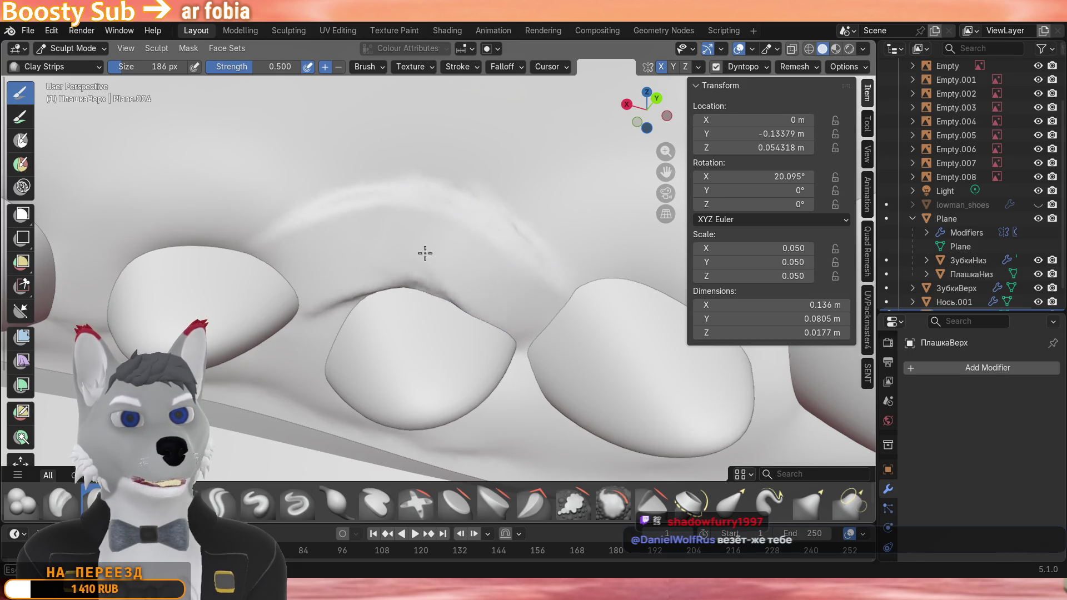
{"action": "middle_click_drag", "start_coordinate": [432, 263], "coordinate": [517, 291], "text": "shift"}
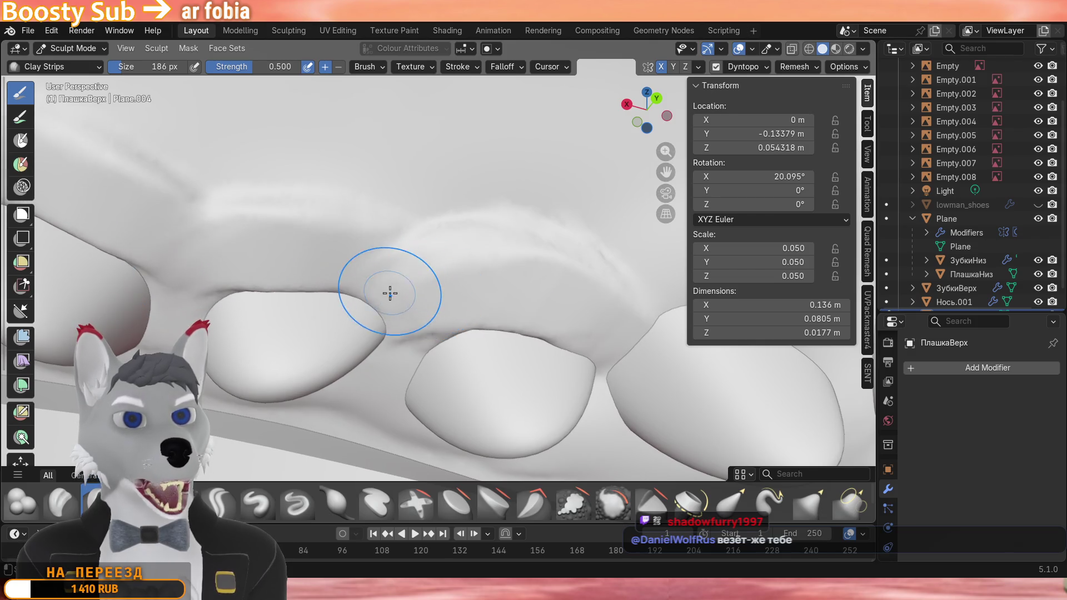
{"action": "middle_click_drag", "start_coordinate": [387, 291], "coordinate": [284, 279], "text": "shift"}
{"action": "left_click_drag", "start_coordinate": [467, 268], "coordinate": [534, 299]}
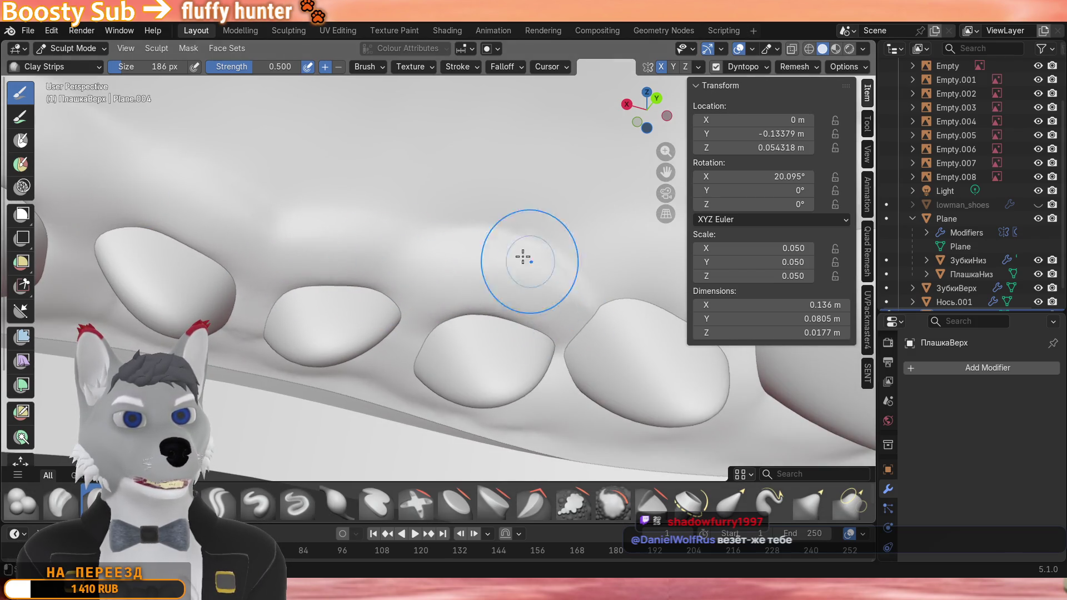
{"action": "scroll", "coordinate": [511, 260], "scroll_direction": "down", "scroll_amount": 3}
Fill the gap between two front teeth with gum and check both jaws from inside.
{"action": "mouse_move", "coordinate": [364, 251]}
{"action": "middle_mouse_down"}
{"action": "mouse_move", "coordinate": [346, 290]}
{"action": "mouse_move", "coordinate": [441, 192]}
{"action": "mouse_move", "coordinate": [369, 285]}
{"action": "middle_mouse_up"}
{"action": "scroll", "coordinate": [442, 192], "scroll_direction": "up", "scroll_amount": 4}
{"action": "left_click_drag", "start_coordinate": [370, 209], "coordinate": [350, 300]}
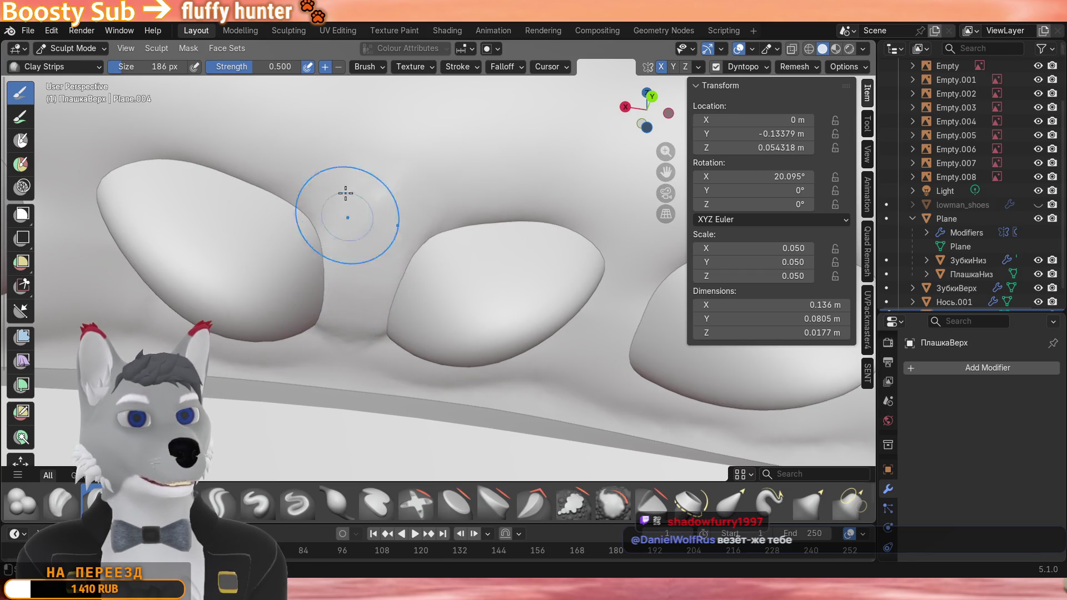
{"action": "scroll", "coordinate": [324, 344], "scroll_direction": "down", "scroll_amount": 2}
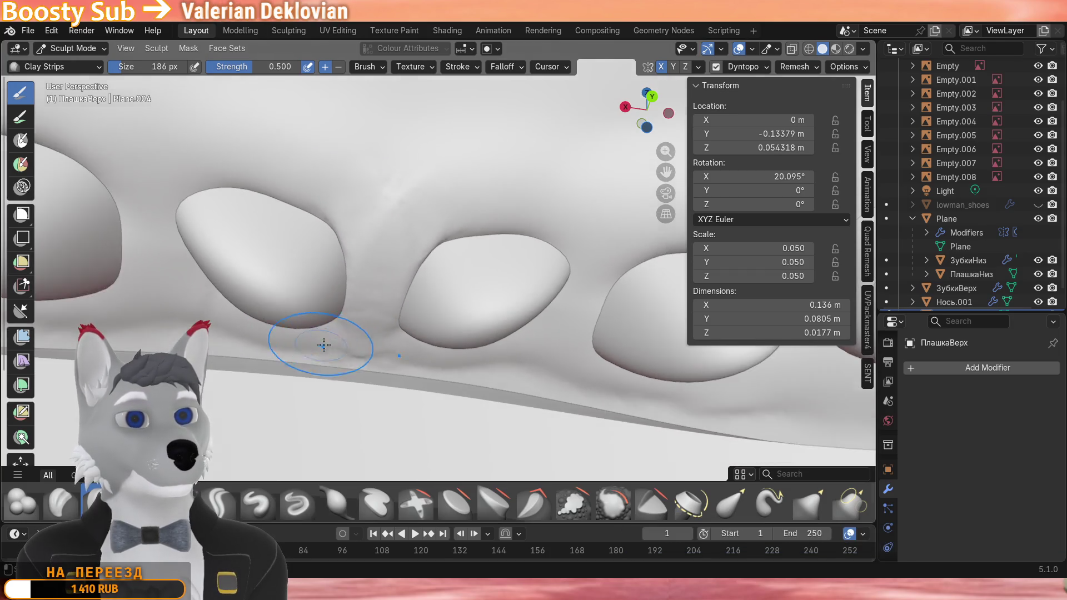
{"action": "scroll", "coordinate": [367, 316], "scroll_direction": "down", "scroll_amount": 4}
{"action": "middle_click_drag", "start_coordinate": [418, 230], "coordinate": [404, 257]}
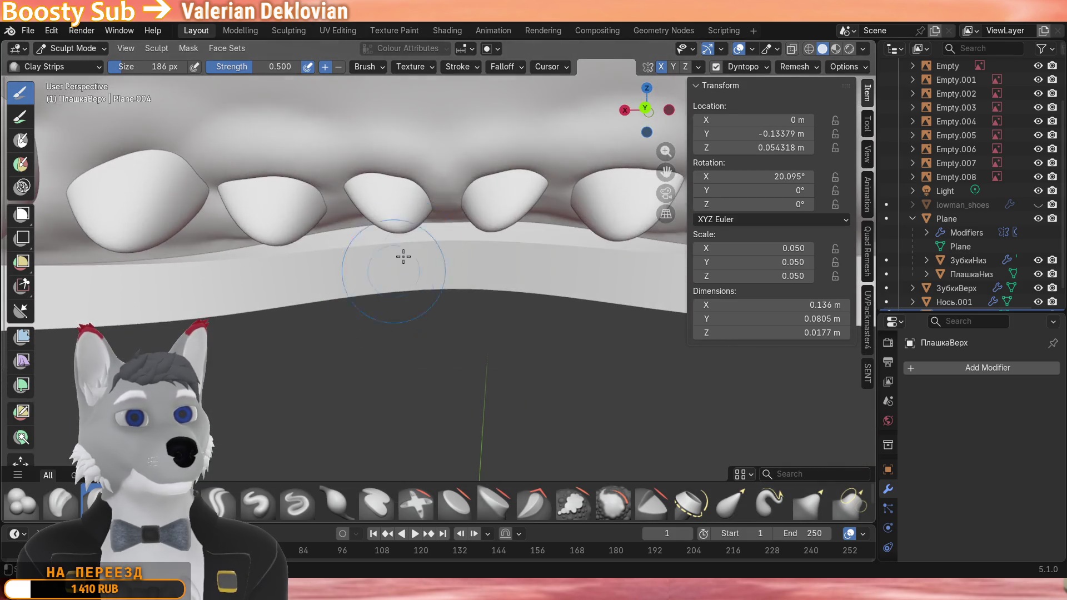
{"action": "scroll", "coordinate": [456, 170], "scroll_direction": "down", "scroll_amount": 4}
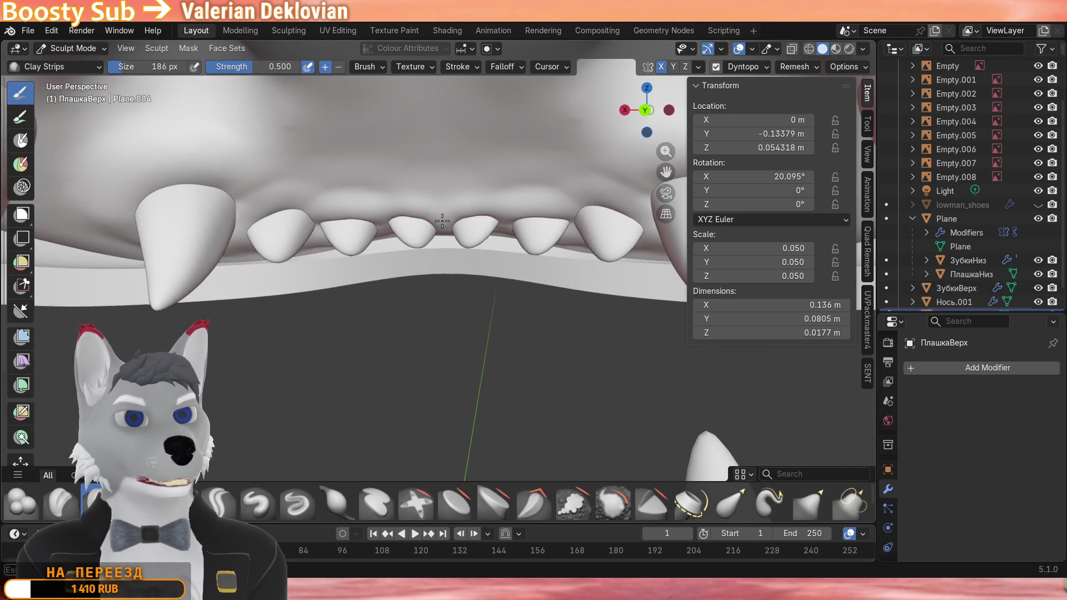
{"action": "scroll", "coordinate": [445, 223], "scroll_direction": "down", "scroll_amount": 5}
{"action": "middle_click_drag", "start_coordinate": [445, 223], "coordinate": [377, 298]}
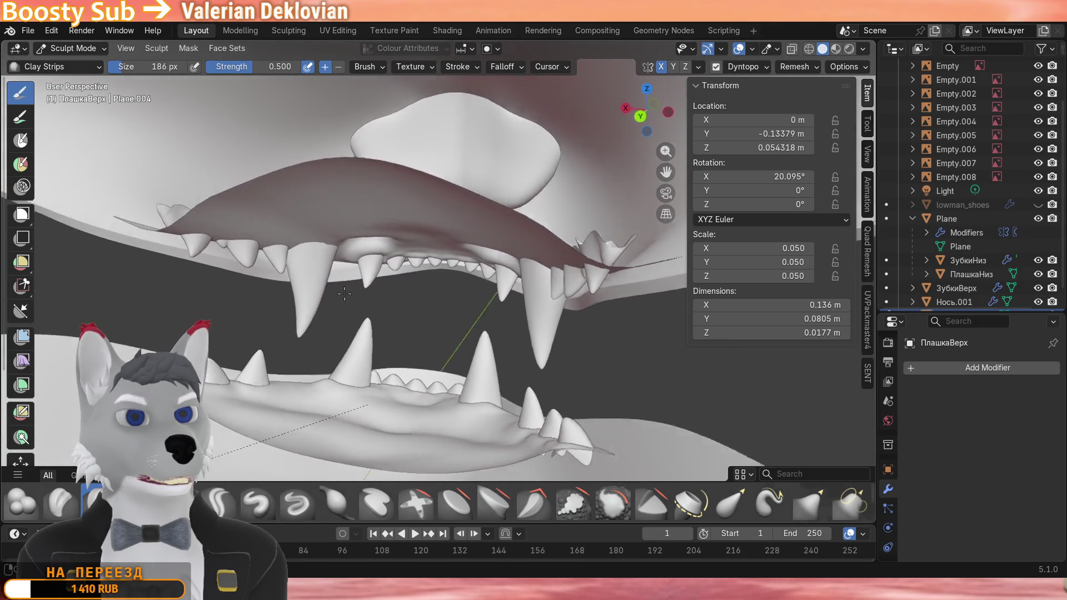
{"action": "scroll", "coordinate": [376, 298], "scroll_direction": "up", "scroll_amount": 6}
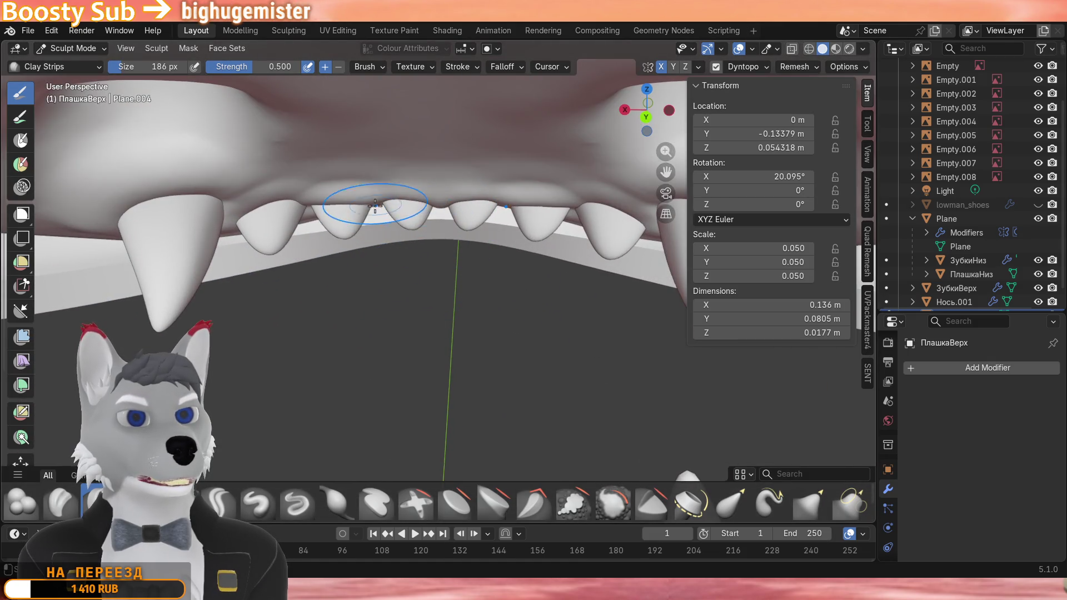
{"action": "scroll", "coordinate": [318, 205], "scroll_direction": "down", "scroll_amount": 8}
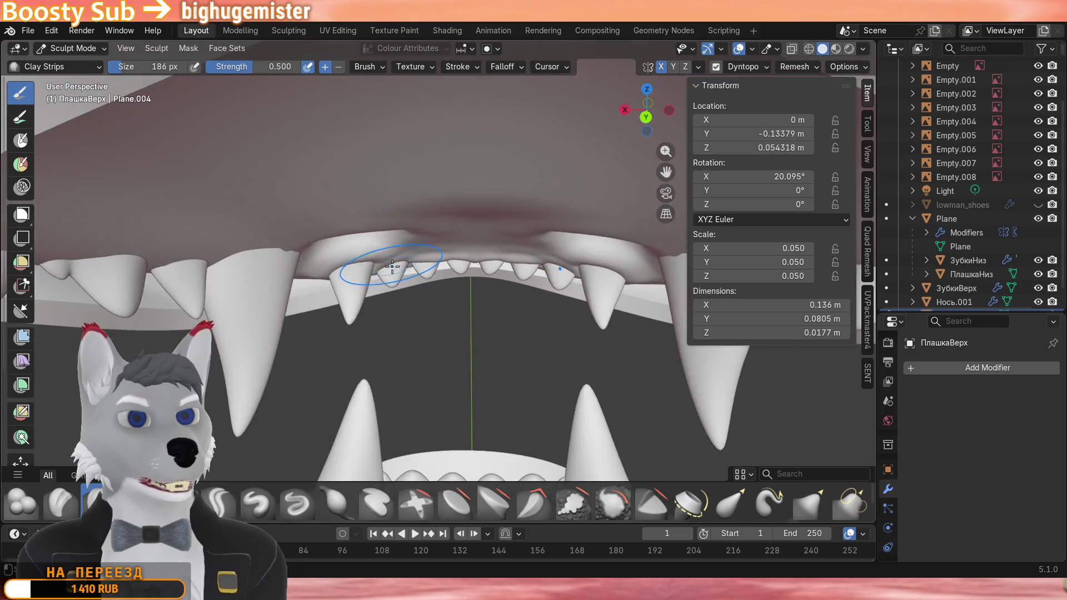
{"action": "scroll", "coordinate": [334, 217], "scroll_direction": "down", "scroll_amount": 5}
{"action": "mouse_move", "coordinate": [350, 225]}
{"action": "middle_mouse_down"}
{"action": "mouse_move", "coordinate": [442, 251]}
{"action": "mouse_move", "coordinate": [375, 258]}
{"action": "middle_mouse_up"}
{"action": "scroll", "coordinate": [454, 246], "scroll_direction": "up", "scroll_amount": 7}
{"action": "scroll", "coordinate": [455, 246], "scroll_direction": "up", "scroll_amount": 5}
{"action": "scroll", "coordinate": [375, 259], "scroll_direction": "up", "scroll_amount": 3}
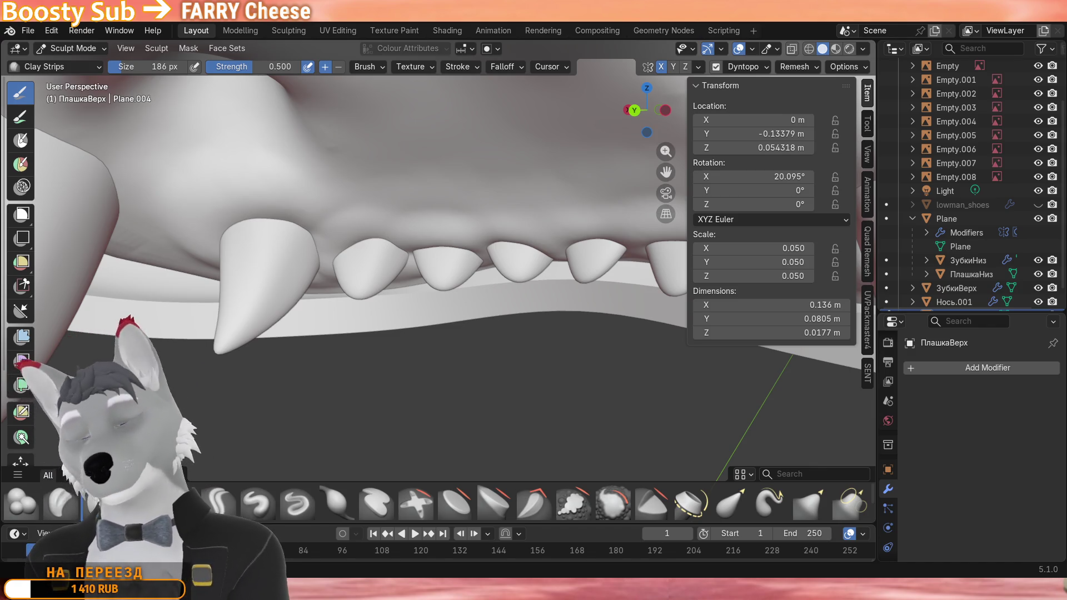
{"action": "mouse_move", "coordinate": [533, 275]}
{"action": "middle_mouse_down"}
{"action": "mouse_move", "coordinate": [506, 294]}
{"action": "mouse_move", "coordinate": [517, 288]}
{"action": "mouse_move", "coordinate": [418, 266]}
{"action": "middle_mouse_up"}
{"action": "scroll", "coordinate": [534, 281], "scroll_direction": "up", "scroll_amount": 5}
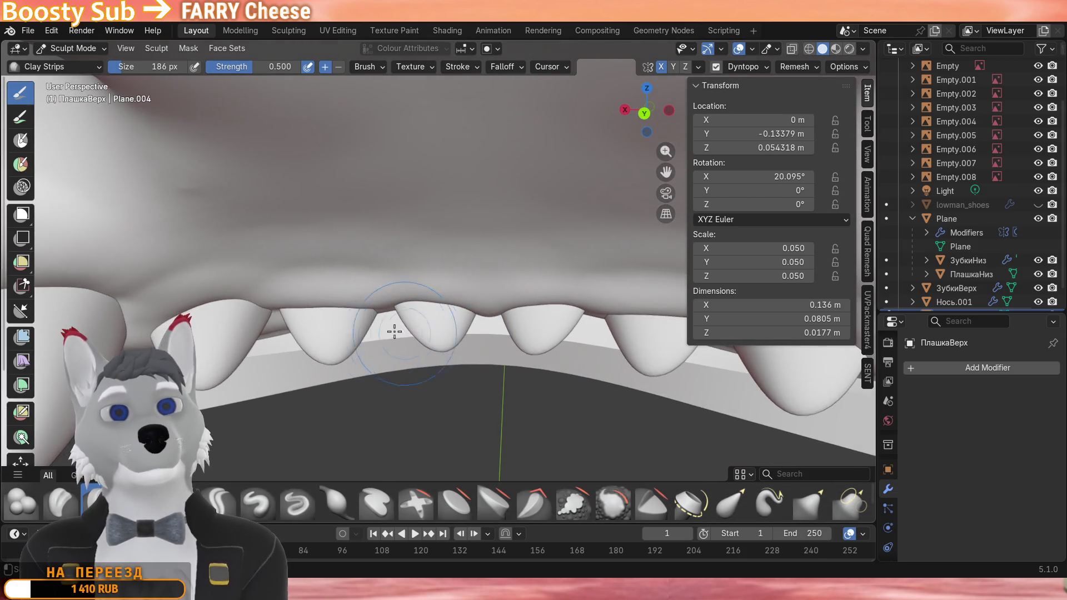
{"action": "scroll", "coordinate": [348, 276], "scroll_direction": "up", "scroll_amount": 4}
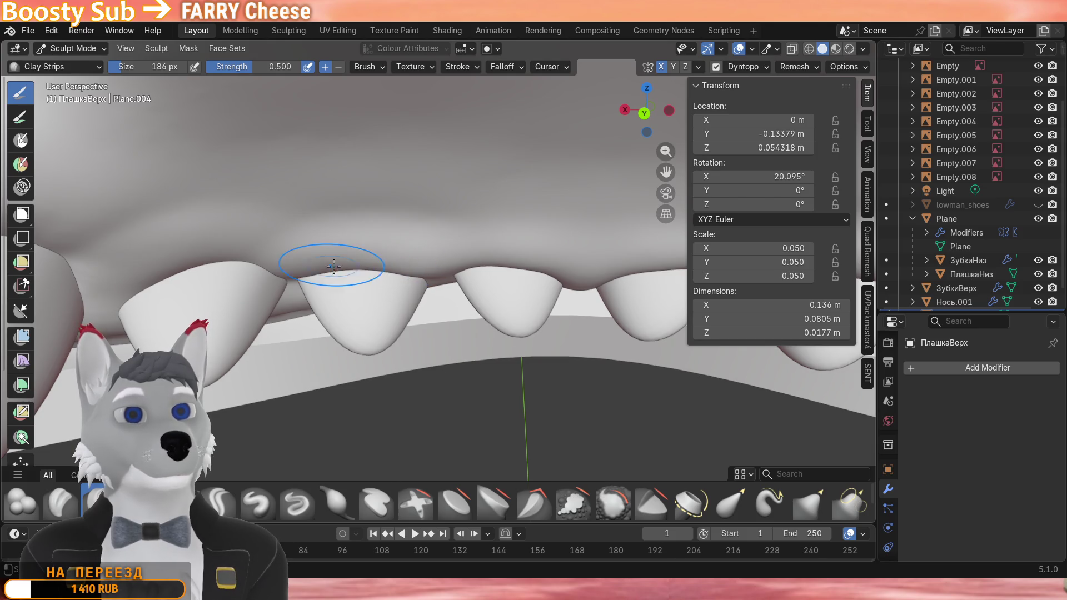
{"action": "scroll", "coordinate": [195, 261], "scroll_direction": "down", "scroll_amount": 2}
{"action": "scroll", "coordinate": [401, 258], "scroll_direction": "down", "scroll_amount": 1}
{"action": "scroll", "coordinate": [409, 259], "scroll_direction": "up", "scroll_amount": 2}
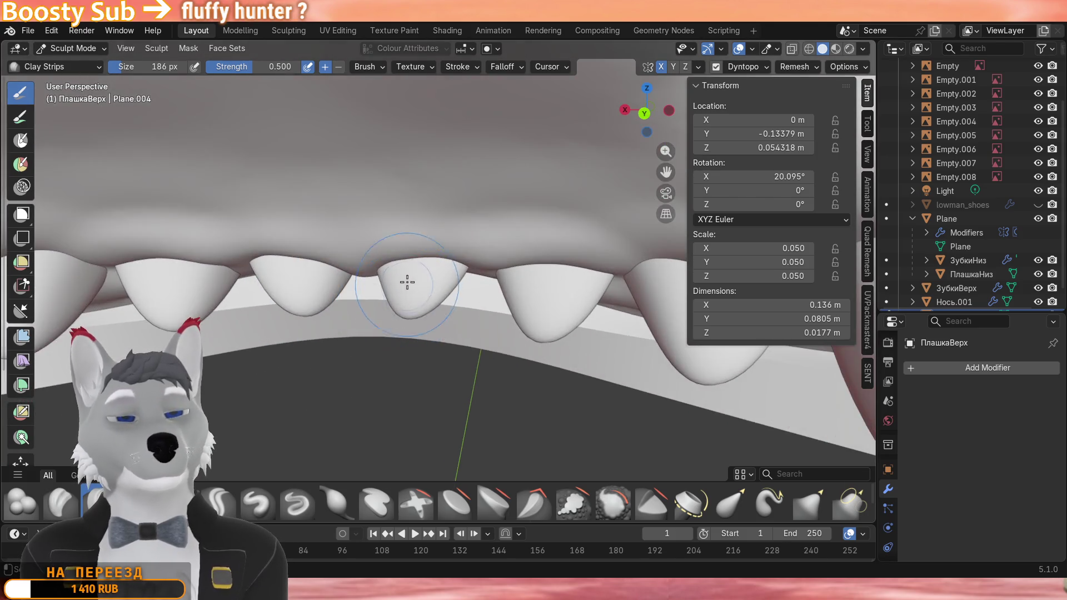
{"action": "scroll", "coordinate": [433, 258], "scroll_direction": "up", "scroll_amount": 2}
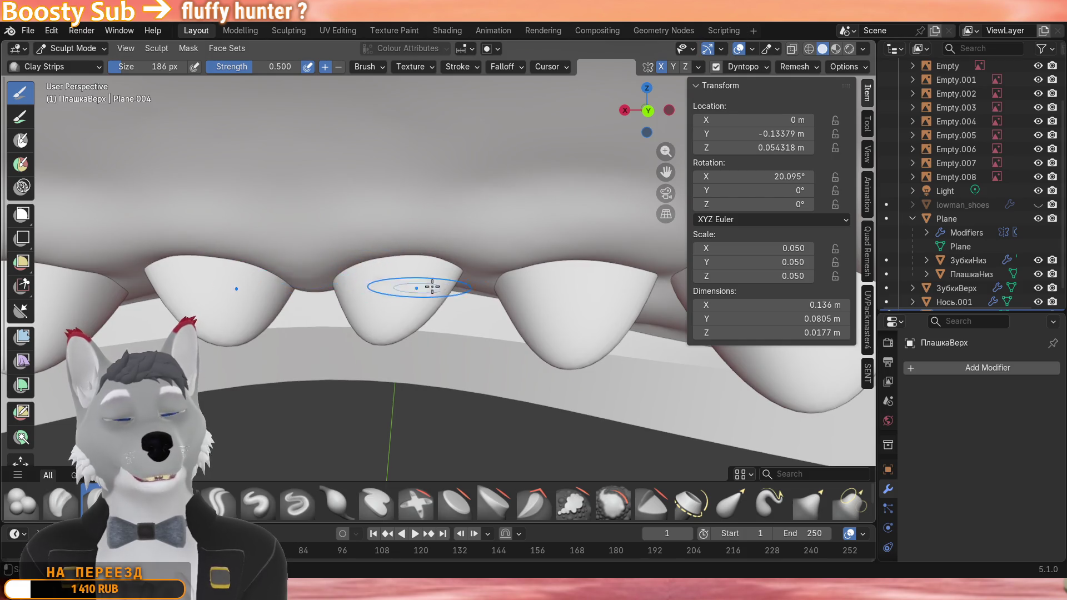
{"action": "scroll", "coordinate": [315, 280], "scroll_direction": "down", "scroll_amount": 5}
{"action": "middle_click_drag", "start_coordinate": [400, 275], "coordinate": [528, 281]}
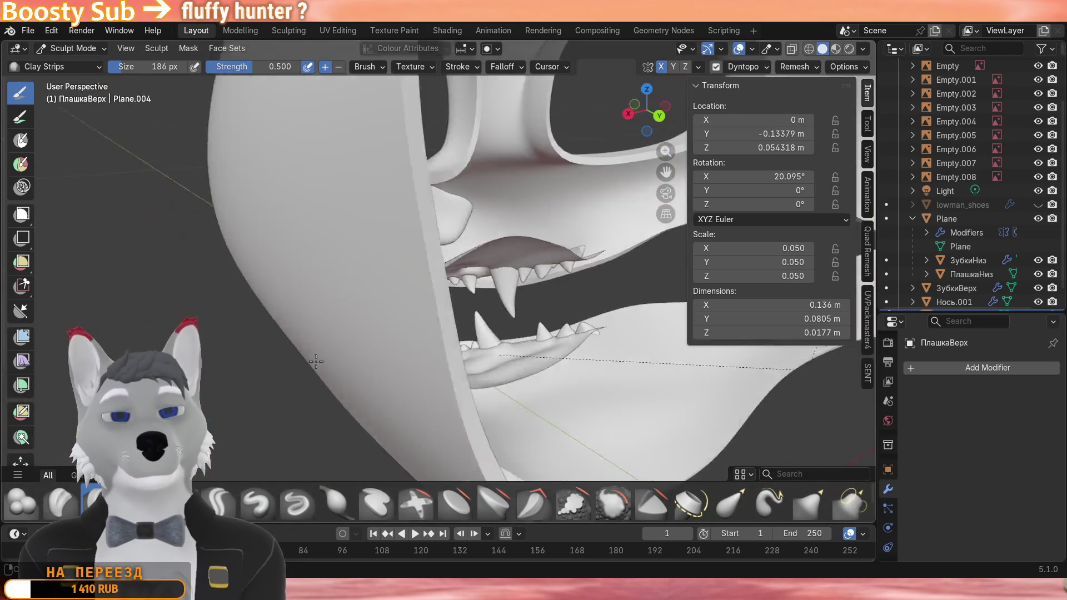
{"action": "middle_click_drag", "start_coordinate": [316, 360], "coordinate": [416, 317]}
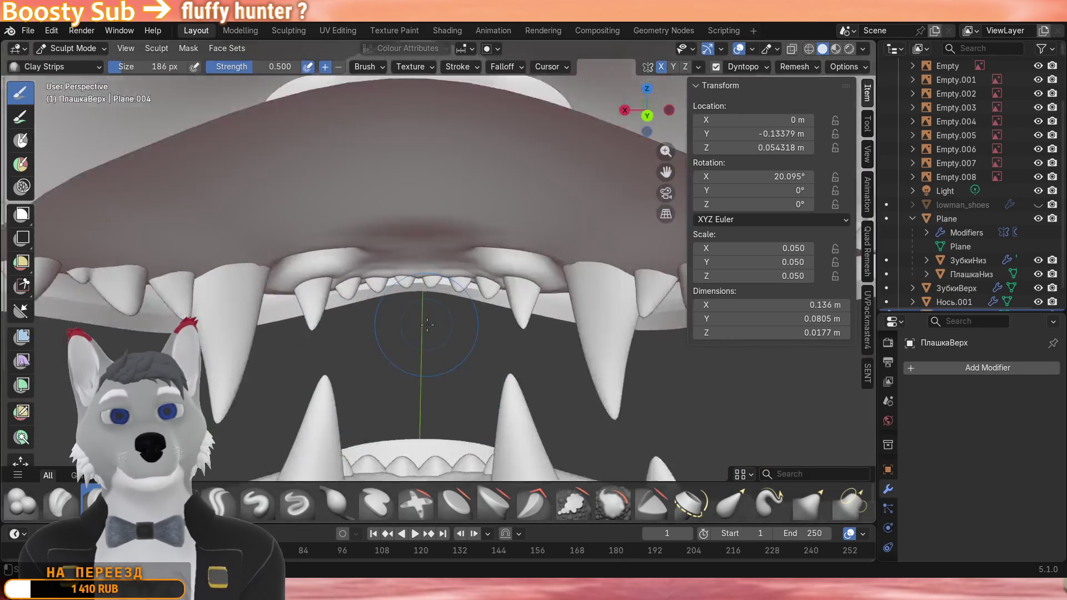
{"action": "scroll", "coordinate": [417, 258], "scroll_direction": "up", "scroll_amount": 4}
{"action": "scroll", "coordinate": [442, 350], "scroll_direction": "down", "scroll_amount": 2}
{"action": "scroll", "coordinate": [438, 329], "scroll_direction": "up", "scroll_amount": 3}
{"action": "scroll", "coordinate": [438, 329], "scroll_direction": "down", "scroll_amount": 4}
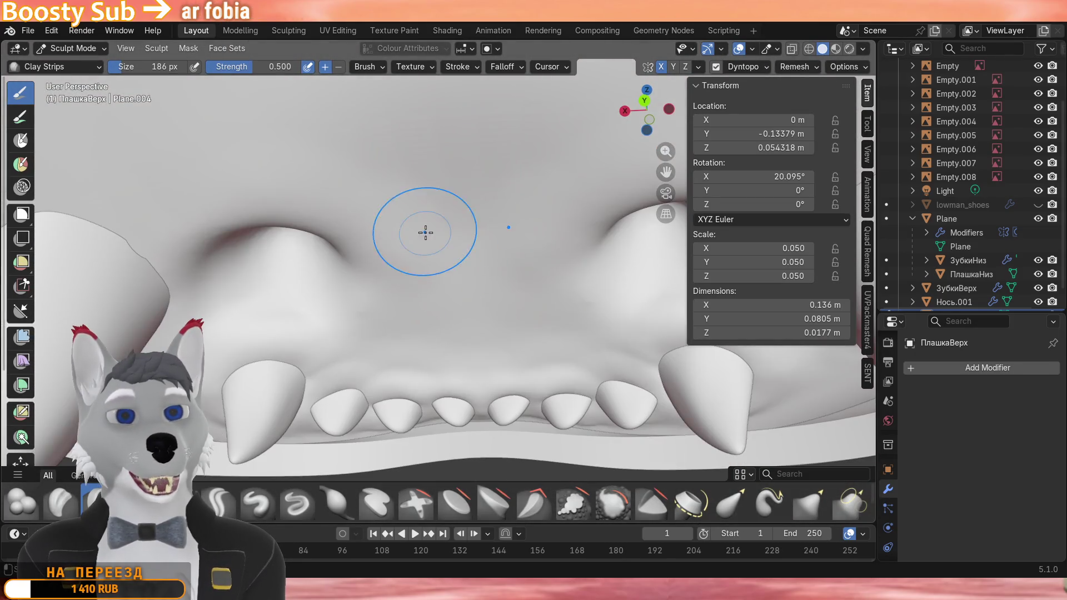
{"action": "scroll", "coordinate": [428, 278], "scroll_direction": "down", "scroll_amount": 3}
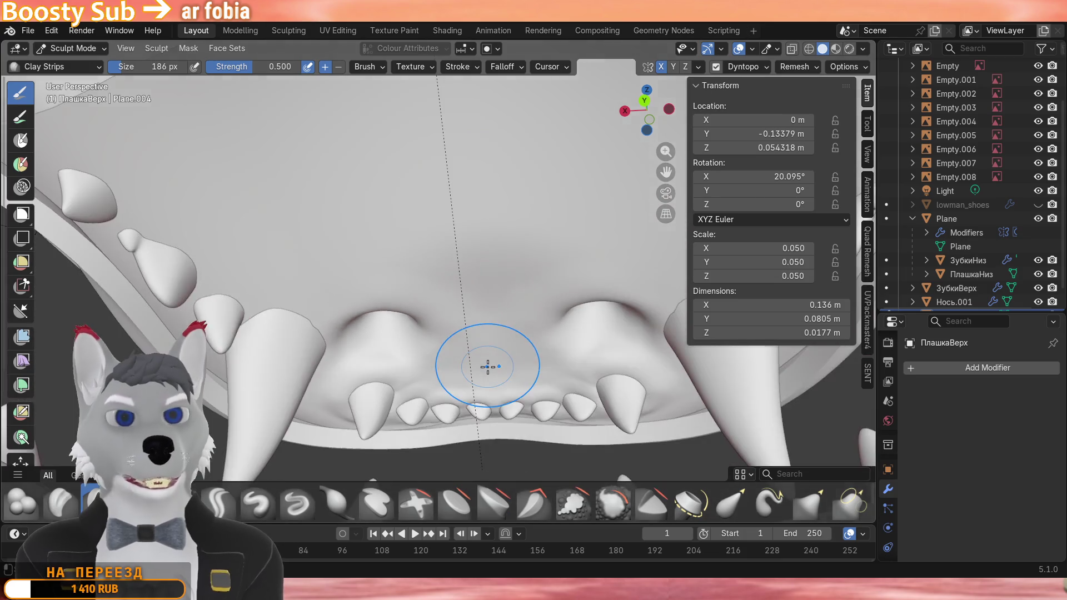
{"action": "scroll", "coordinate": [488, 367], "scroll_direction": "up", "scroll_amount": 3}
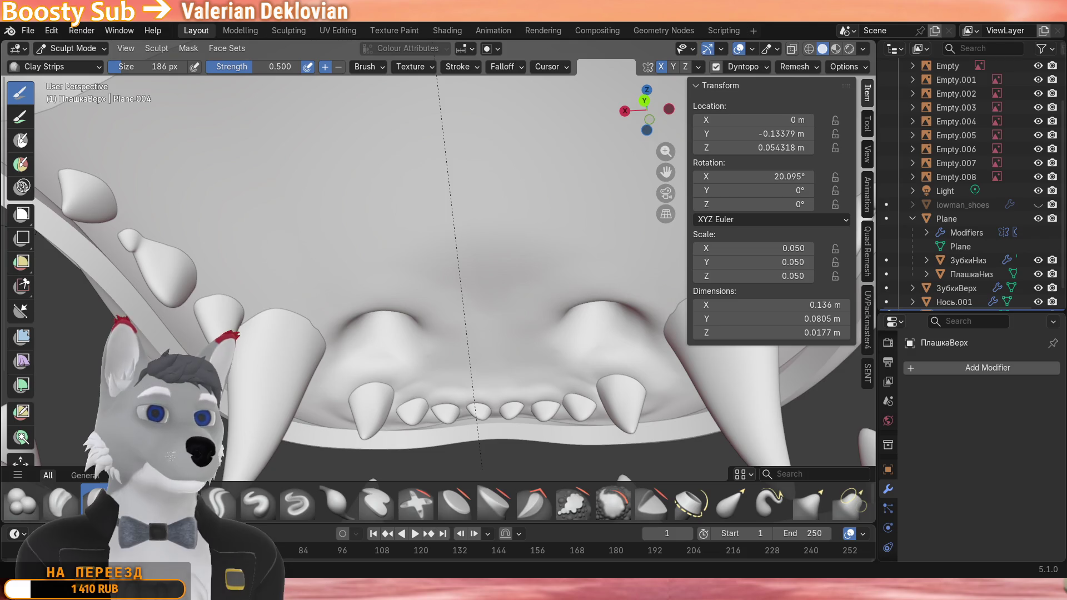
Sculpt a gum ridge beside one tooth and inspect it from several angles.
{"action": "mouse_move", "coordinate": [488, 309]}
{"action": "middle_mouse_down"}
{"action": "mouse_move", "coordinate": [484, 356]}
{"action": "mouse_move", "coordinate": [480, 275]}
{"action": "mouse_move", "coordinate": [464, 281]}
{"action": "middle_mouse_up"}
{"action": "scroll", "coordinate": [479, 275], "scroll_direction": "up", "scroll_amount": 3}
{"action": "scroll", "coordinate": [465, 282], "scroll_direction": "up", "scroll_amount": 3}
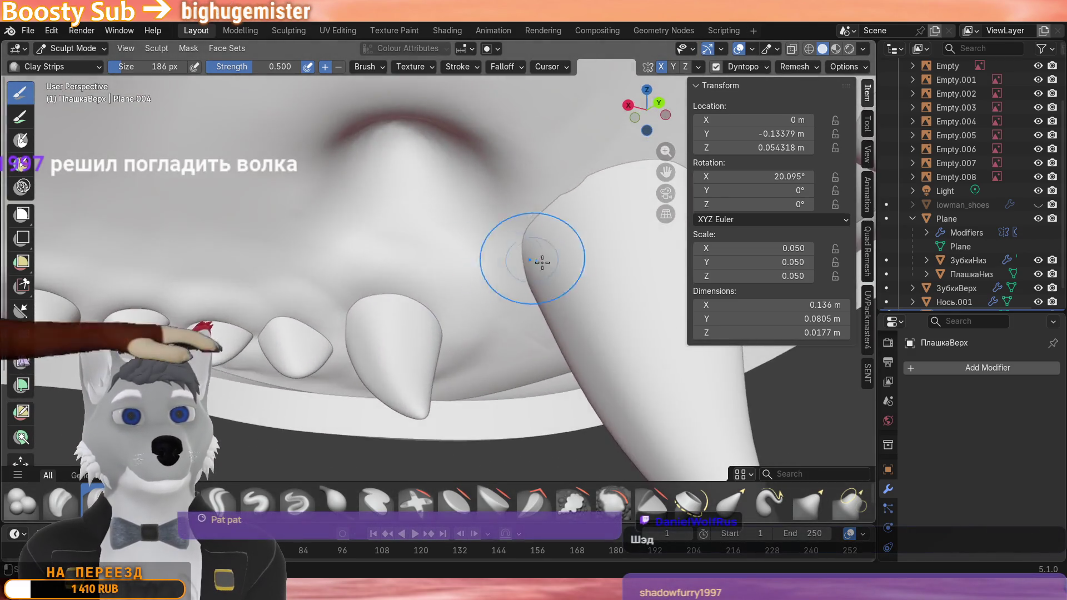
{"action": "scroll", "coordinate": [441, 250], "scroll_direction": "up", "scroll_amount": 3}
{"action": "scroll", "coordinate": [480, 175], "scroll_direction": "up", "scroll_amount": 2}
{"action": "scroll", "coordinate": [497, 143], "scroll_direction": "up", "scroll_amount": 2}
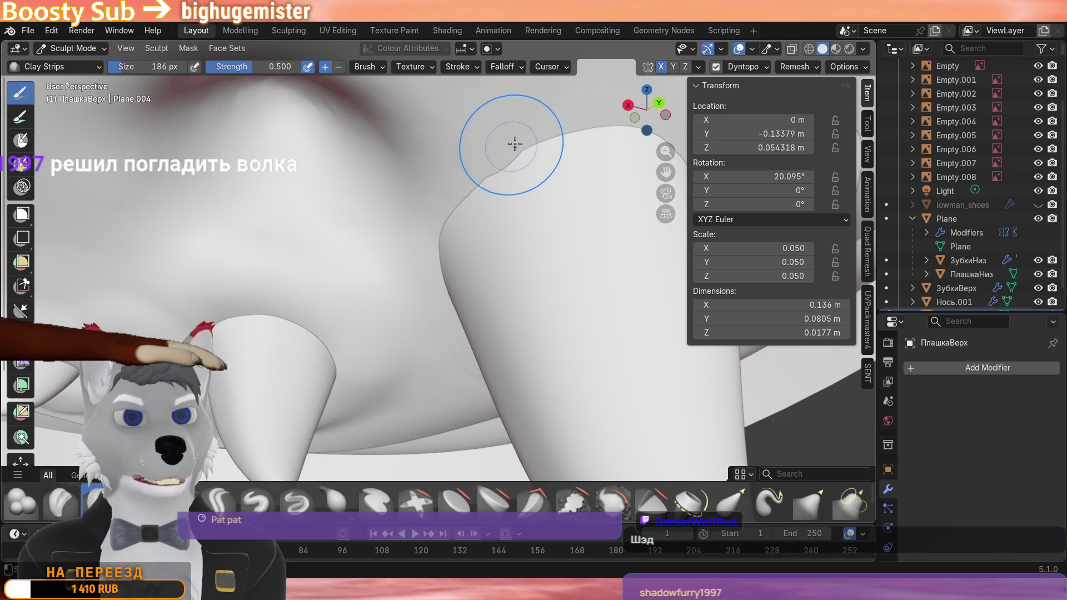
{"action": "mouse_move", "coordinate": [509, 150]}
{"action": "left_mouse_down"}
{"action": "mouse_move", "coordinate": [433, 279]}
{"action": "mouse_move", "coordinate": [448, 290]}
{"action": "left_mouse_up"}
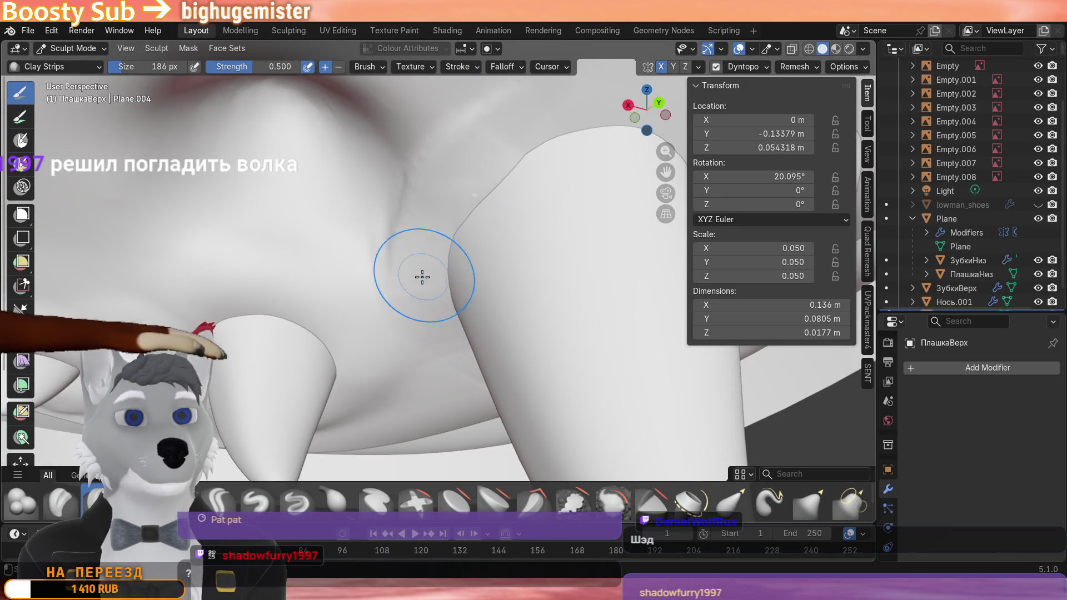
{"action": "mouse_move", "coordinate": [420, 275]}
{"action": "middle_mouse_down"}
{"action": "mouse_move", "coordinate": [400, 317]}
{"action": "mouse_move", "coordinate": [554, 208]}
{"action": "middle_mouse_up"}
{"action": "scroll", "coordinate": [513, 223], "scroll_direction": "up", "scroll_amount": 3}
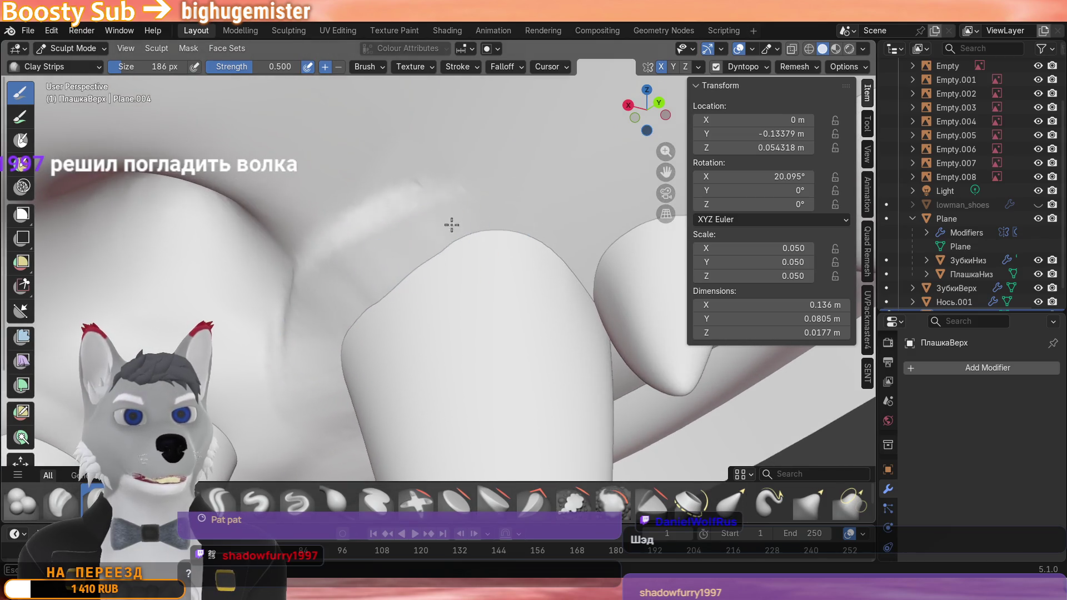
{"action": "mouse_move", "coordinate": [582, 279]}
{"action": "middle_mouse_down"}
{"action": "mouse_move", "coordinate": [513, 259]}
{"action": "mouse_move", "coordinate": [508, 221]}
{"action": "middle_mouse_up"}
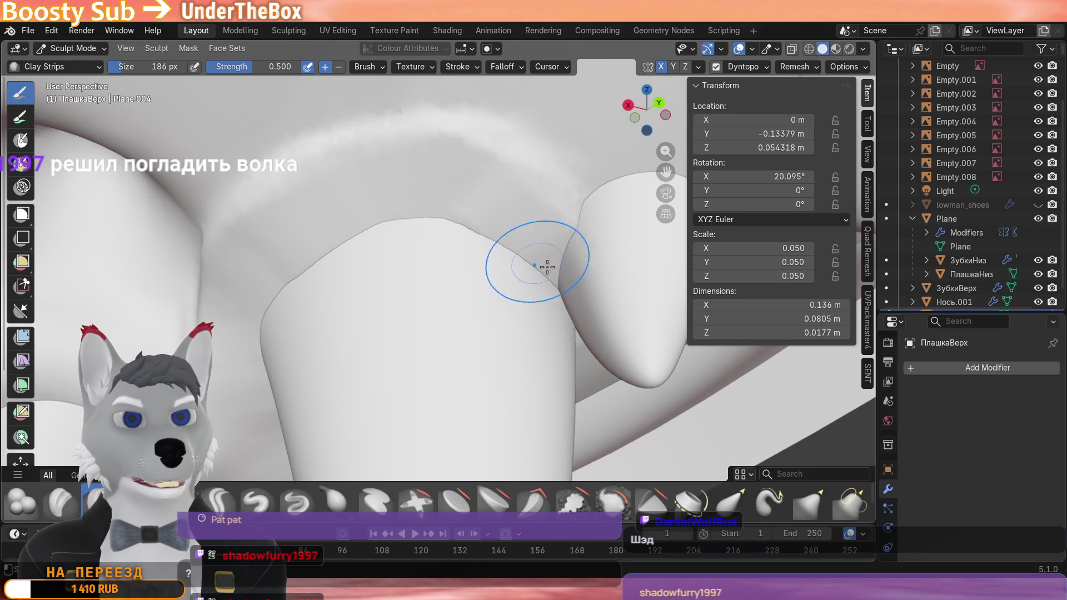
{"action": "middle_click_drag", "start_coordinate": [546, 179], "coordinate": [475, 283]}
{"action": "mouse_move", "coordinate": [604, 229]}
{"action": "middle_mouse_down"}
{"action": "mouse_move", "coordinate": [420, 250]}
{"action": "mouse_move", "coordinate": [467, 315]}
{"action": "mouse_move", "coordinate": [501, 308]}
{"action": "middle_mouse_up"}
{"action": "mouse_move", "coordinate": [495, 255]}
{"action": "middle_mouse_down"}
{"action": "mouse_move", "coordinate": [455, 229]}
{"action": "mouse_move", "coordinate": [342, 250]}
{"action": "mouse_move", "coordinate": [347, 304]}
{"action": "mouse_move", "coordinate": [389, 248]}
{"action": "middle_mouse_up"}
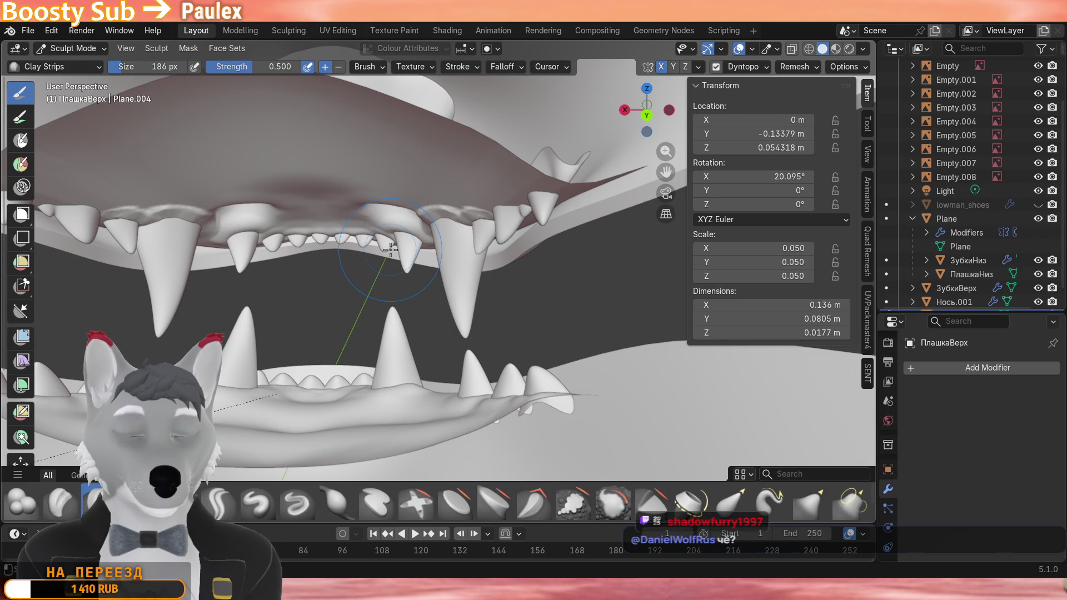
Add gum bulges and folds around the tooth bases, reviewing the row afterward.
{"action": "mouse_move", "coordinate": [389, 249]}
{"action": "middle_mouse_down", "text": "ctrl"}
{"action": "mouse_move", "coordinate": [483, 216]}
{"action": "mouse_move", "coordinate": [500, 192]}
{"action": "mouse_move", "coordinate": [542, 316]}
{"action": "mouse_move", "coordinate": [421, 269]}
{"action": "middle_mouse_up", "text": "ctrl"}
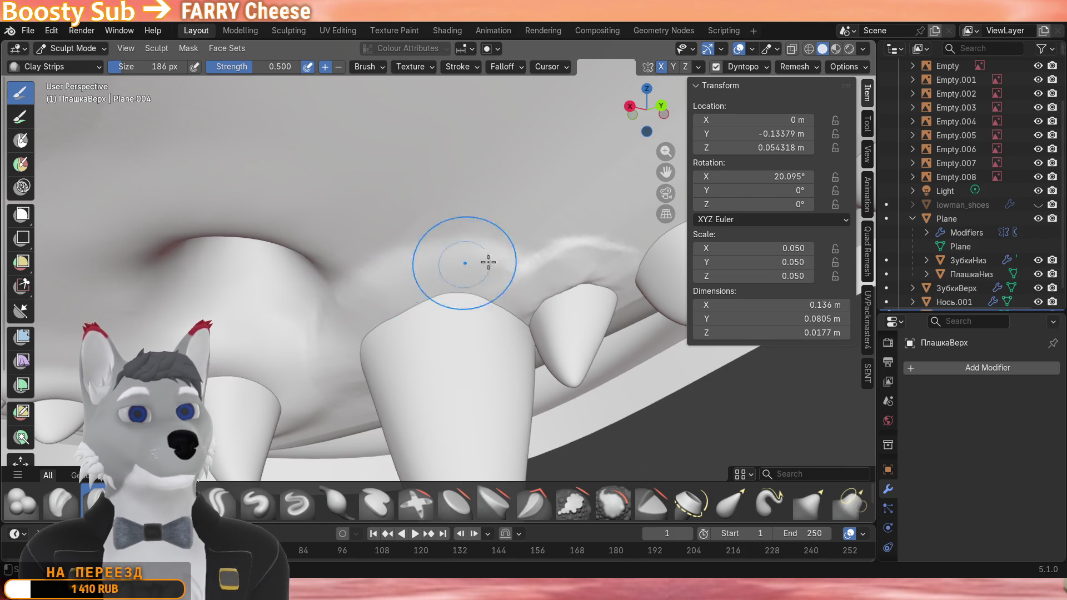
{"action": "middle_click_drag", "start_coordinate": [559, 293], "coordinate": [512, 292]}
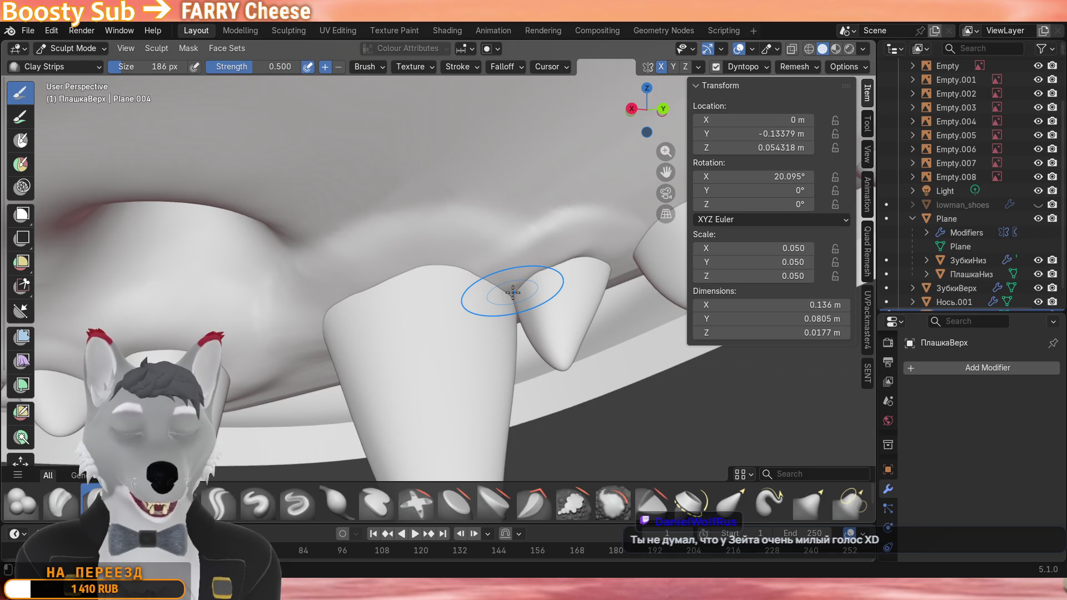
{"action": "mouse_move", "coordinate": [512, 292]}
{"action": "middle_mouse_down"}
{"action": "mouse_move", "coordinate": [501, 288]}
{"action": "mouse_move", "coordinate": [516, 232]}
{"action": "mouse_move", "coordinate": [370, 296]}
{"action": "mouse_move", "coordinate": [557, 265]}
{"action": "middle_mouse_up"}
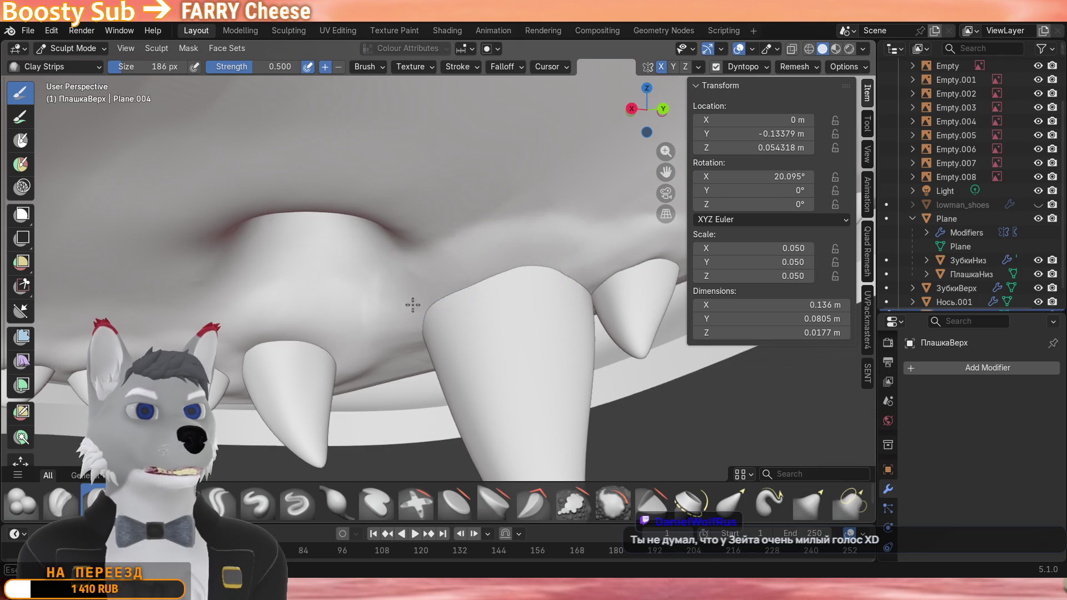
{"action": "mouse_move", "coordinate": [418, 300]}
{"action": "middle_mouse_down", "text": "ctrl"}
{"action": "mouse_move", "coordinate": [455, 275]}
{"action": "mouse_move", "coordinate": [455, 233]}
{"action": "mouse_move", "coordinate": [366, 308]}
{"action": "mouse_move", "coordinate": [367, 267]}
{"action": "middle_mouse_up", "text": "ctrl"}
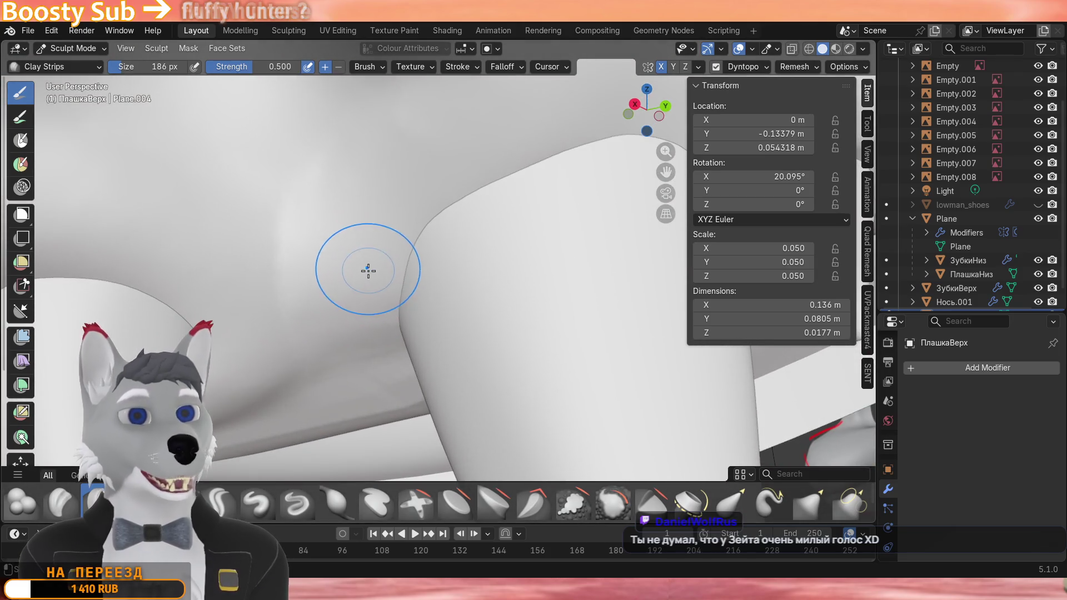
{"action": "mouse_move", "coordinate": [342, 233]}
{"action": "left_mouse_down"}
{"action": "mouse_move", "coordinate": [350, 359]}
{"action": "mouse_move", "coordinate": [366, 308]}
{"action": "mouse_move", "coordinate": [358, 325]}
{"action": "mouse_move", "coordinate": [367, 250]}
{"action": "mouse_move", "coordinate": [392, 226]}
{"action": "left_mouse_up"}
{"action": "mouse_move", "coordinate": [392, 225]}
{"action": "middle_mouse_down"}
{"action": "mouse_move", "coordinate": [360, 304]}
{"action": "mouse_move", "coordinate": [437, 229]}
{"action": "mouse_move", "coordinate": [251, 313]}
{"action": "mouse_move", "coordinate": [492, 283]}
{"action": "mouse_move", "coordinate": [344, 321]}
{"action": "mouse_move", "coordinate": [283, 267]}
{"action": "middle_mouse_up"}
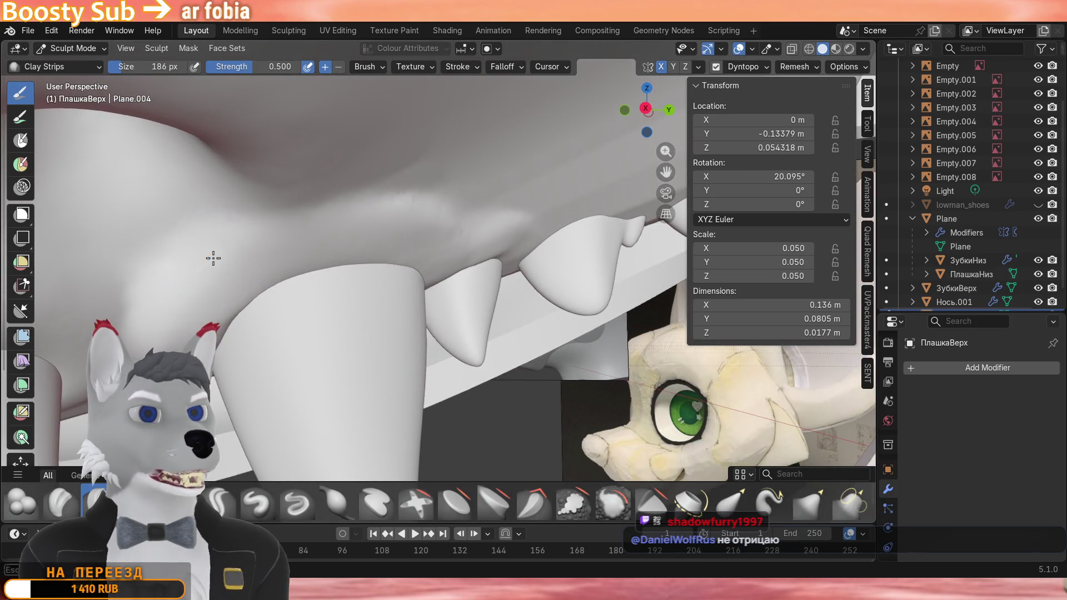
{"action": "mouse_move", "coordinate": [145, 326]}
{"action": "middle_mouse_down"}
{"action": "mouse_move", "coordinate": [351, 283]}
{"action": "mouse_move", "coordinate": [508, 316]}
{"action": "middle_mouse_up"}
{"action": "scroll", "coordinate": [566, 316], "scroll_direction": "down", "scroll_amount": 3}
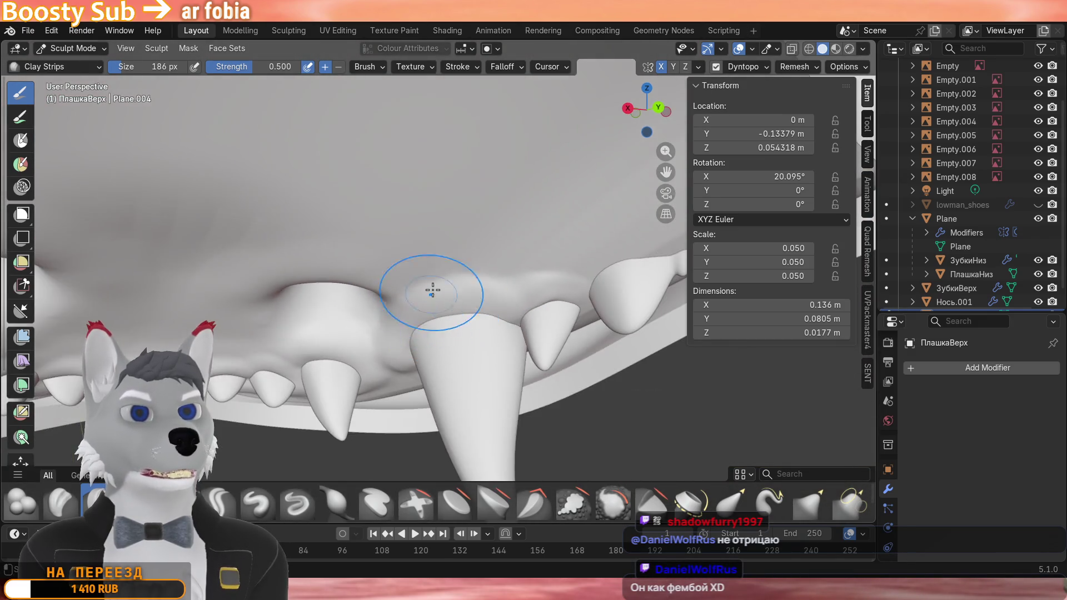
{"action": "mouse_move", "coordinate": [451, 274]}
{"action": "middle_mouse_down"}
{"action": "mouse_move", "coordinate": [384, 298]}
{"action": "mouse_move", "coordinate": [391, 250]}
{"action": "mouse_move", "coordinate": [383, 275]}
{"action": "mouse_move", "coordinate": [375, 241]}
{"action": "mouse_move", "coordinate": [417, 287]}
{"action": "middle_mouse_up"}
{"action": "scroll", "coordinate": [408, 284], "scroll_direction": "up", "scroll_amount": 3}
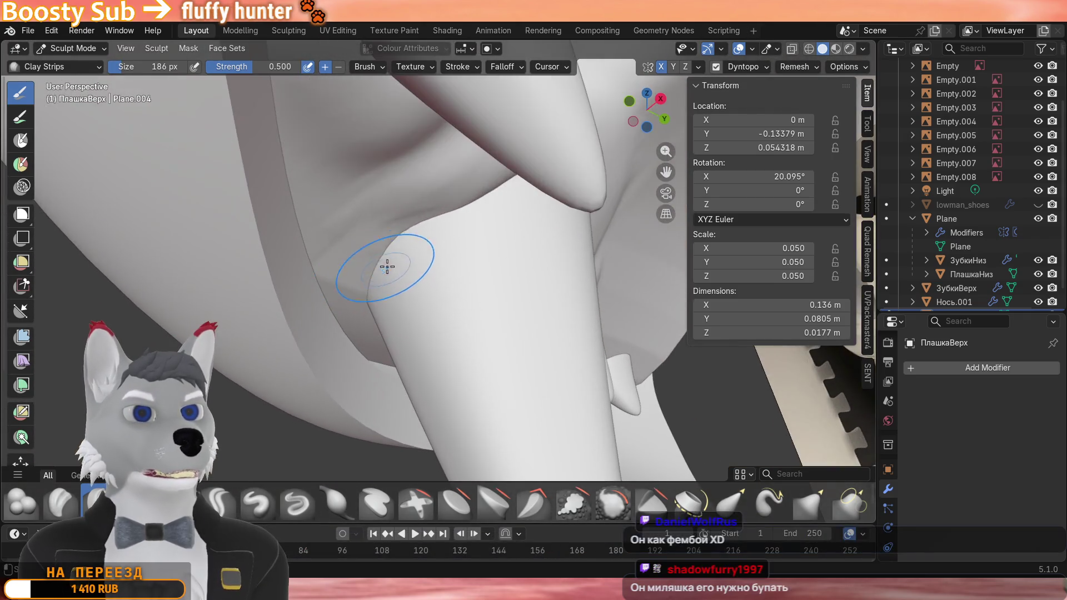
{"action": "middle_click_drag", "start_coordinate": [381, 218], "coordinate": [361, 312]}
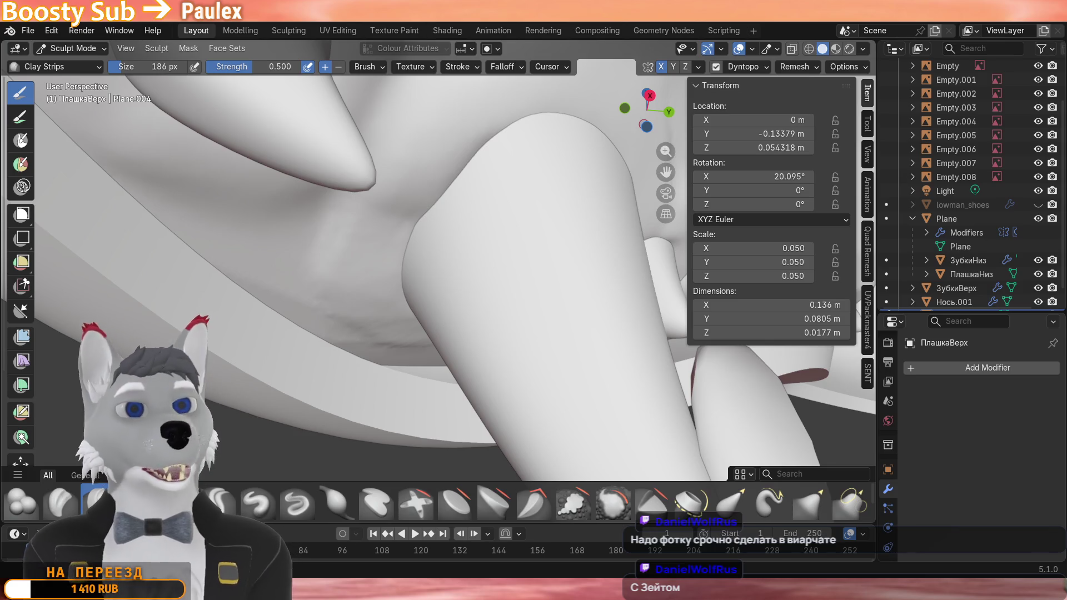
{"action": "mouse_move", "coordinate": [354, 231]}
{"action": "middle_mouse_down"}
{"action": "mouse_move", "coordinate": [393, 263]}
{"action": "mouse_move", "coordinate": [392, 243]}
{"action": "middle_mouse_up"}
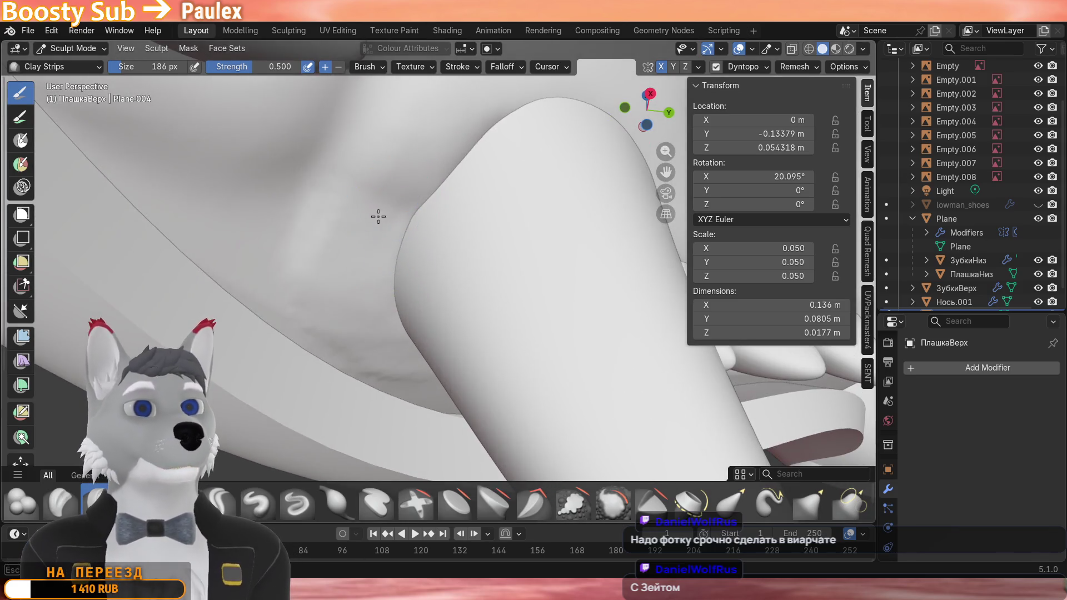
{"action": "mouse_move", "coordinate": [416, 364]}
{"action": "middle_mouse_down"}
{"action": "mouse_move", "coordinate": [334, 217]}
{"action": "mouse_move", "coordinate": [292, 233]}
{"action": "middle_mouse_up"}
{"action": "scroll", "coordinate": [334, 217], "scroll_direction": "up", "scroll_amount": 3}
{"action": "middle_click_drag", "start_coordinate": [391, 212], "coordinate": [367, 233]}
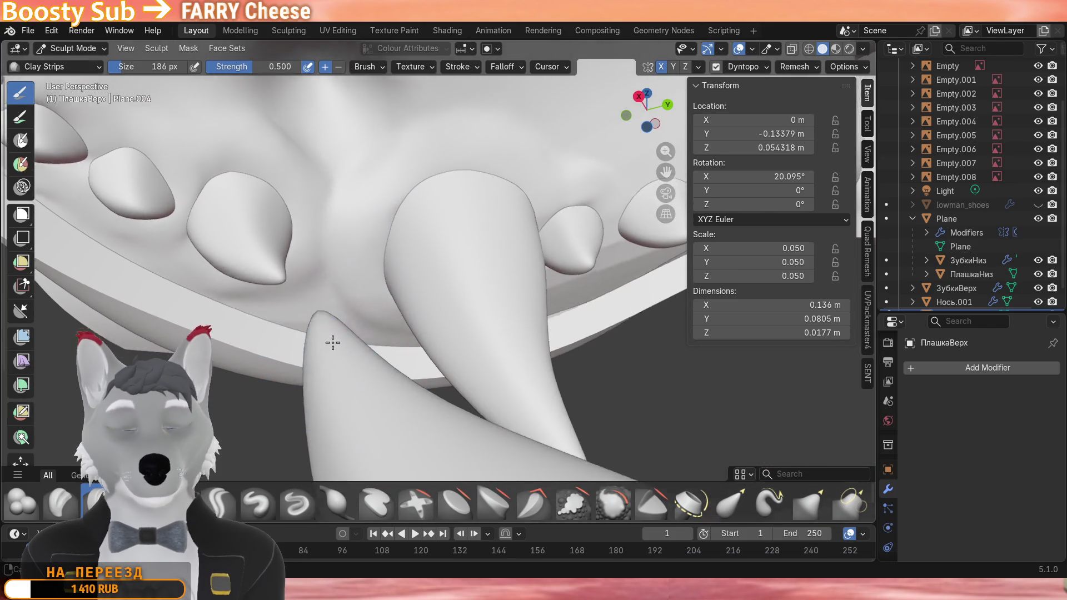
{"action": "middle_click_drag", "start_coordinate": [301, 374], "coordinate": [341, 312]}
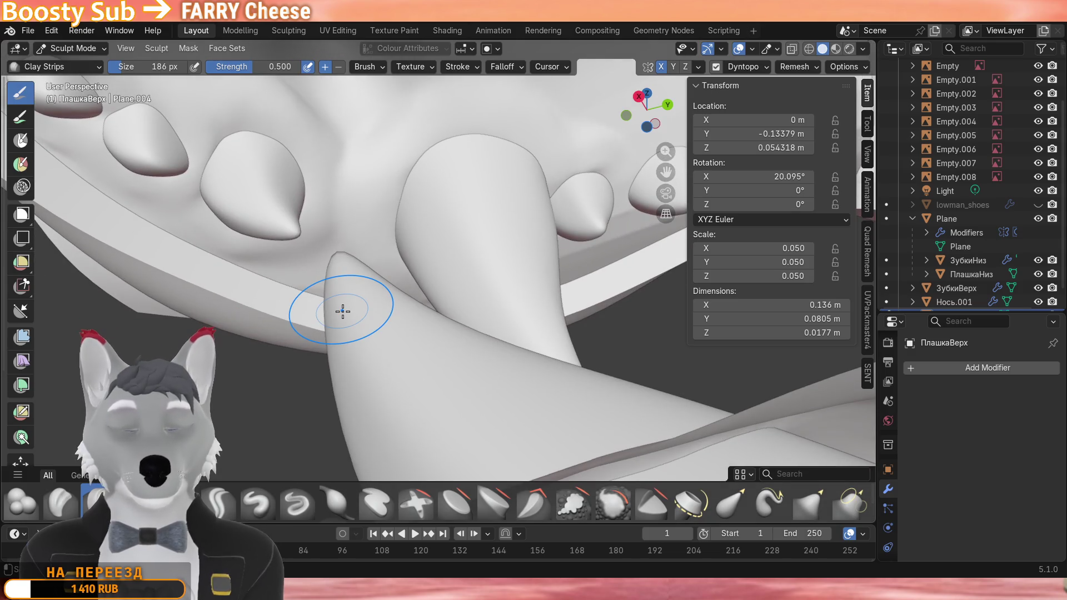
{"action": "mouse_move", "coordinate": [413, 250]}
{"action": "middle_mouse_down"}
{"action": "mouse_move", "coordinate": [391, 234]}
{"action": "mouse_move", "coordinate": [425, 250]}
{"action": "mouse_move", "coordinate": [325, 250]}
{"action": "mouse_move", "coordinate": [317, 267]}
{"action": "mouse_move", "coordinate": [458, 208]}
{"action": "mouse_move", "coordinate": [450, 270]}
{"action": "middle_mouse_up"}
{"action": "scroll", "coordinate": [425, 250], "scroll_direction": "up", "scroll_amount": 4}
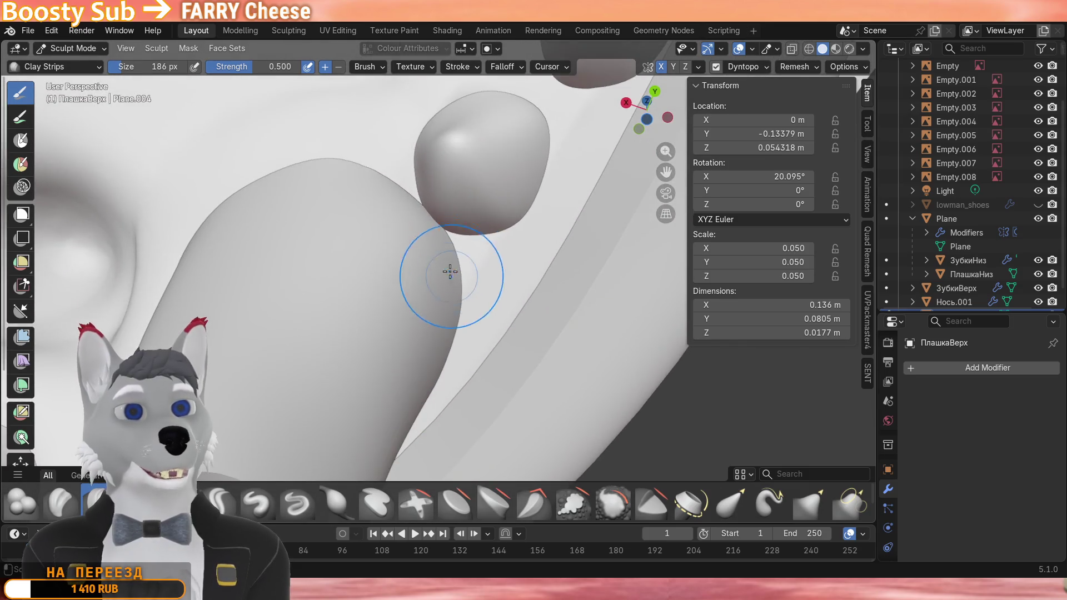
{"action": "scroll", "coordinate": [425, 225], "scroll_direction": "down", "scroll_amount": 4}
{"action": "middle_click_drag", "start_coordinate": [425, 225], "coordinate": [449, 249]}
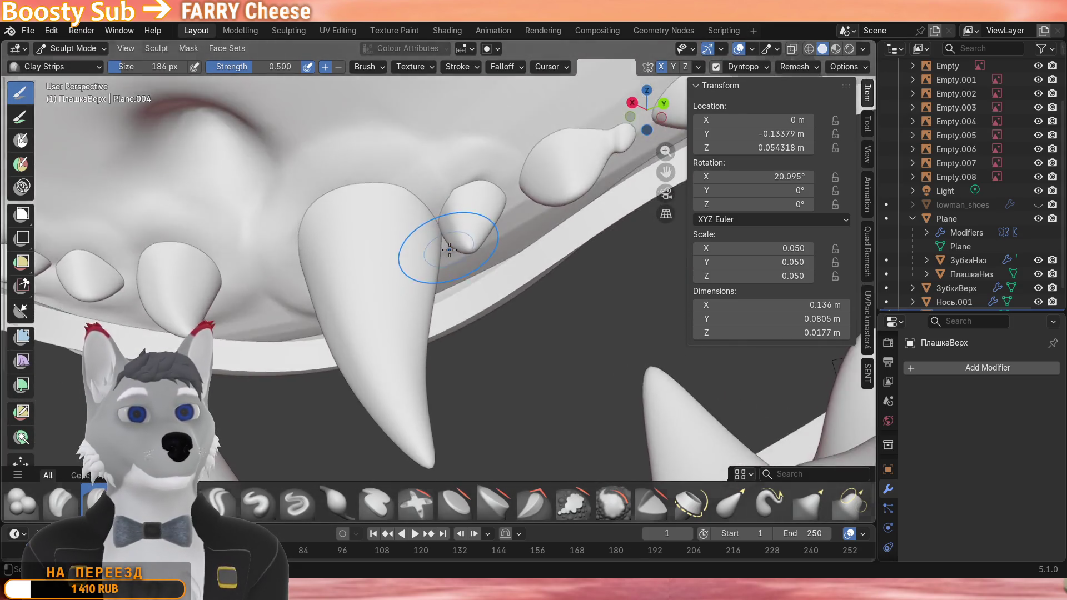
{"action": "scroll", "coordinate": [448, 248], "scroll_direction": "up", "scroll_amount": 4}
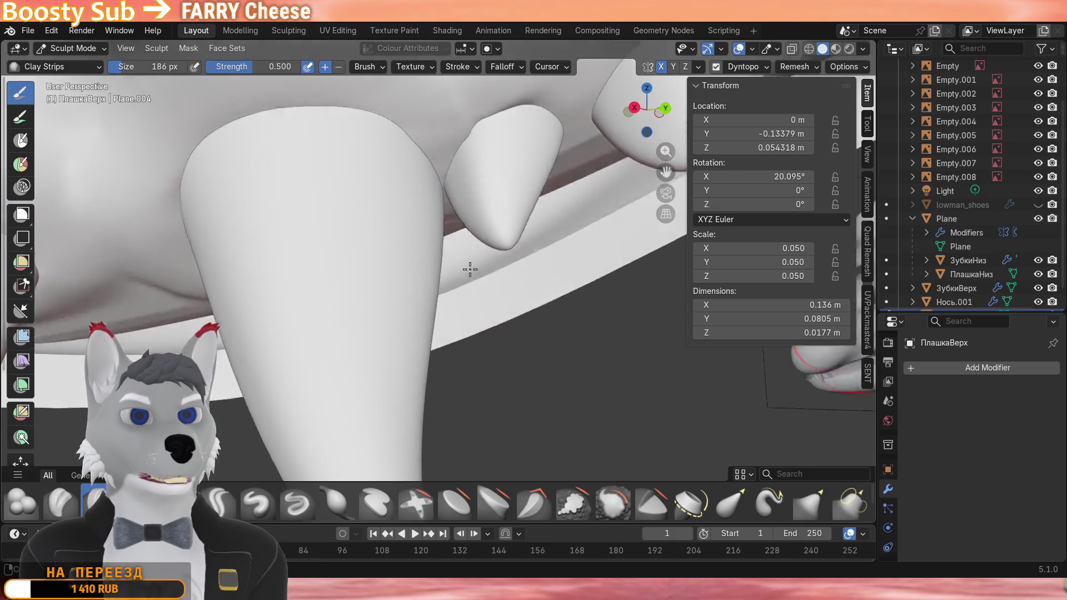
{"action": "scroll", "coordinate": [448, 218], "scroll_direction": "down", "scroll_amount": 4}
{"action": "mouse_move", "coordinate": [454, 151]}
{"action": "middle_mouse_down"}
{"action": "mouse_move", "coordinate": [448, 266]}
{"action": "mouse_move", "coordinate": [417, 275]}
{"action": "middle_mouse_up"}
{"action": "middle_click_drag", "start_coordinate": [289, 303], "coordinate": [376, 234]}
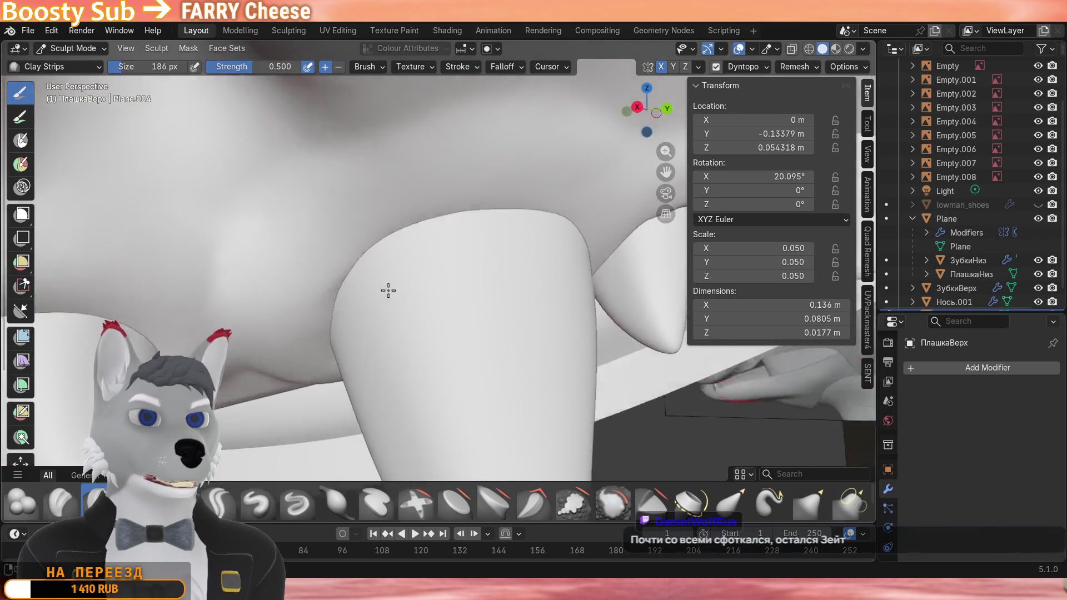
{"action": "scroll", "coordinate": [338, 293], "scroll_direction": "down", "scroll_amount": 3}
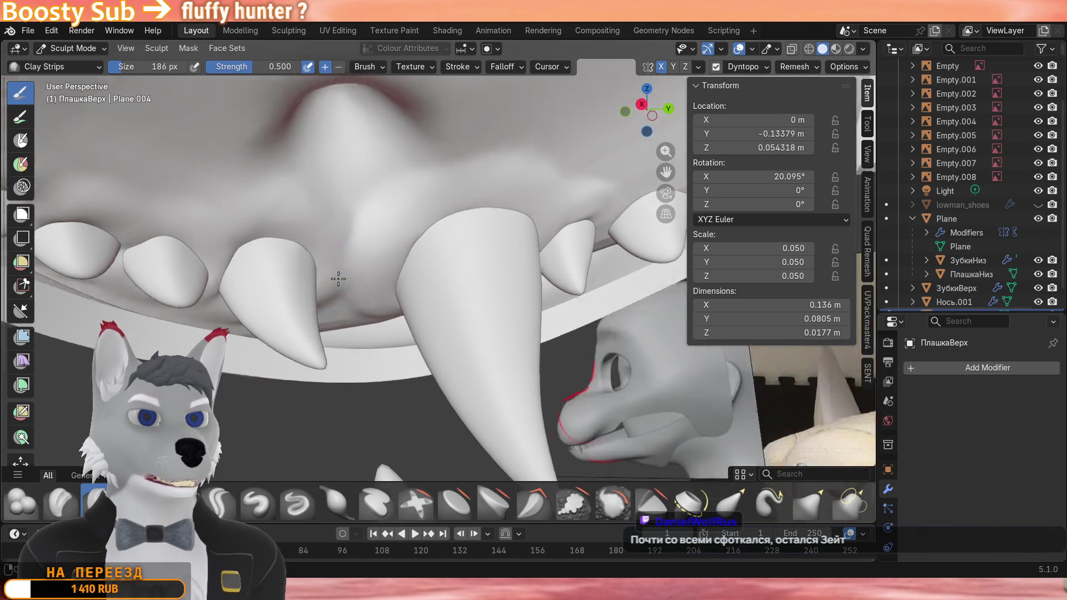
{"action": "middle_click_drag", "start_coordinate": [337, 292], "coordinate": [329, 262]}
{"action": "scroll", "coordinate": [362, 326], "scroll_direction": "up", "scroll_amount": 4}
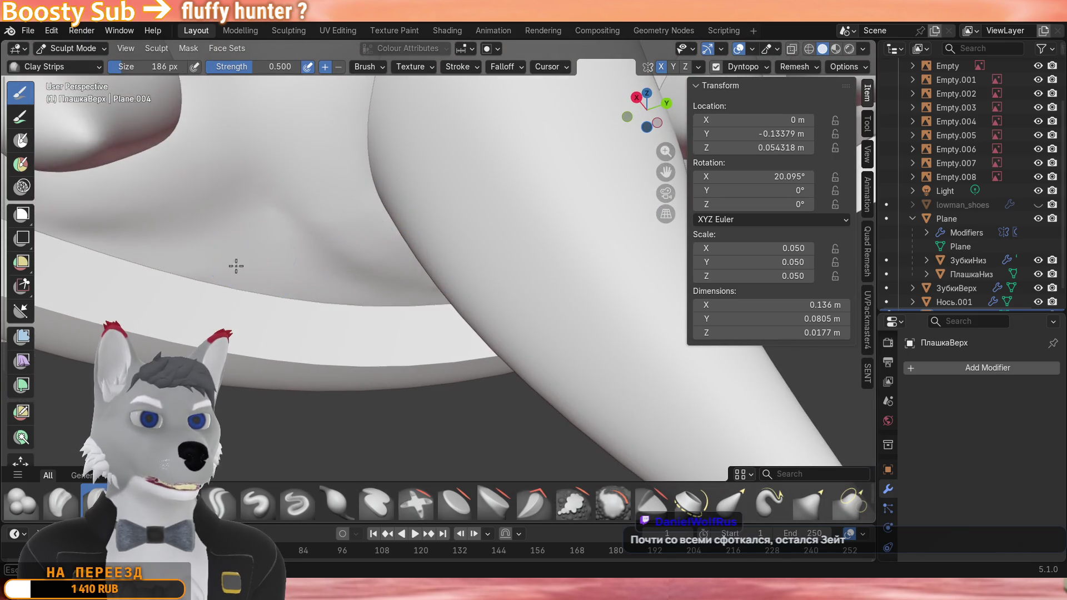
{"action": "scroll", "coordinate": [304, 318], "scroll_direction": "up", "scroll_amount": 2}
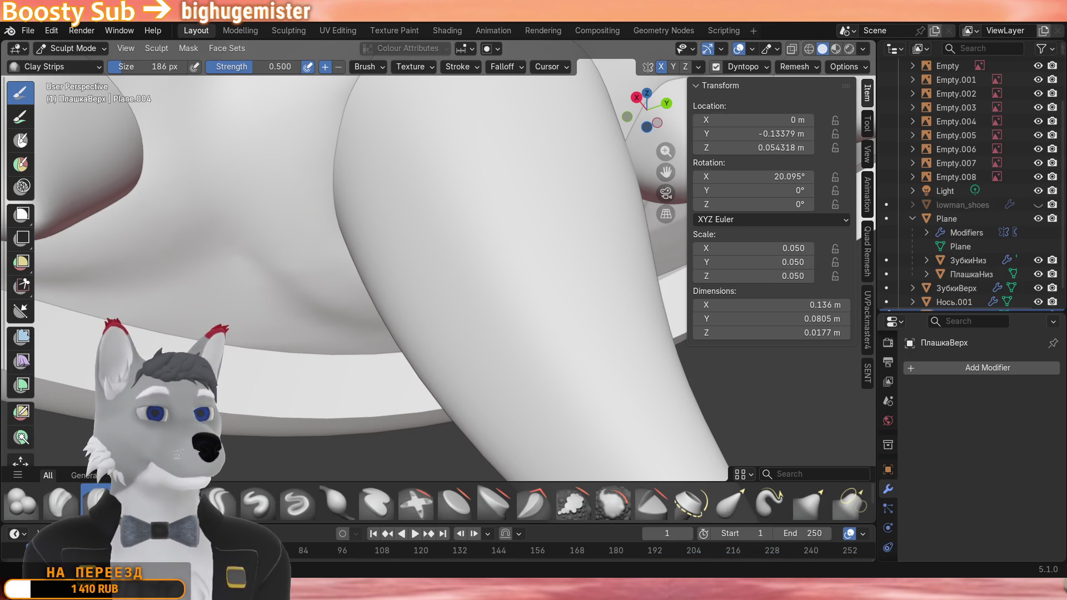
{"action": "middle_click_drag", "start_coordinate": [410, 274], "coordinate": [383, 308]}
{"action": "scroll", "coordinate": [334, 308], "scroll_direction": "up", "scroll_amount": 4}
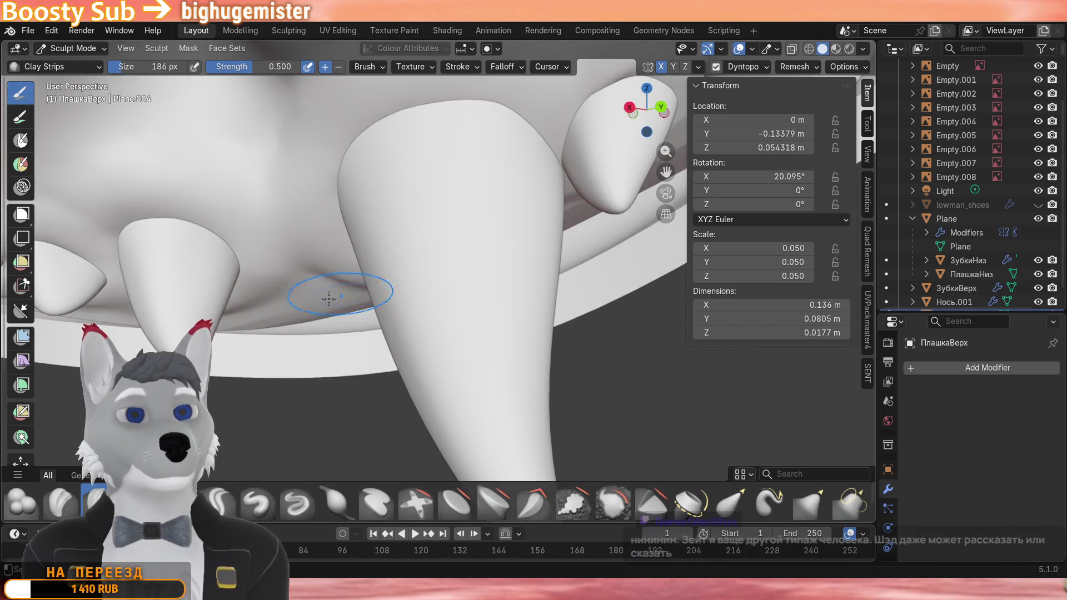
{"action": "scroll", "coordinate": [327, 314], "scroll_direction": "up", "scroll_amount": 2}
{"action": "scroll", "coordinate": [292, 354], "scroll_direction": "down", "scroll_amount": 4}
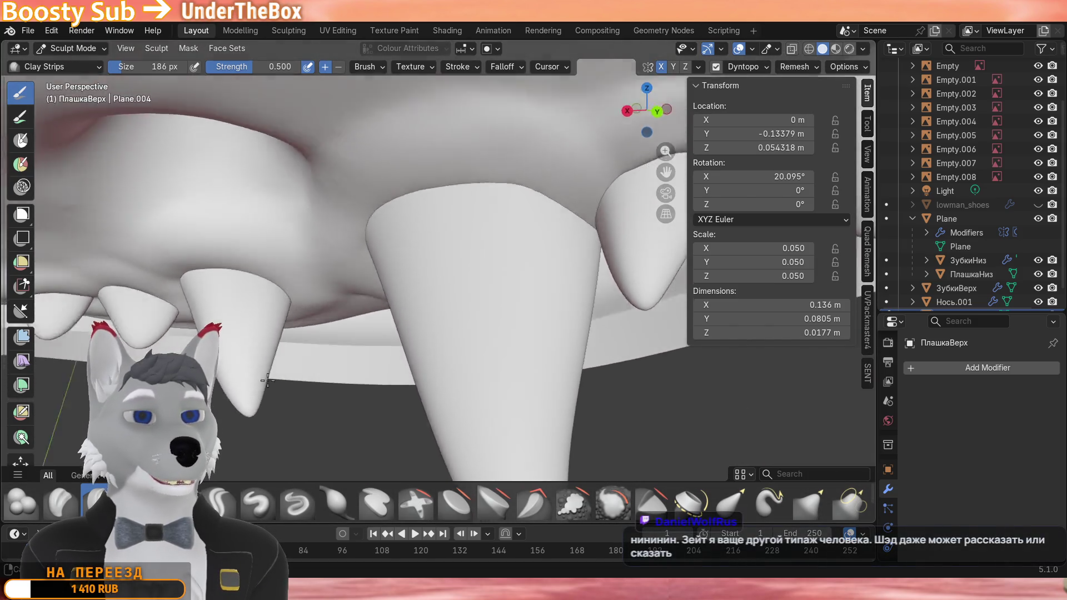
{"action": "middle_click_drag", "start_coordinate": [334, 308], "coordinate": [427, 259]}
{"action": "scroll", "coordinate": [427, 259], "scroll_direction": "up", "scroll_amount": 2}
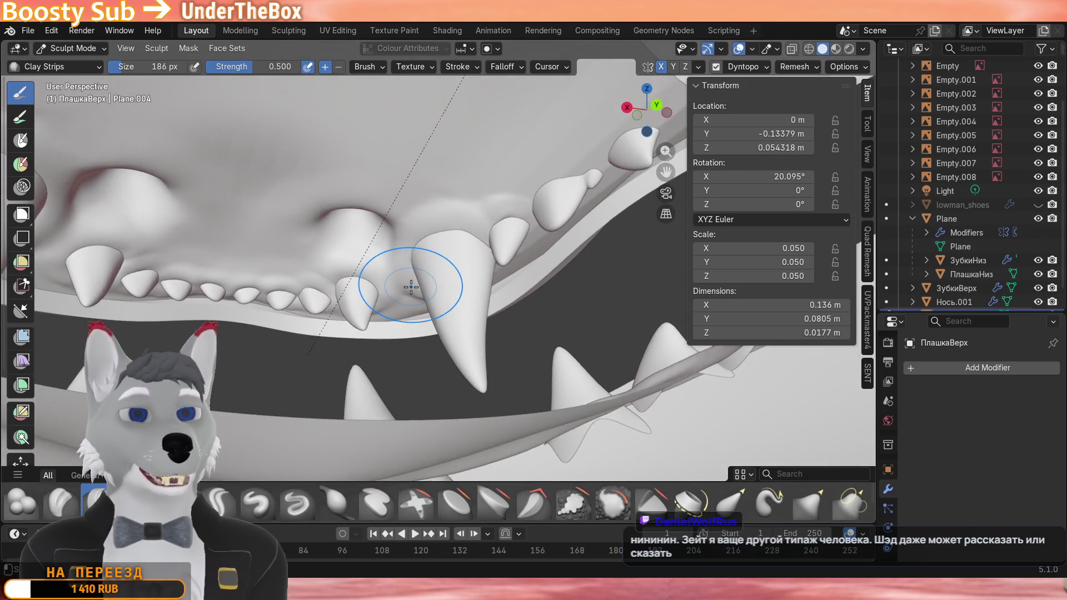
{"action": "scroll", "coordinate": [427, 259], "scroll_direction": "up", "scroll_amount": 3}
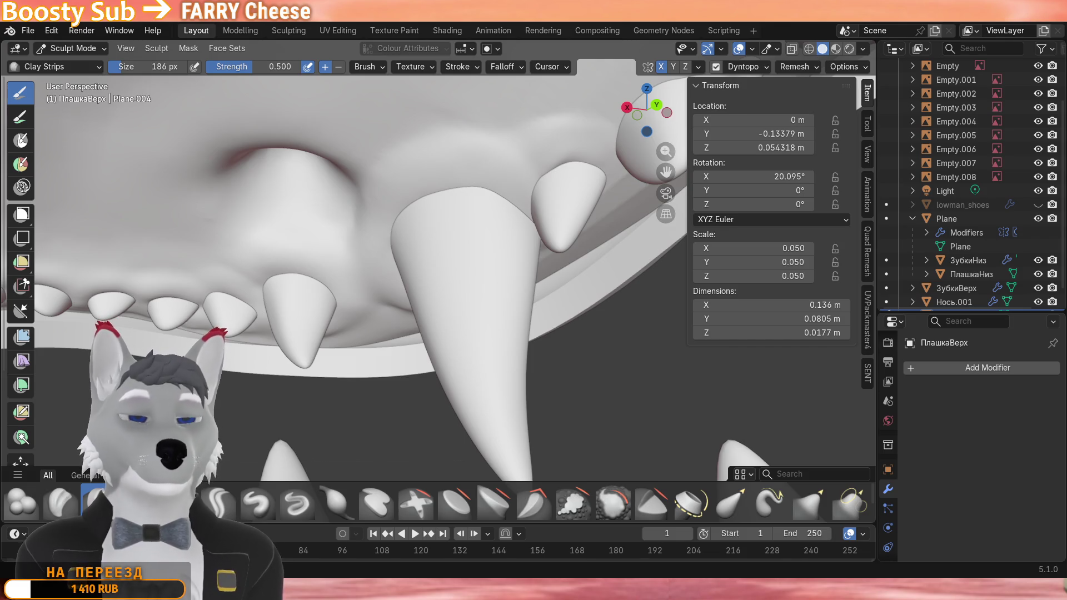
{"action": "scroll", "coordinate": [421, 338], "scroll_direction": "up", "scroll_amount": 3}
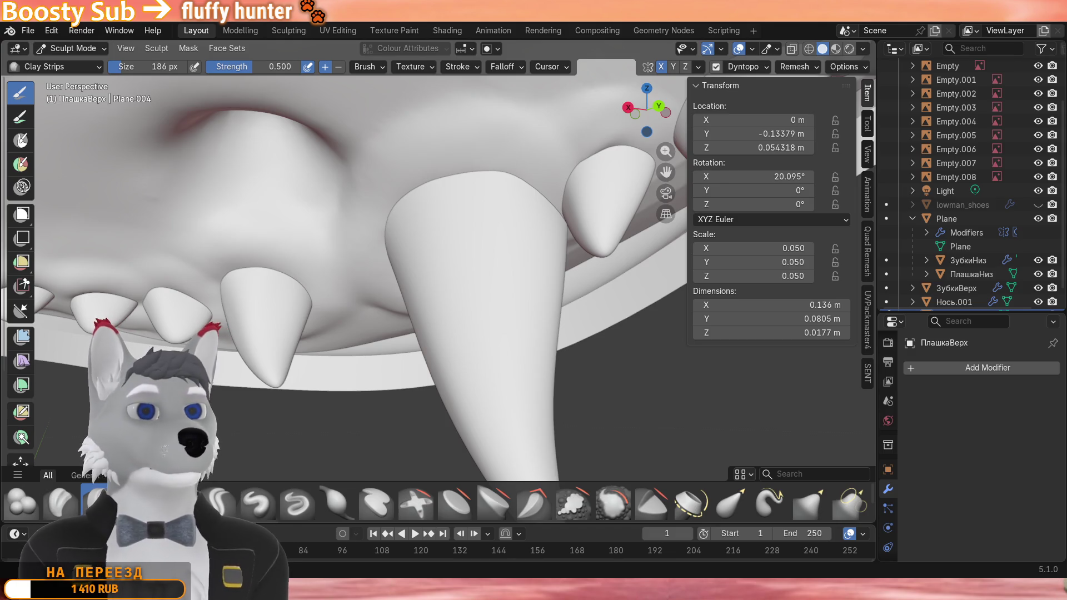
{"action": "mouse_move", "coordinate": [484, 321]}
{"action": "middle_mouse_down"}
{"action": "mouse_move", "coordinate": [450, 367]}
{"action": "mouse_move", "coordinate": [334, 408]}
{"action": "mouse_move", "coordinate": [371, 413]}
{"action": "mouse_move", "coordinate": [385, 471]}
{"action": "mouse_move", "coordinate": [426, 350]}
{"action": "mouse_move", "coordinate": [392, 375]}
{"action": "mouse_move", "coordinate": [409, 309]}
{"action": "middle_mouse_up"}
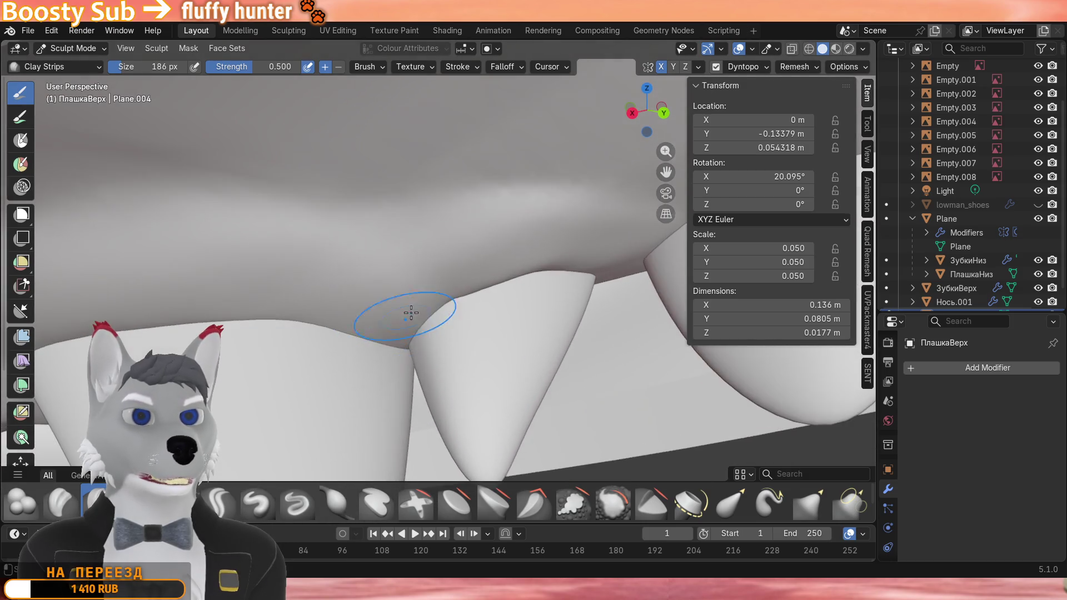
{"action": "middle_click_drag", "start_coordinate": [404, 371], "coordinate": [409, 306]}
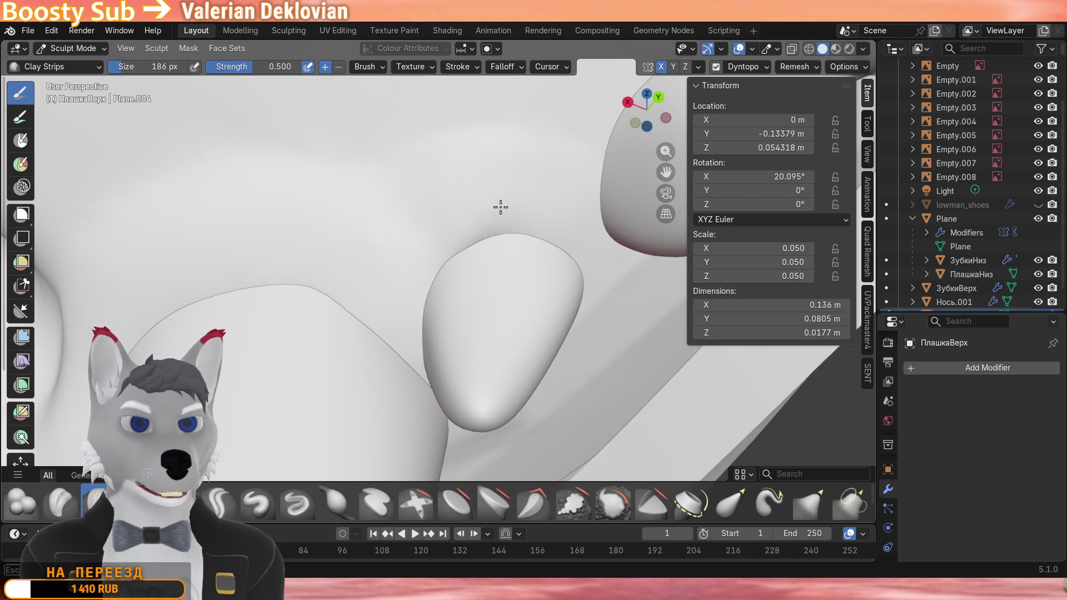
{"action": "middle_click_drag", "start_coordinate": [453, 374], "coordinate": [441, 298], "text": "shift"}
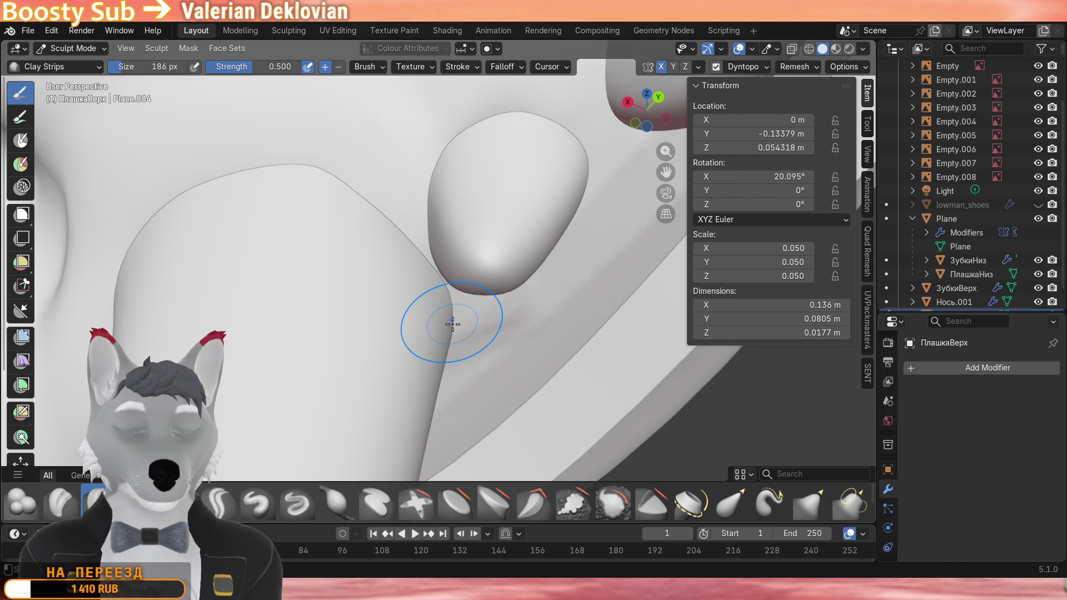
{"action": "middle_click_drag", "start_coordinate": [452, 322], "coordinate": [417, 292]}
{"action": "middle_click_drag", "start_coordinate": [450, 401], "coordinate": [464, 253]}
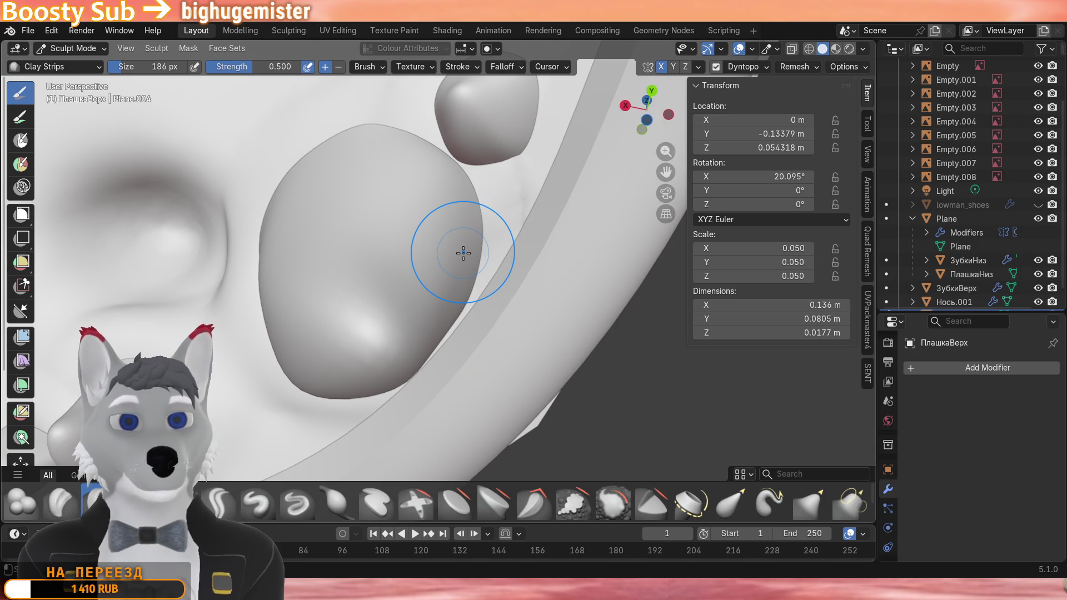
{"action": "left_click", "coordinate": [72, 48]}
{"action": "left_click", "coordinate": [375, 248]}
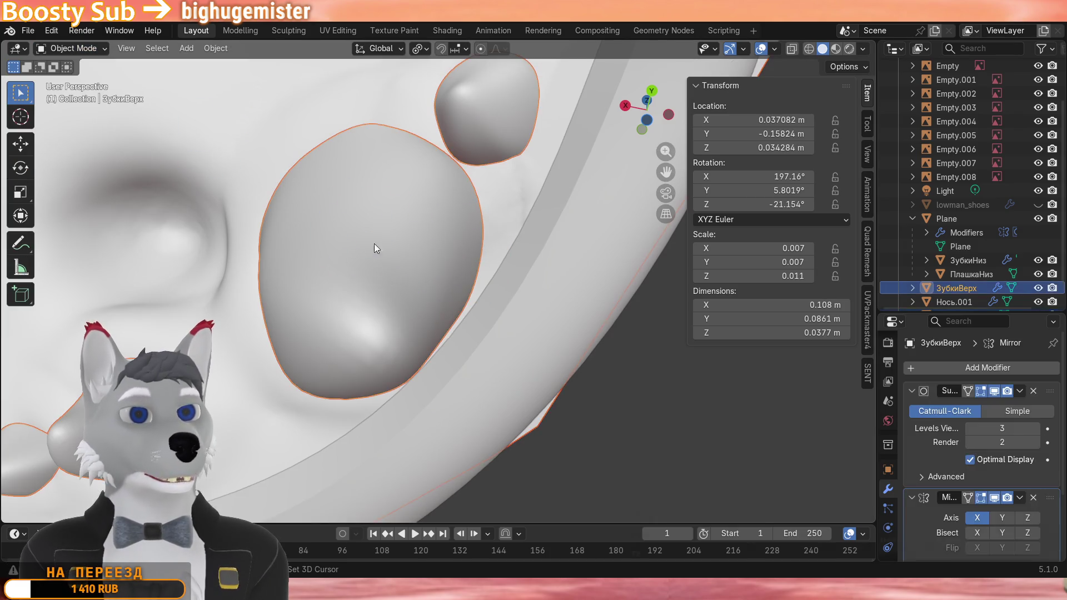
{"action": "left_click", "coordinate": [316, 98], "text": "shift"}
{"action": "key", "text": "KP_Divide"}
{"action": "scroll", "coordinate": [379, 183], "scroll_direction": "up", "scroll_amount": 3}
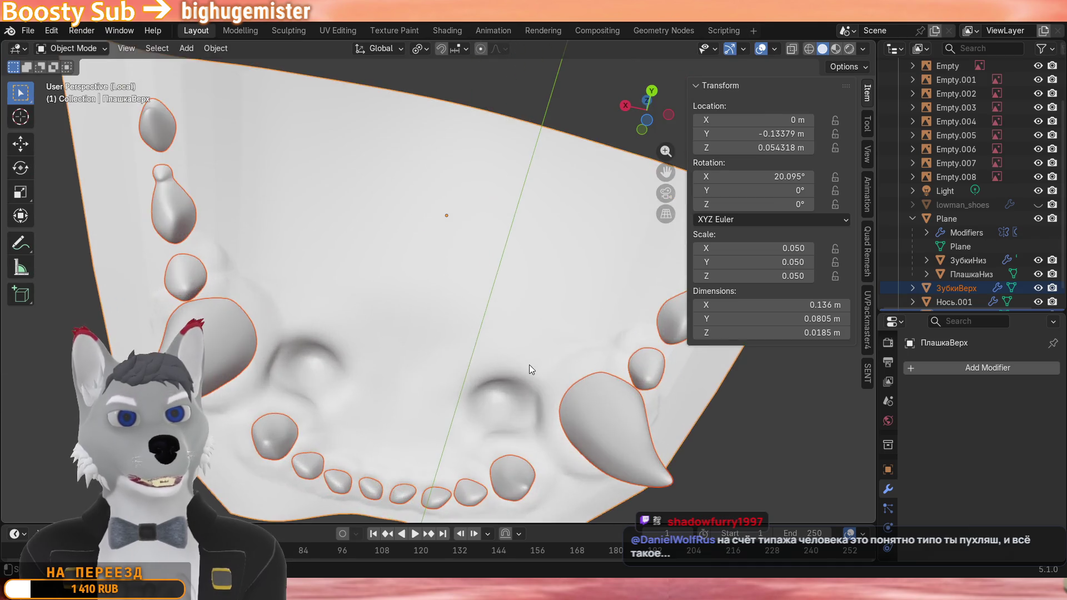
{"action": "middle_click_drag", "start_coordinate": [529, 365], "coordinate": [459, 284], "text": "shift"}
{"action": "left_click", "coordinate": [73, 48]}
{"action": "left_click", "coordinate": [75, 96]}
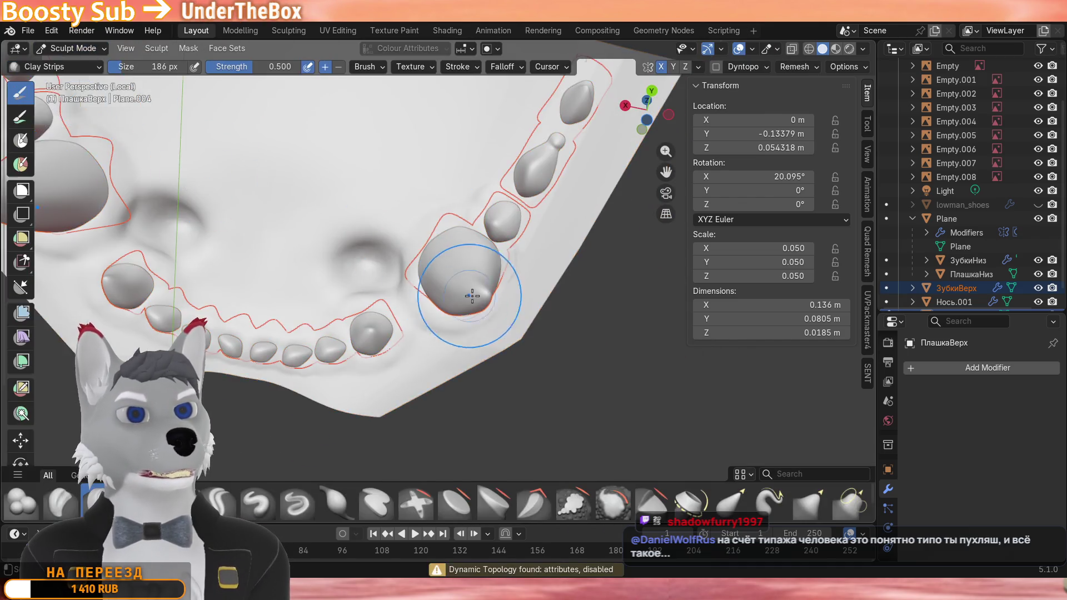
{"action": "scroll", "coordinate": [467, 275], "scroll_direction": "up", "scroll_amount": 3}
{"action": "left_click", "coordinate": [85, 55]}
{"action": "left_click", "coordinate": [88, 64]}
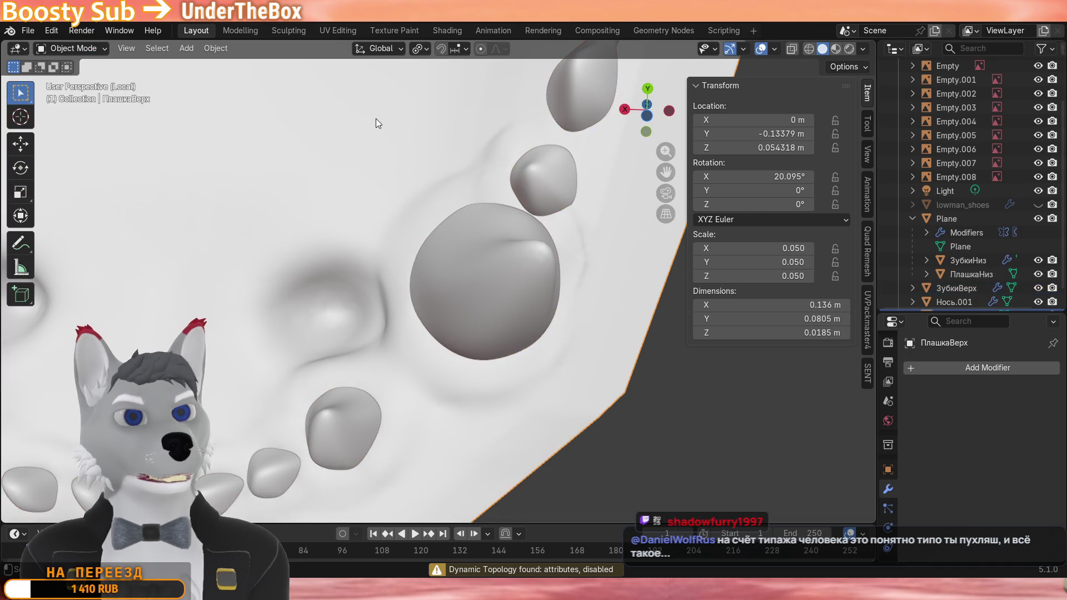
{"action": "scroll", "coordinate": [376, 119], "scroll_direction": "down", "scroll_amount": 3}
{"action": "left_click", "coordinate": [75, 48]}
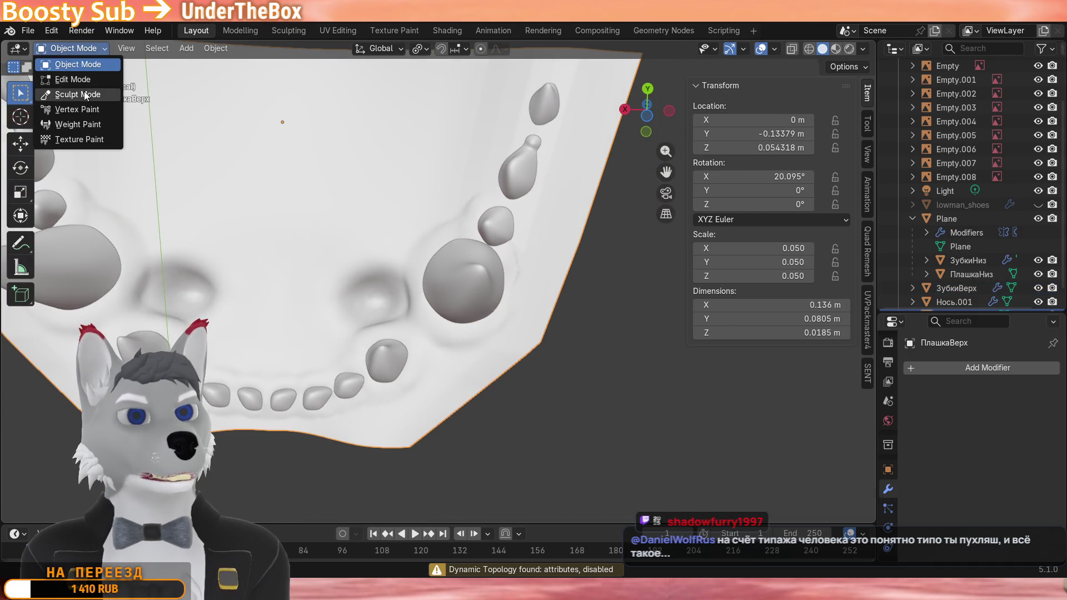
{"action": "left_click", "coordinate": [77, 94]}
{"action": "scroll", "coordinate": [450, 275], "scroll_direction": "up", "scroll_amount": 5}
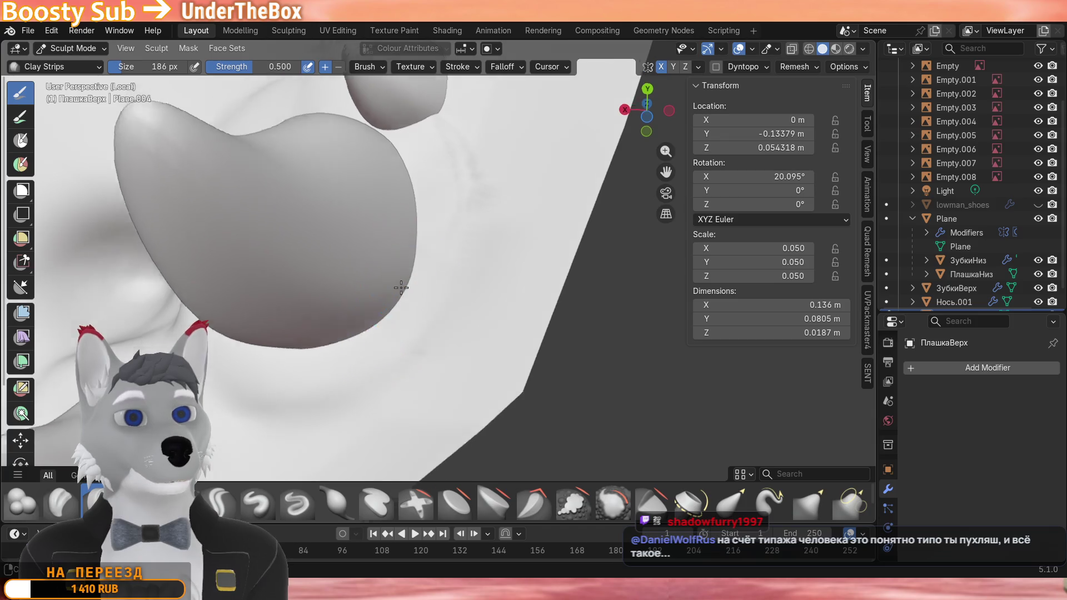
{"action": "middle_click_drag", "start_coordinate": [403, 324], "coordinate": [434, 251]}
{"action": "left_click", "coordinate": [714, 68]}
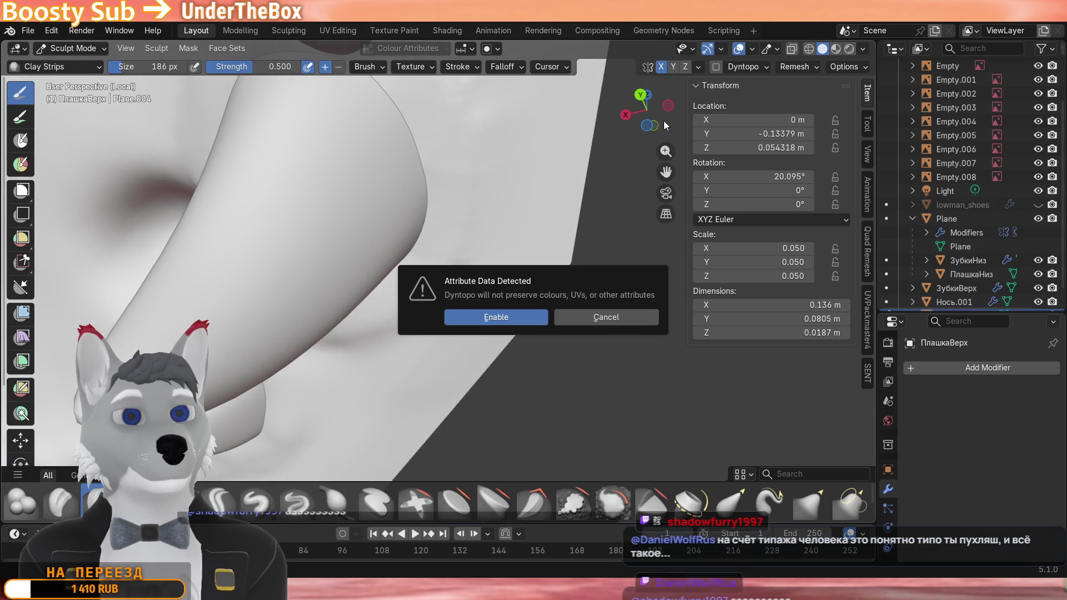
{"action": "left_click", "coordinate": [496, 317]}
{"action": "scroll", "coordinate": [452, 343], "scroll_direction": "down", "scroll_amount": 3}
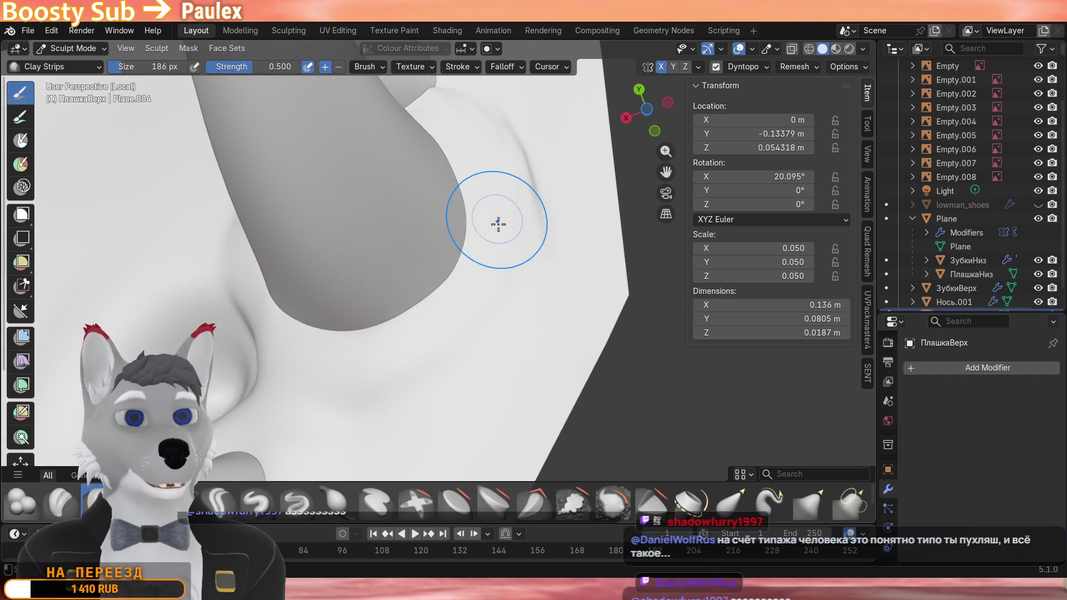
{"action": "mouse_move", "coordinate": [358, 367]}
{"action": "middle_mouse_down"}
{"action": "mouse_move", "coordinate": [400, 311]}
{"action": "mouse_move", "coordinate": [404, 376]}
{"action": "middle_mouse_up"}
{"action": "scroll", "coordinate": [403, 375], "scroll_direction": "up", "scroll_amount": 4}
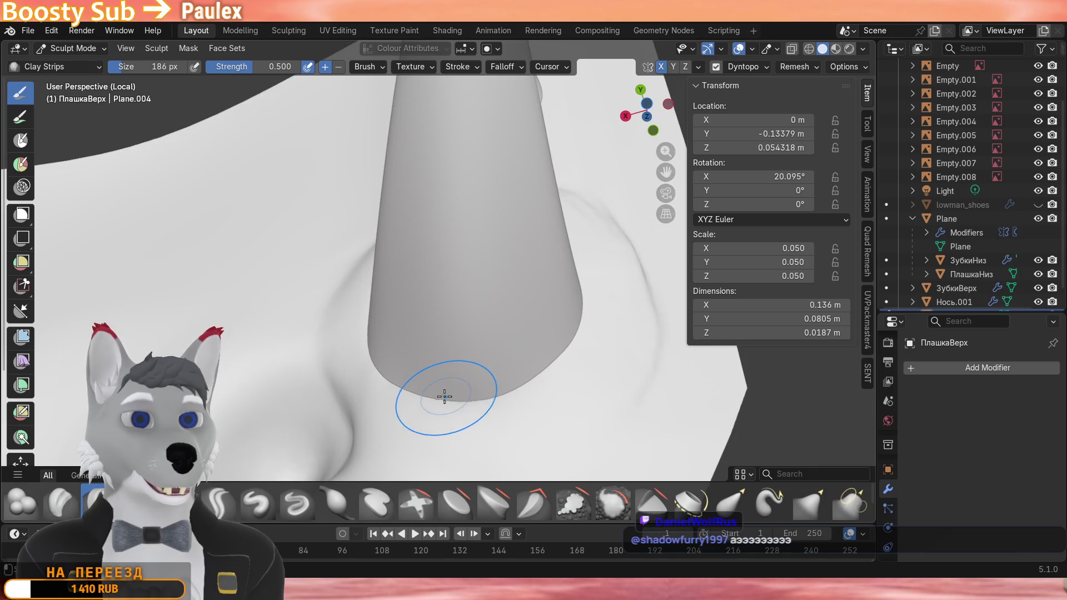
{"action": "scroll", "coordinate": [446, 425], "scroll_direction": "down", "scroll_amount": 2}
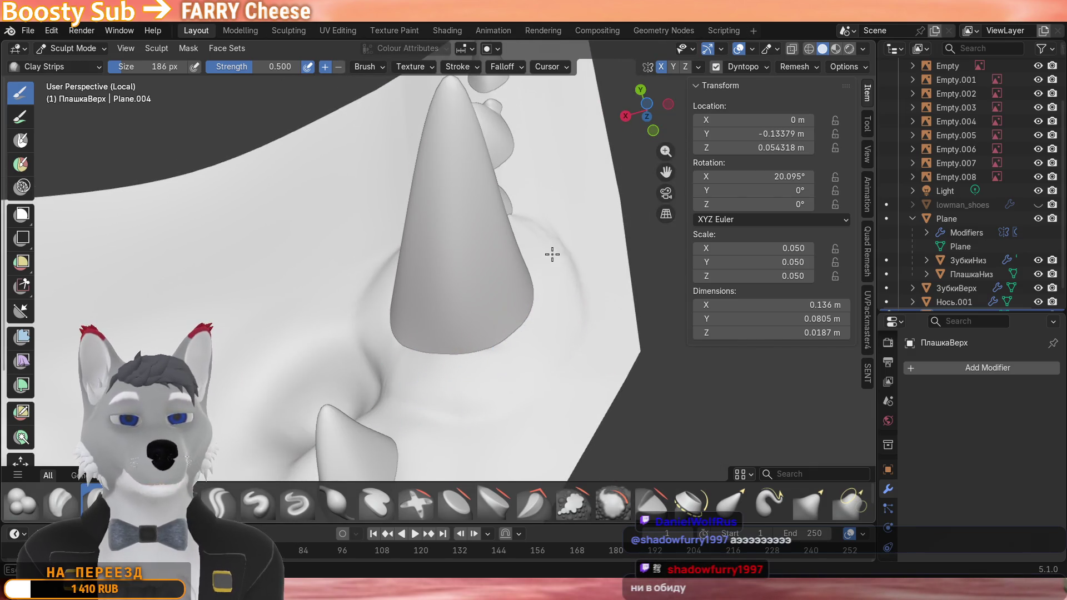
{"action": "middle_click_drag", "start_coordinate": [542, 348], "coordinate": [543, 250]}
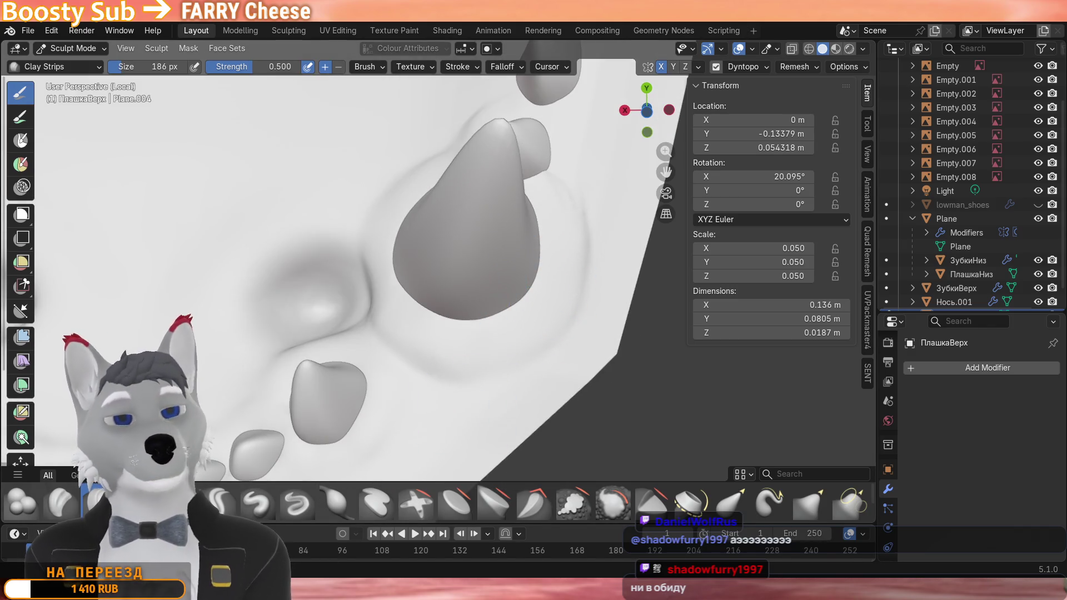
{"action": "mouse_move", "coordinate": [495, 250]}
{"action": "middle_mouse_down"}
{"action": "mouse_move", "coordinate": [495, 299]}
{"action": "mouse_move", "coordinate": [467, 250]}
{"action": "middle_mouse_up"}
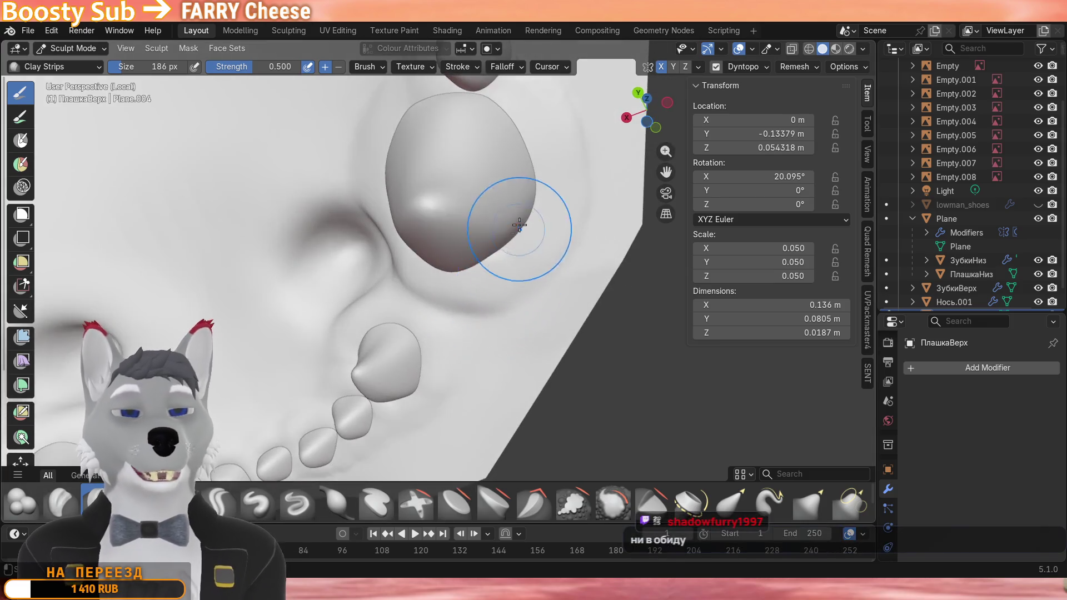
{"action": "scroll", "coordinate": [467, 309], "scroll_direction": "up", "scroll_amount": 3}
{"action": "scroll", "coordinate": [472, 378], "scroll_direction": "up", "scroll_amount": 3}
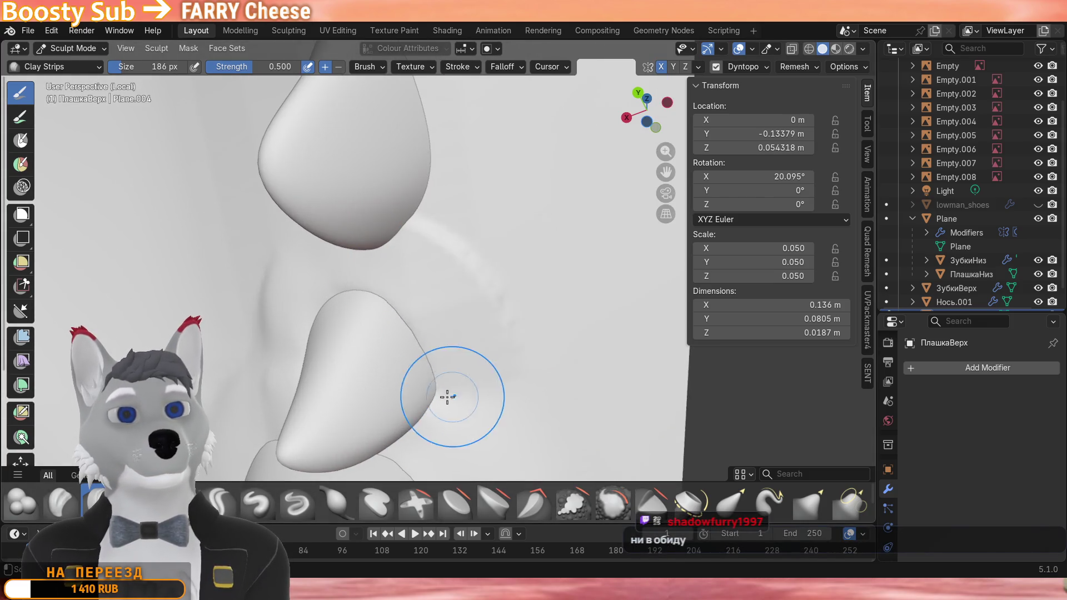
{"action": "mouse_move", "coordinate": [439, 400]}
{"action": "middle_mouse_down", "text": "shift"}
{"action": "mouse_move", "coordinate": [466, 297]}
{"action": "mouse_move", "coordinate": [459, 355]}
{"action": "middle_mouse_up", "text": "shift"}
{"action": "scroll", "coordinate": [464, 309], "scroll_direction": "down", "scroll_amount": 3}
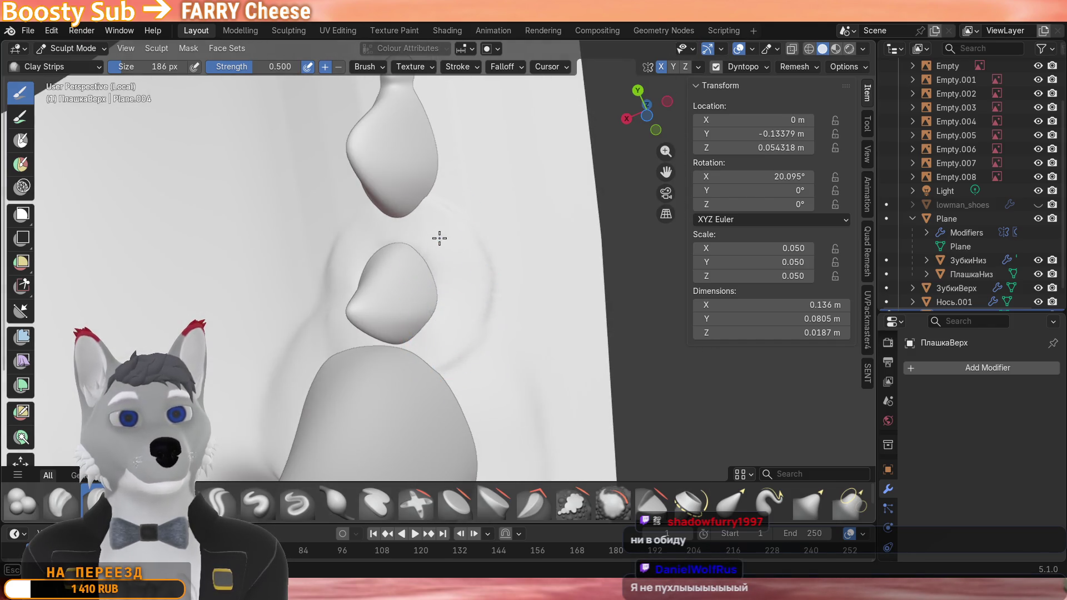
{"action": "mouse_move", "coordinate": [426, 288]}
{"action": "middle_mouse_down"}
{"action": "mouse_move", "coordinate": [537, 321]}
{"action": "mouse_move", "coordinate": [316, 183]}
{"action": "middle_mouse_up"}
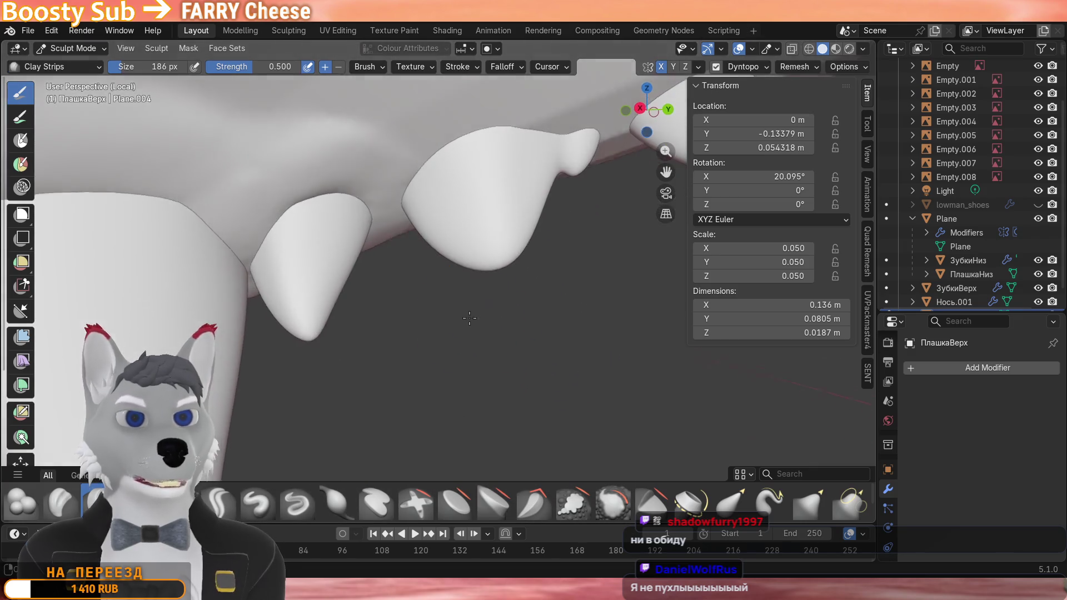
{"action": "mouse_move", "coordinate": [255, 221]}
{"action": "middle_mouse_down"}
{"action": "mouse_move", "coordinate": [245, 227]}
{"action": "mouse_move", "coordinate": [306, 237]}
{"action": "middle_mouse_up"}
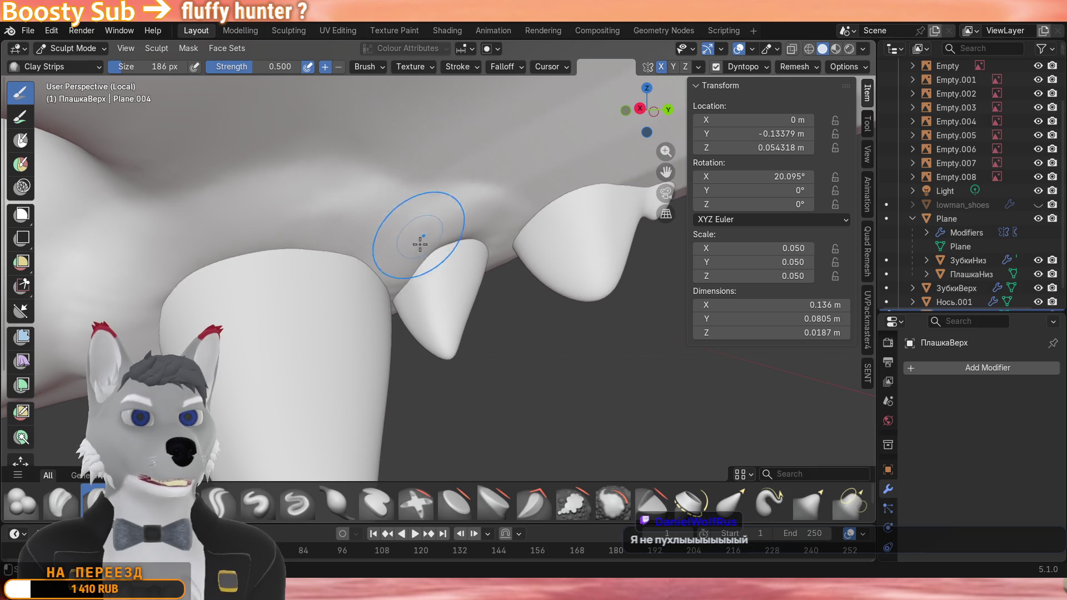
{"action": "middle_click_drag", "start_coordinate": [405, 266], "coordinate": [345, 232]}
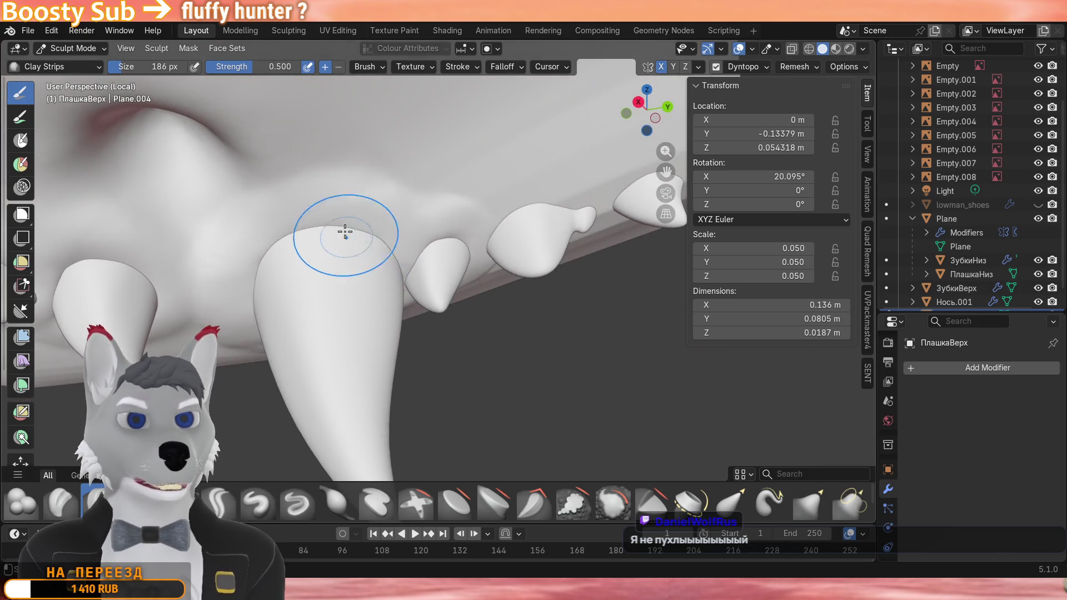
{"action": "mouse_move", "coordinate": [262, 291]}
{"action": "middle_mouse_down"}
{"action": "mouse_move", "coordinate": [316, 266]}
{"action": "mouse_move", "coordinate": [353, 207]}
{"action": "middle_mouse_up"}
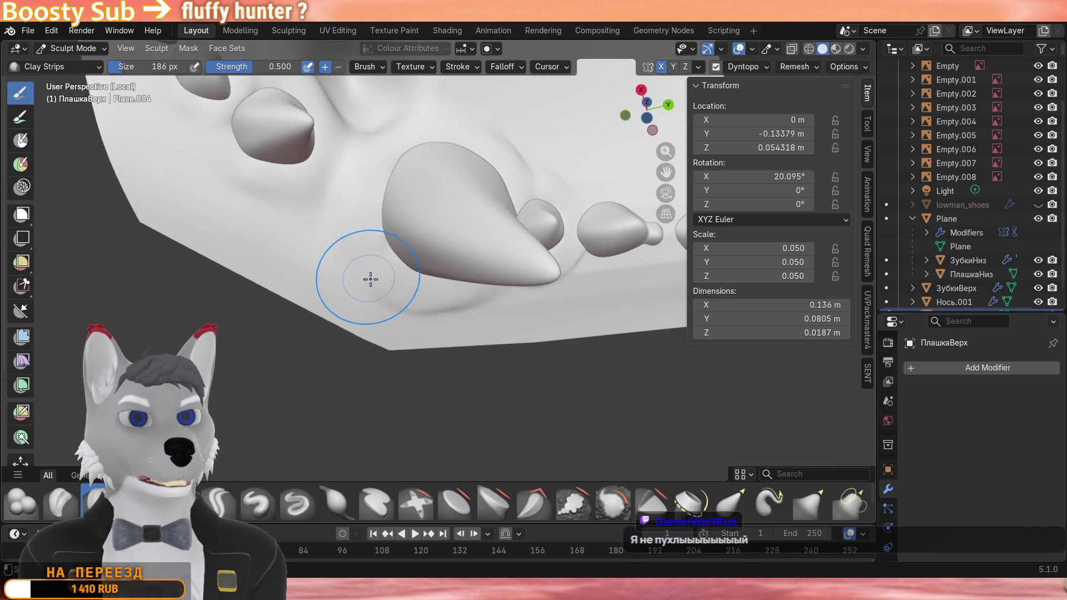
{"action": "mouse_move", "coordinate": [371, 279]}
{"action": "middle_mouse_down"}
{"action": "mouse_move", "coordinate": [379, 242]}
{"action": "mouse_move", "coordinate": [412, 333]}
{"action": "mouse_move", "coordinate": [392, 284]}
{"action": "mouse_move", "coordinate": [317, 206]}
{"action": "mouse_move", "coordinate": [391, 318]}
{"action": "mouse_move", "coordinate": [457, 384]}
{"action": "mouse_move", "coordinate": [446, 350]}
{"action": "mouse_move", "coordinate": [375, 384]}
{"action": "mouse_move", "coordinate": [288, 296]}
{"action": "mouse_move", "coordinate": [390, 341]}
{"action": "mouse_move", "coordinate": [353, 281]}
{"action": "middle_mouse_up"}
{"action": "middle_click_drag", "start_coordinate": [255, 398], "coordinate": [441, 279]}
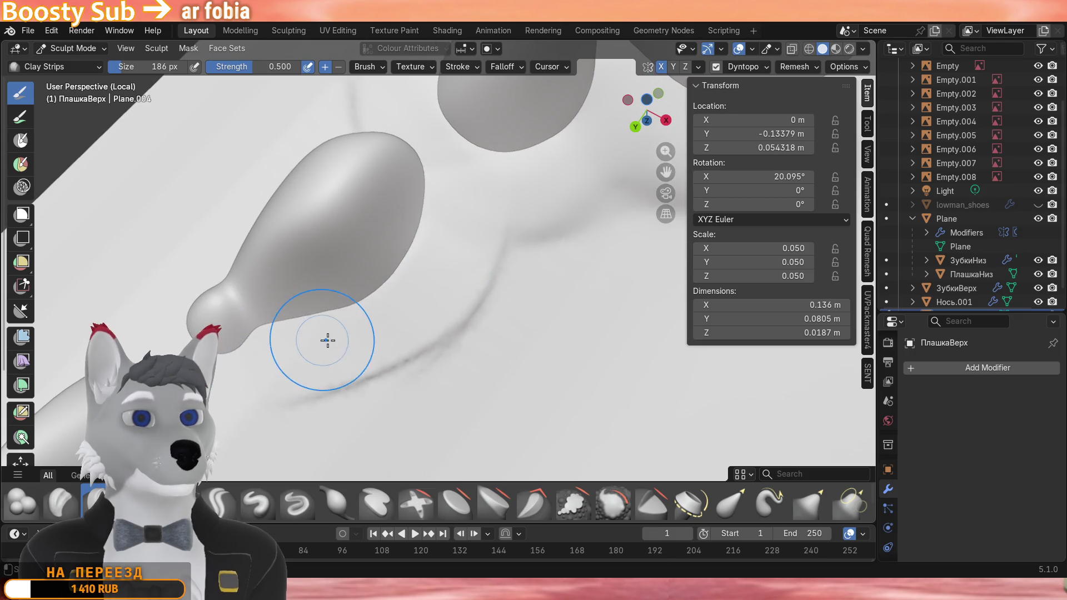
{"action": "middle_click_drag", "start_coordinate": [317, 350], "coordinate": [309, 409]}
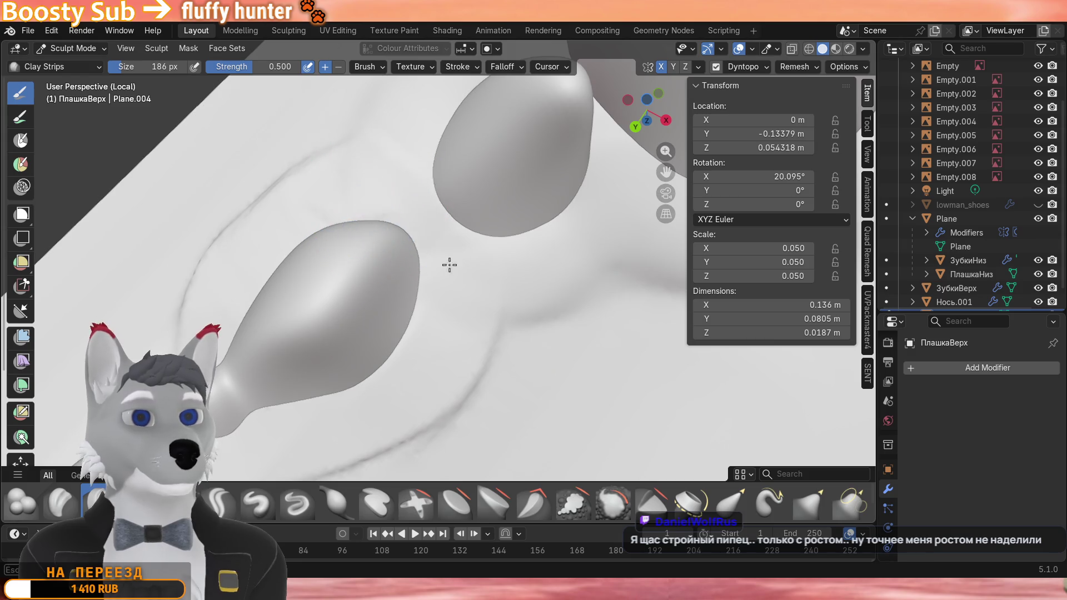
{"action": "scroll", "coordinate": [453, 287], "scroll_direction": "down", "scroll_amount": 3}
{"action": "mouse_move", "coordinate": [366, 267]}
{"action": "middle_mouse_down"}
{"action": "mouse_move", "coordinate": [441, 291]}
{"action": "mouse_move", "coordinate": [447, 334]}
{"action": "middle_mouse_up"}
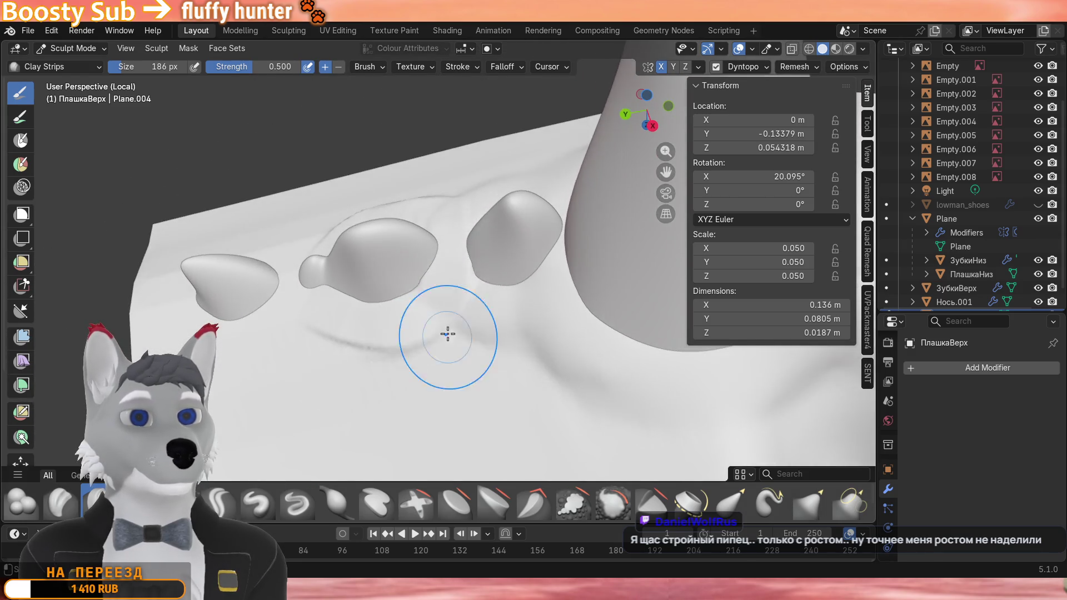
{"action": "scroll", "coordinate": [443, 300], "scroll_direction": "up", "scroll_amount": 2}
Orbit and zoom around the gum plate to inspect the teeth and palate from below.
{"action": "mouse_move", "coordinate": [417, 225]}
{"action": "middle_mouse_down"}
{"action": "mouse_move", "coordinate": [409, 341]}
{"action": "mouse_move", "coordinate": [437, 292]}
{"action": "mouse_move", "coordinate": [418, 301]}
{"action": "mouse_move", "coordinate": [434, 243]}
{"action": "mouse_move", "coordinate": [574, 283]}
{"action": "mouse_move", "coordinate": [602, 302]}
{"action": "mouse_move", "coordinate": [534, 301]}
{"action": "mouse_move", "coordinate": [468, 336]}
{"action": "middle_mouse_up"}
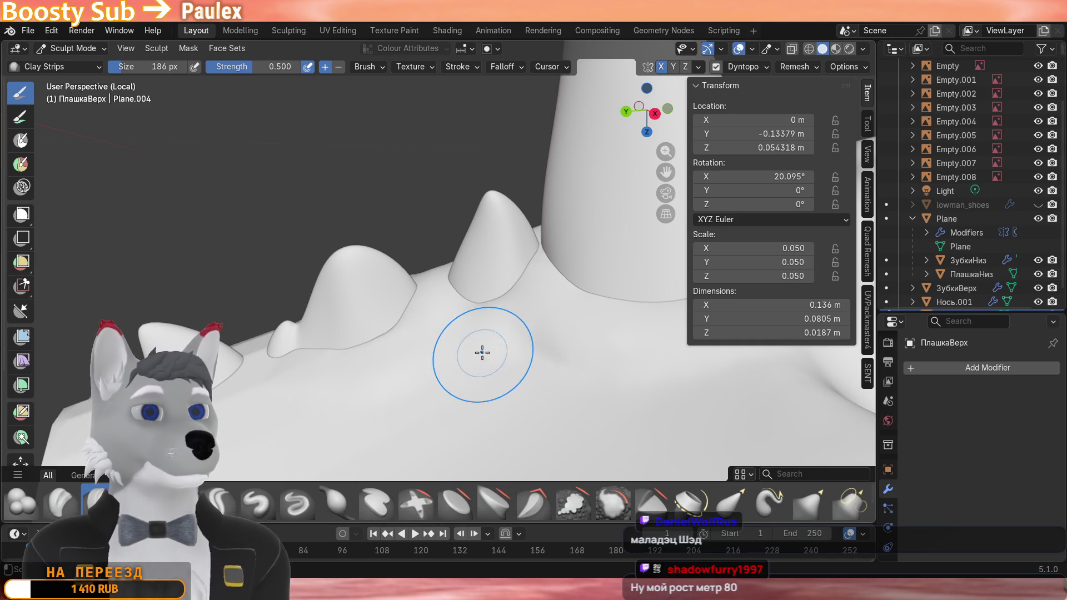
{"action": "middle_click_drag", "start_coordinate": [481, 350], "coordinate": [448, 361]}
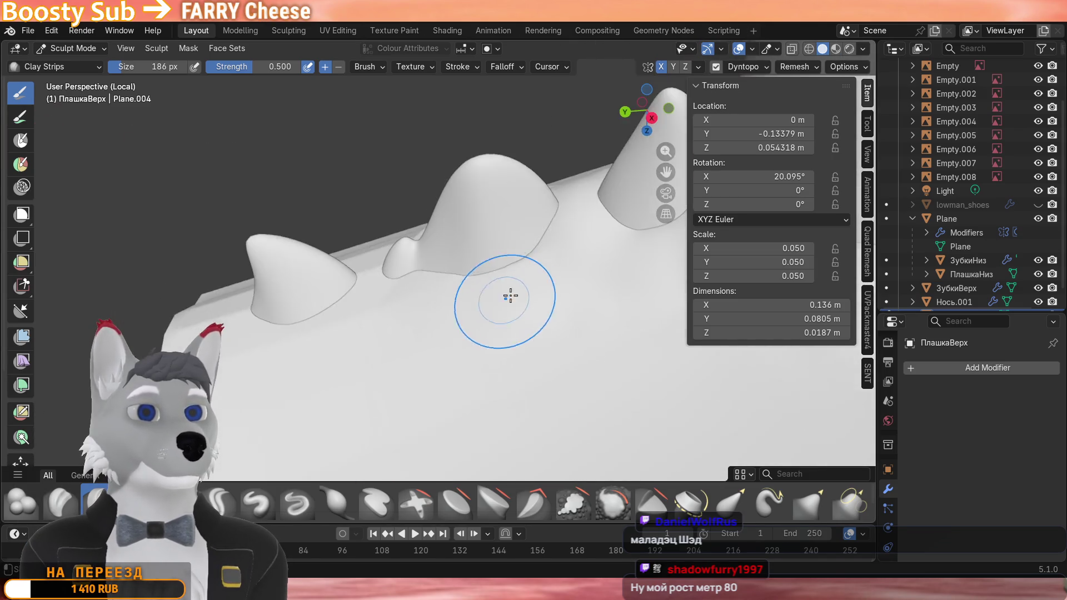
{"action": "mouse_move", "coordinate": [552, 406]}
{"action": "middle_mouse_down"}
{"action": "mouse_move", "coordinate": [450, 308]}
{"action": "mouse_move", "coordinate": [531, 325]}
{"action": "mouse_move", "coordinate": [479, 296]}
{"action": "mouse_move", "coordinate": [442, 343]}
{"action": "mouse_move", "coordinate": [501, 301]}
{"action": "mouse_move", "coordinate": [393, 284]}
{"action": "middle_mouse_up"}
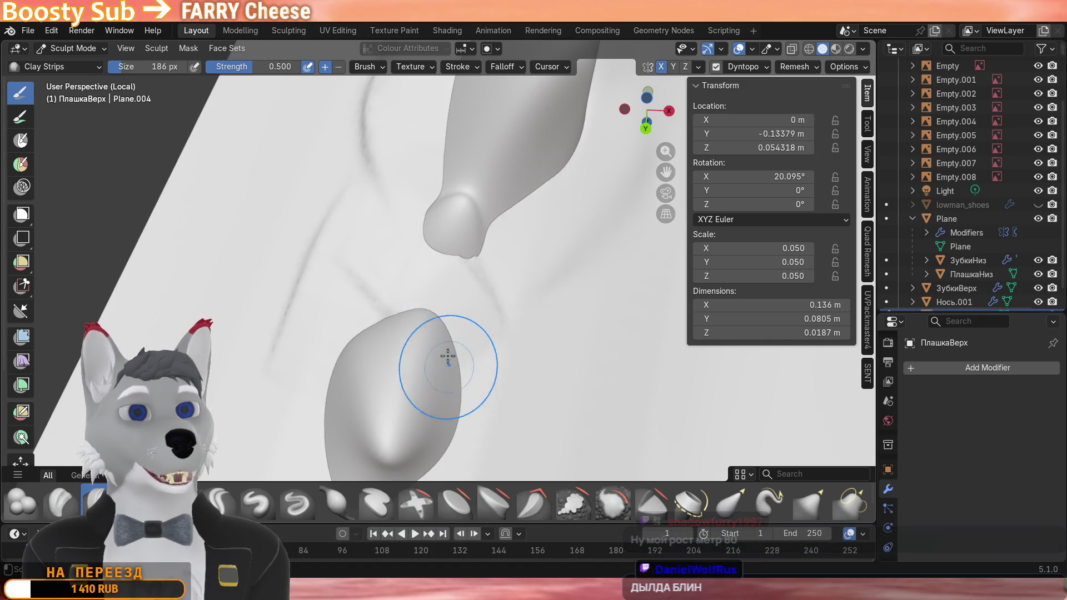
{"action": "mouse_move", "coordinate": [437, 356]}
{"action": "middle_mouse_down"}
{"action": "mouse_move", "coordinate": [426, 325]}
{"action": "mouse_move", "coordinate": [381, 362]}
{"action": "mouse_move", "coordinate": [509, 259]}
{"action": "middle_mouse_up"}
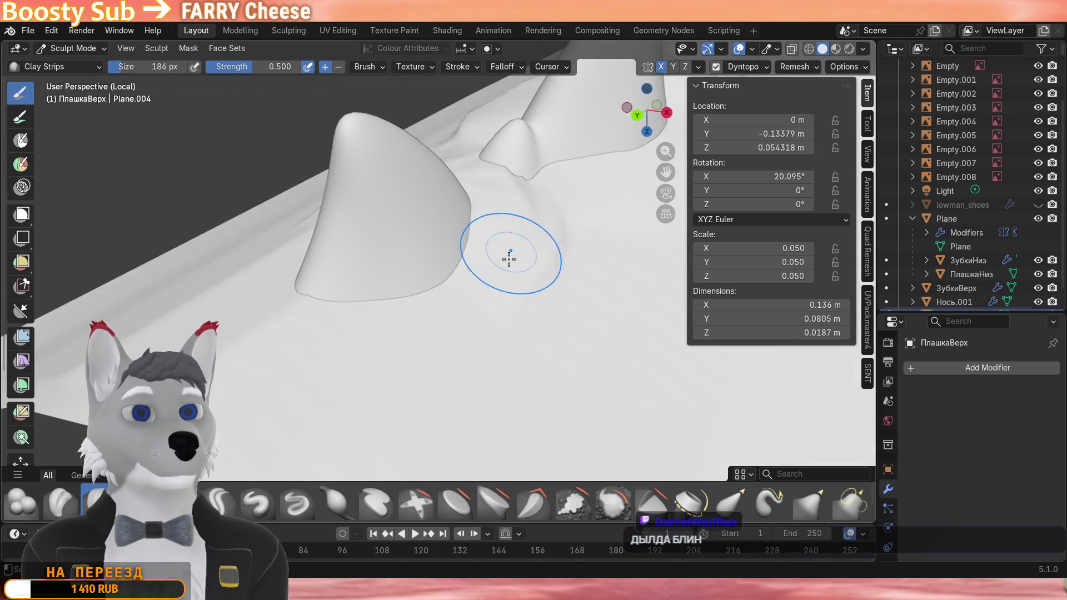
{"action": "scroll", "coordinate": [375, 345], "scroll_direction": "down", "scroll_amount": 4}
{"action": "mouse_move", "coordinate": [375, 345]}
{"action": "middle_mouse_down"}
{"action": "mouse_move", "coordinate": [438, 291]}
{"action": "mouse_move", "coordinate": [417, 267]}
{"action": "middle_mouse_up"}
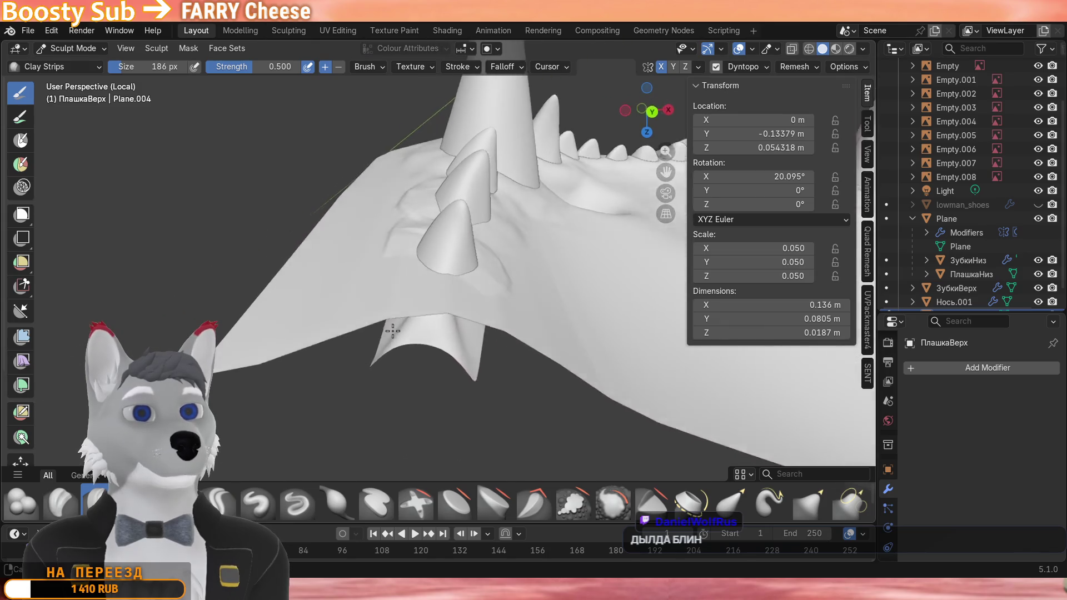
{"action": "scroll", "coordinate": [387, 344], "scroll_direction": "up", "scroll_amount": 5}
{"action": "scroll", "coordinate": [342, 237], "scroll_direction": "up", "scroll_amount": 3}
{"action": "middle_click_drag", "start_coordinate": [326, 318], "coordinate": [385, 385]}
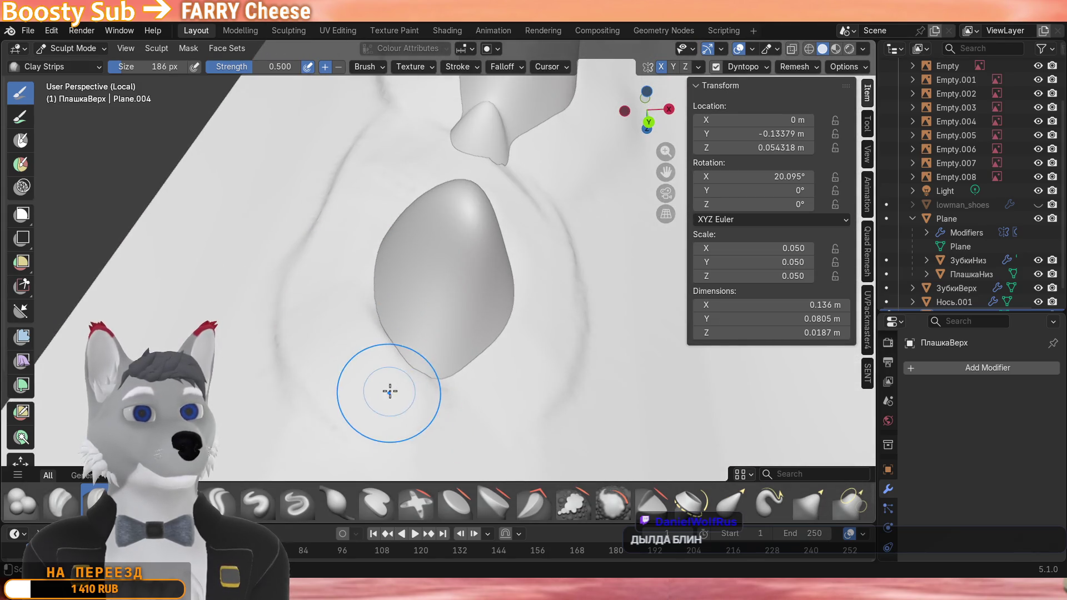
{"action": "scroll", "coordinate": [386, 385], "scroll_direction": "down", "scroll_amount": 4}
{"action": "middle_click_drag", "start_coordinate": [350, 321], "coordinate": [350, 321]}
{"action": "scroll", "coordinate": [350, 321], "scroll_direction": "up", "scroll_amount": 4}
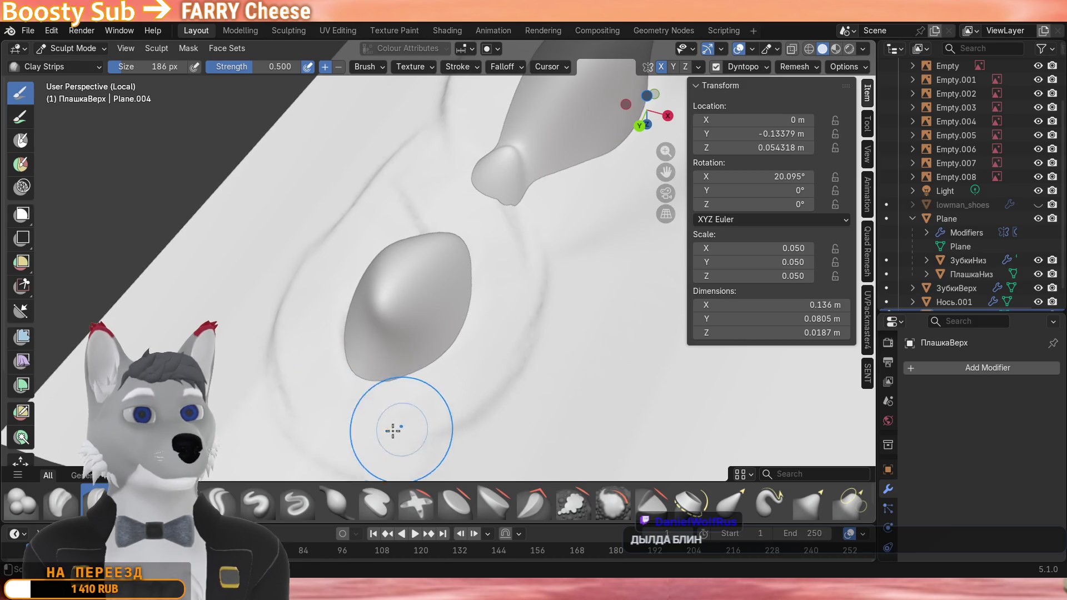
{"action": "middle_click_drag", "start_coordinate": [388, 433], "coordinate": [317, 358]}
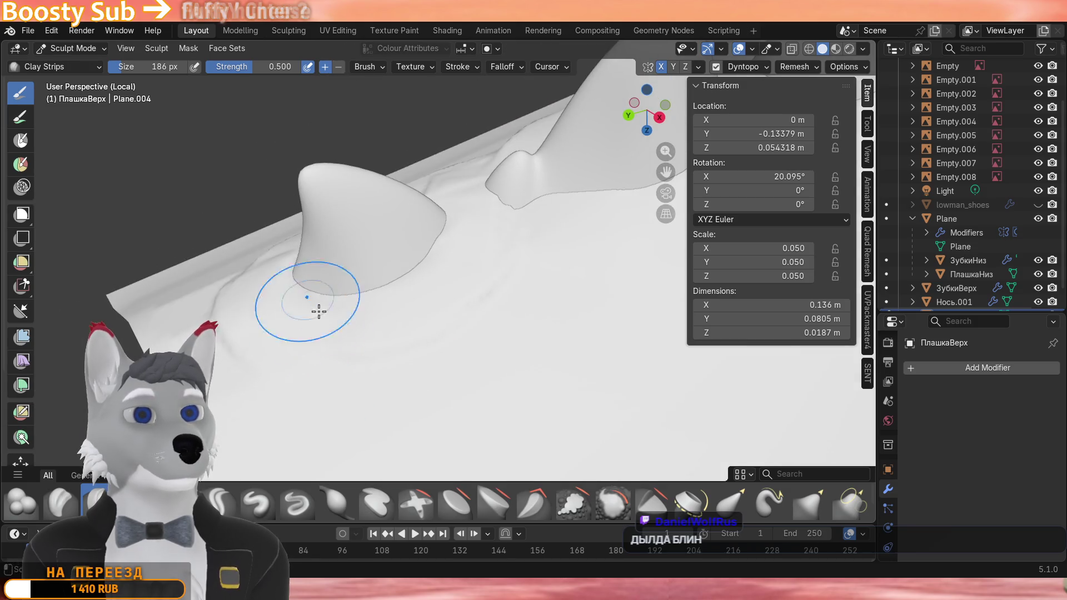
{"action": "middle_click_drag", "start_coordinate": [319, 310], "coordinate": [368, 400]}
{"action": "mouse_move", "coordinate": [313, 271]}
{"action": "middle_mouse_down"}
{"action": "mouse_move", "coordinate": [329, 269]}
{"action": "mouse_move", "coordinate": [380, 206]}
{"action": "mouse_move", "coordinate": [375, 346]}
{"action": "middle_mouse_up"}
{"action": "mouse_move", "coordinate": [455, 434]}
{"action": "middle_mouse_down"}
{"action": "mouse_move", "coordinate": [373, 349]}
{"action": "mouse_move", "coordinate": [312, 390]}
{"action": "mouse_move", "coordinate": [383, 333]}
{"action": "middle_mouse_up"}
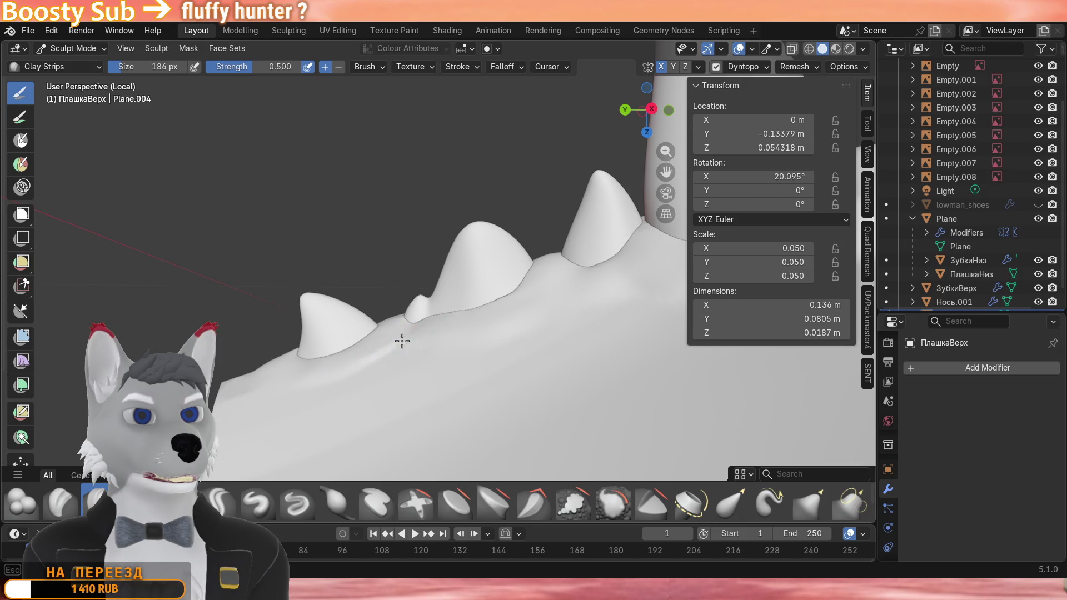
{"action": "middle_click_drag", "start_coordinate": [383, 379], "coordinate": [460, 310]}
Carve several Clay Strips grooves and a ridge across the palate behind the teeth.
{"action": "left_click_drag", "start_coordinate": [583, 275], "coordinate": [308, 384]}
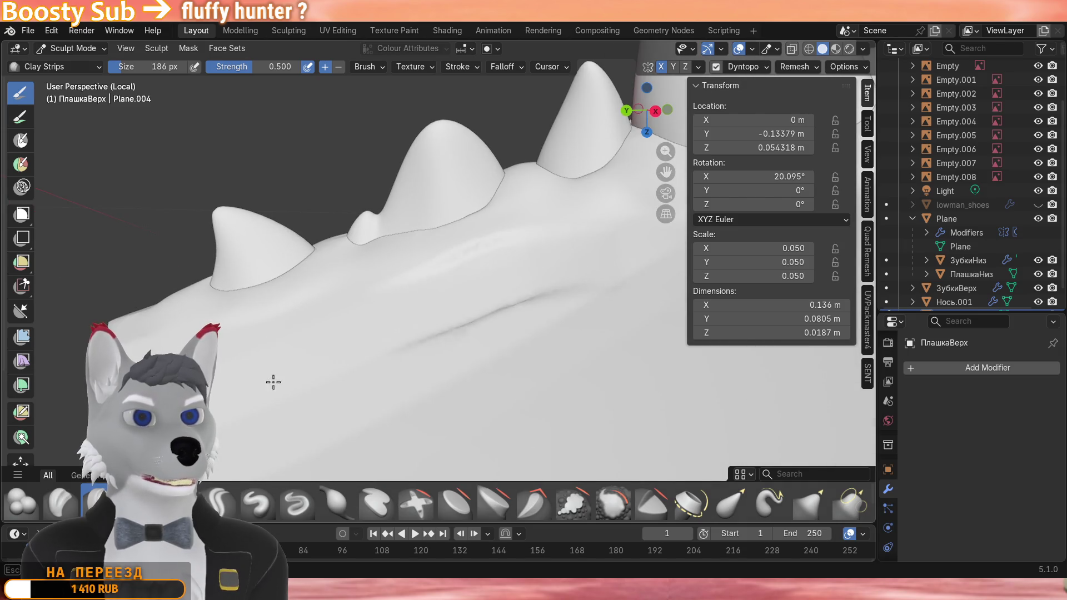
{"action": "middle_click_drag", "start_coordinate": [275, 379], "coordinate": [408, 366]}
{"action": "left_click_drag", "start_coordinate": [408, 366], "coordinate": [297, 383]}
{"action": "middle_click_drag", "start_coordinate": [297, 383], "coordinate": [376, 367]}
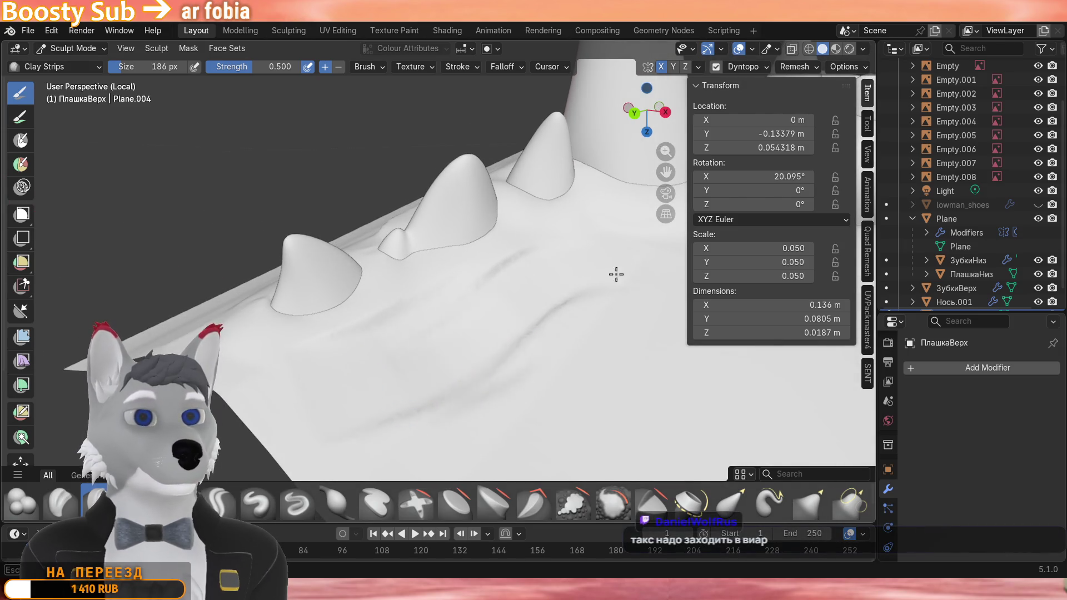
{"action": "middle_click_drag", "start_coordinate": [491, 333], "coordinate": [458, 326]}
{"action": "middle_click_drag", "start_coordinate": [548, 331], "coordinate": [418, 359]}
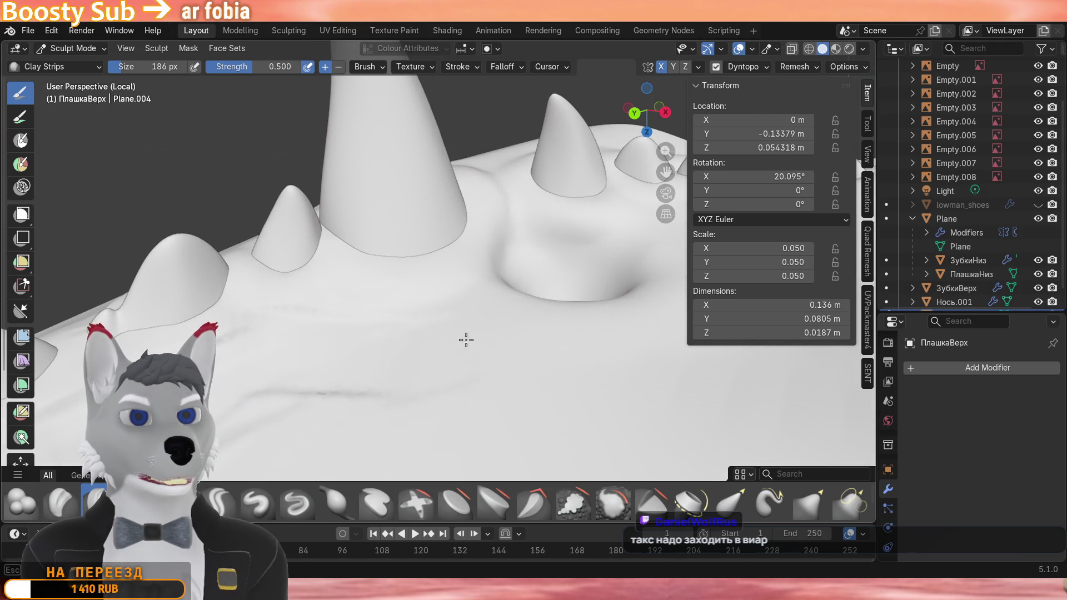
{"action": "middle_click_drag", "start_coordinate": [490, 311], "coordinate": [345, 345]}
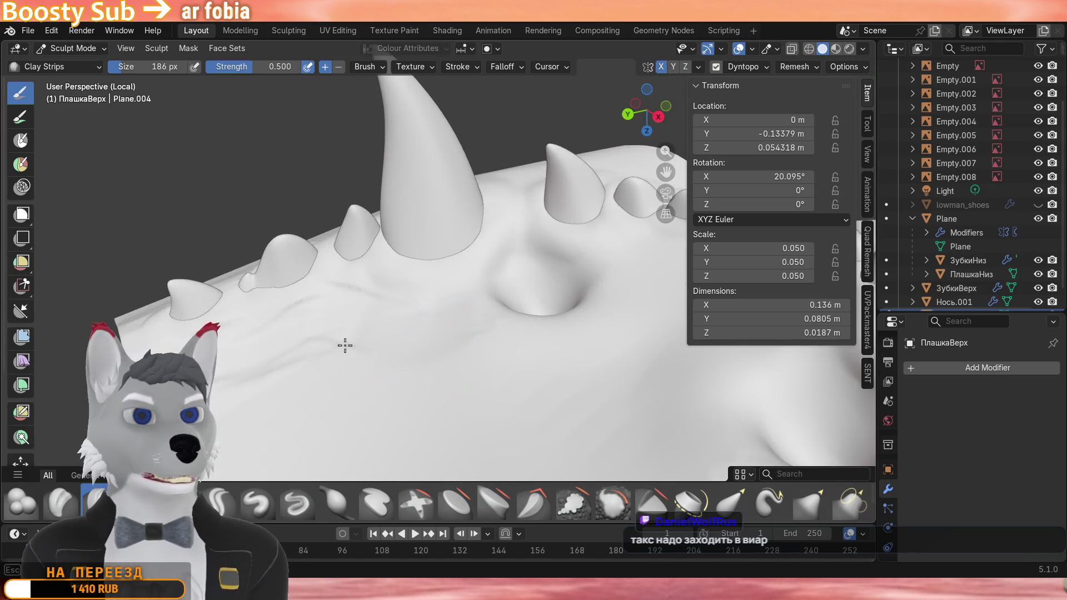
{"action": "scroll", "coordinate": [255, 370], "scroll_direction": "up", "scroll_amount": 2}
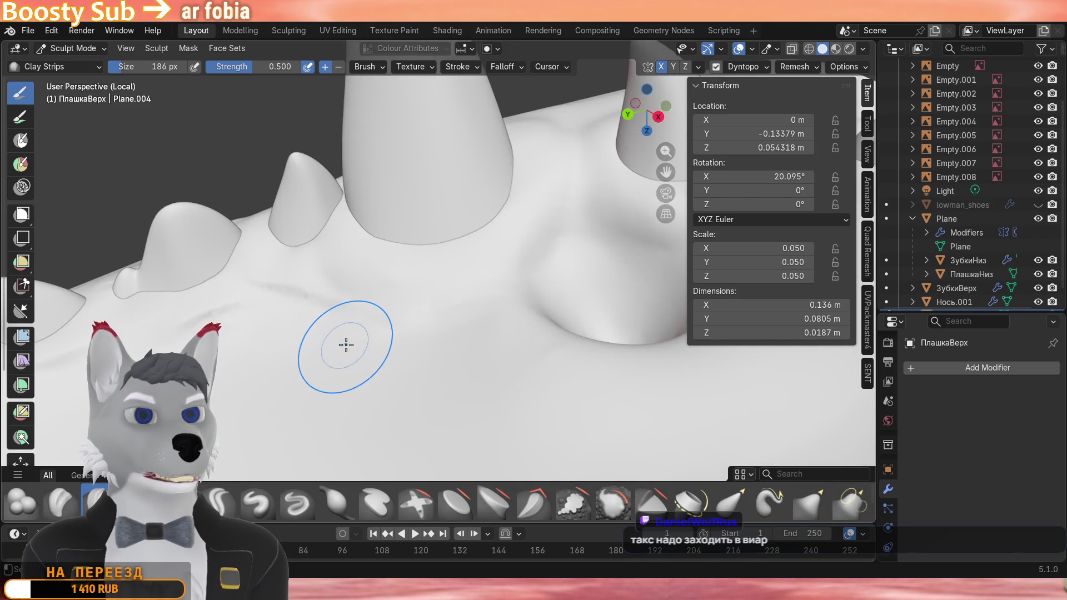
{"action": "middle_click_drag", "start_coordinate": [250, 359], "coordinate": [417, 283]}
{"action": "scroll", "coordinate": [309, 359], "scroll_direction": "down", "scroll_amount": 2}
{"action": "mouse_move", "coordinate": [309, 359]}
{"action": "middle_mouse_down"}
{"action": "mouse_move", "coordinate": [409, 342]}
{"action": "mouse_move", "coordinate": [325, 294]}
{"action": "mouse_move", "coordinate": [350, 305]}
{"action": "middle_mouse_up"}
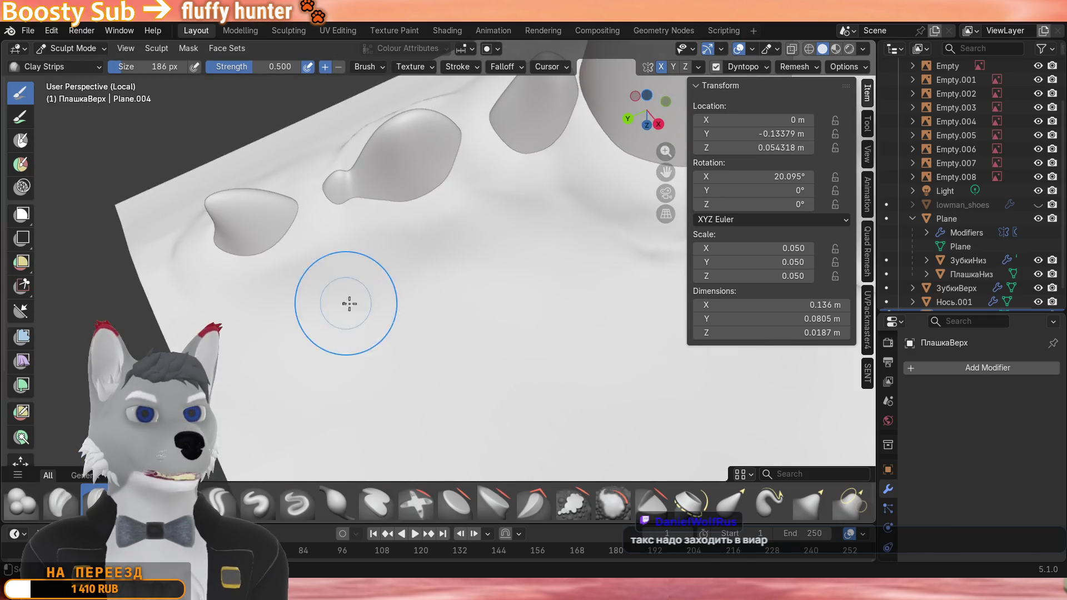
{"action": "left_click_drag", "start_coordinate": [601, 286], "coordinate": [522, 269]}
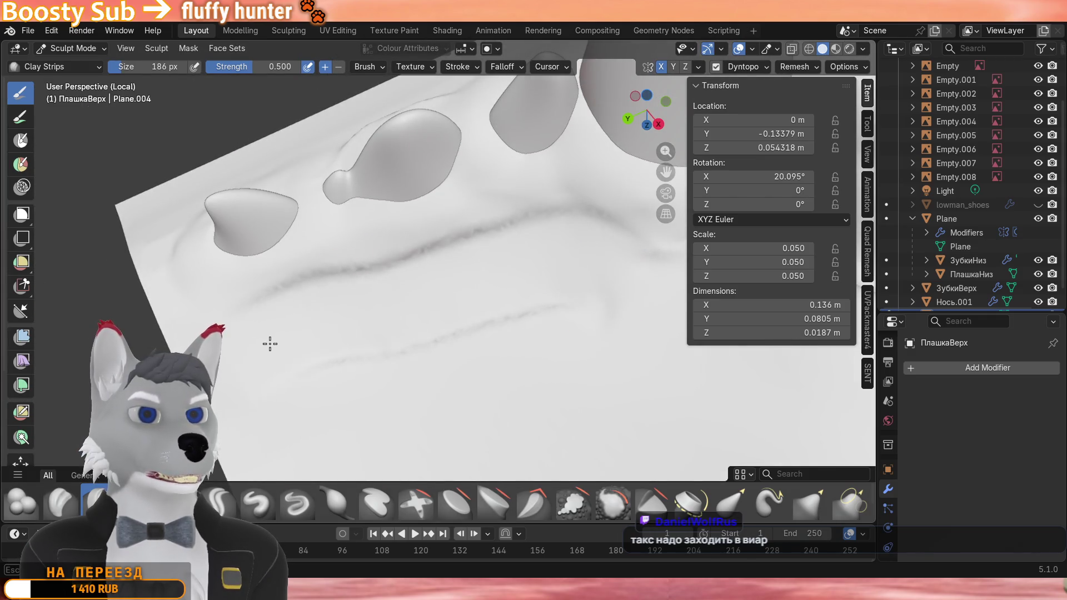
{"action": "scroll", "coordinate": [366, 310], "scroll_direction": "up", "scroll_amount": 4}
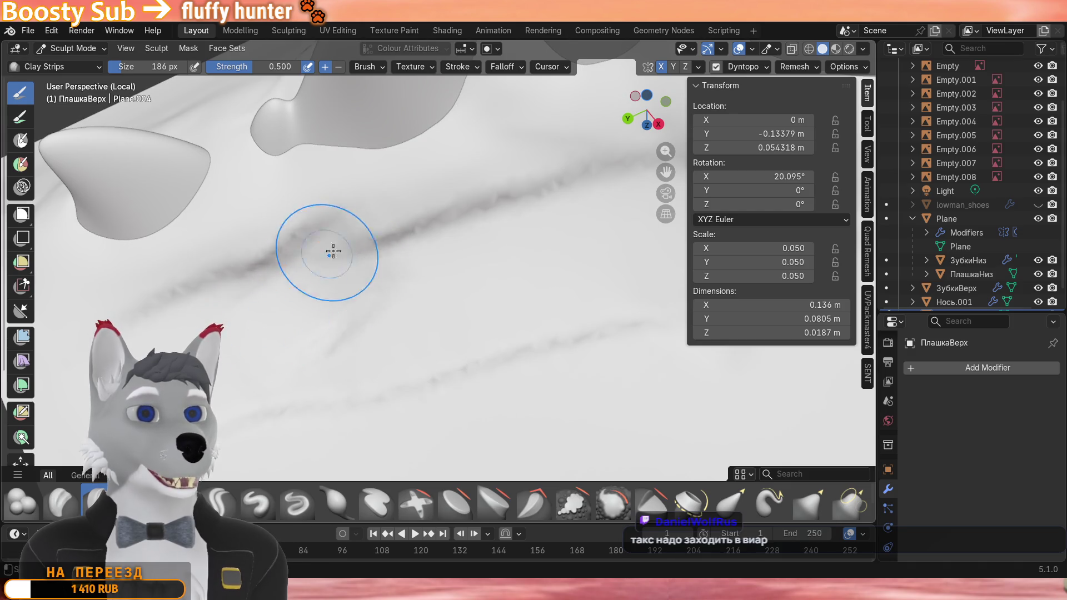
{"action": "scroll", "coordinate": [417, 325], "scroll_direction": "down", "scroll_amount": 5}
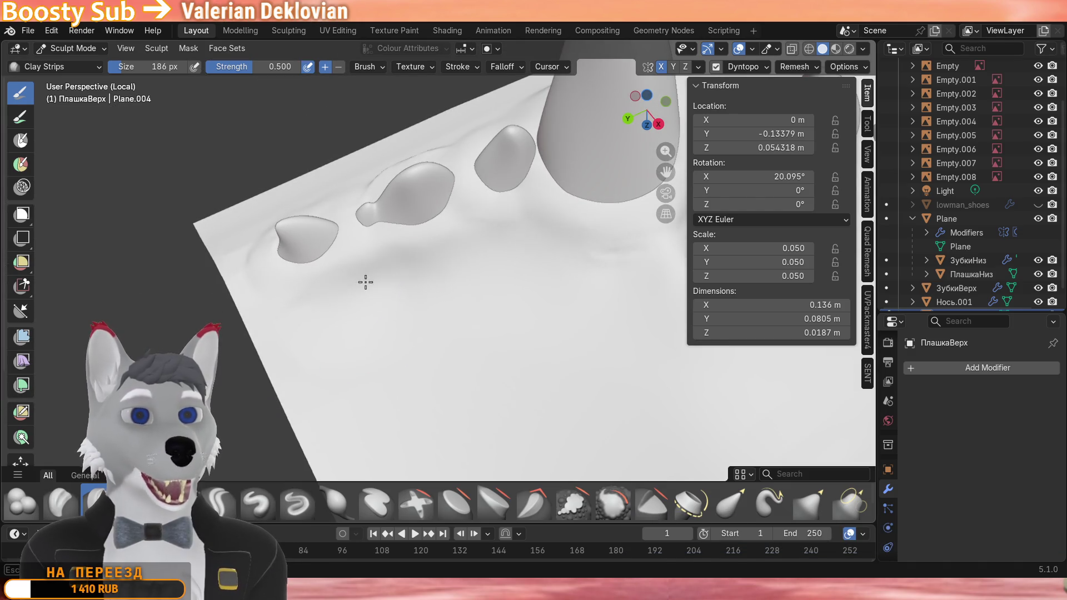
{"action": "mouse_move", "coordinate": [519, 316]}
{"action": "middle_mouse_down"}
{"action": "mouse_move", "coordinate": [442, 255]}
{"action": "mouse_move", "coordinate": [467, 309]}
{"action": "middle_mouse_up"}
{"action": "scroll", "coordinate": [467, 309], "scroll_direction": "up", "scroll_amount": 3}
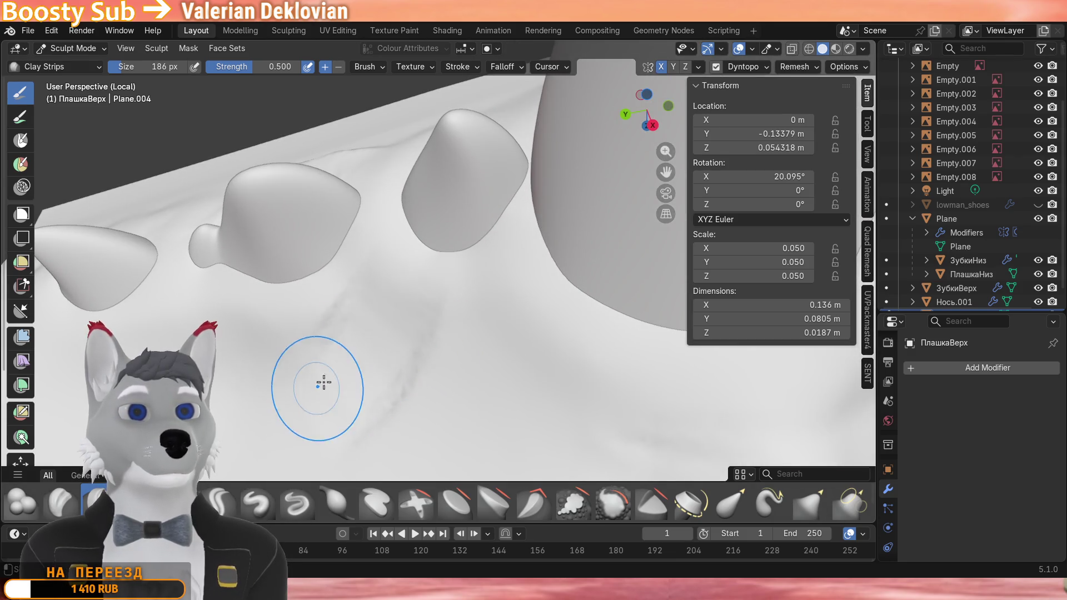
{"action": "mouse_move", "coordinate": [384, 334]}
{"action": "left_mouse_down"}
{"action": "mouse_move", "coordinate": [417, 392]}
{"action": "mouse_move", "coordinate": [385, 346]}
{"action": "left_mouse_up"}
{"action": "key", "text": "ctrl+z"}
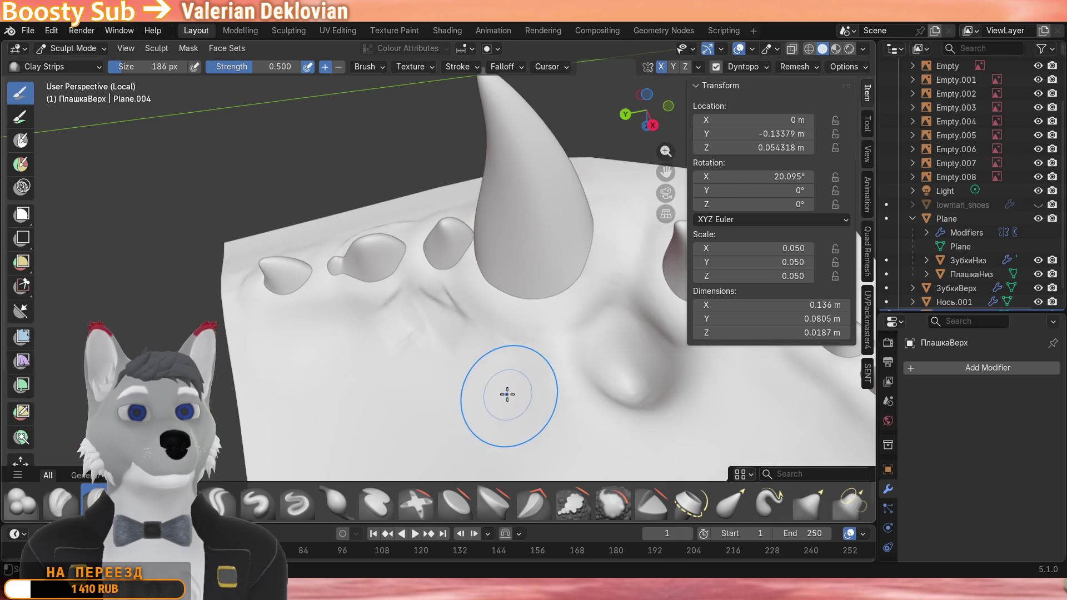
{"action": "mouse_move", "coordinate": [432, 294]}
{"action": "middle_mouse_down"}
{"action": "mouse_move", "coordinate": [462, 298]}
{"action": "mouse_move", "coordinate": [438, 310]}
{"action": "mouse_move", "coordinate": [457, 382]}
{"action": "middle_mouse_up"}
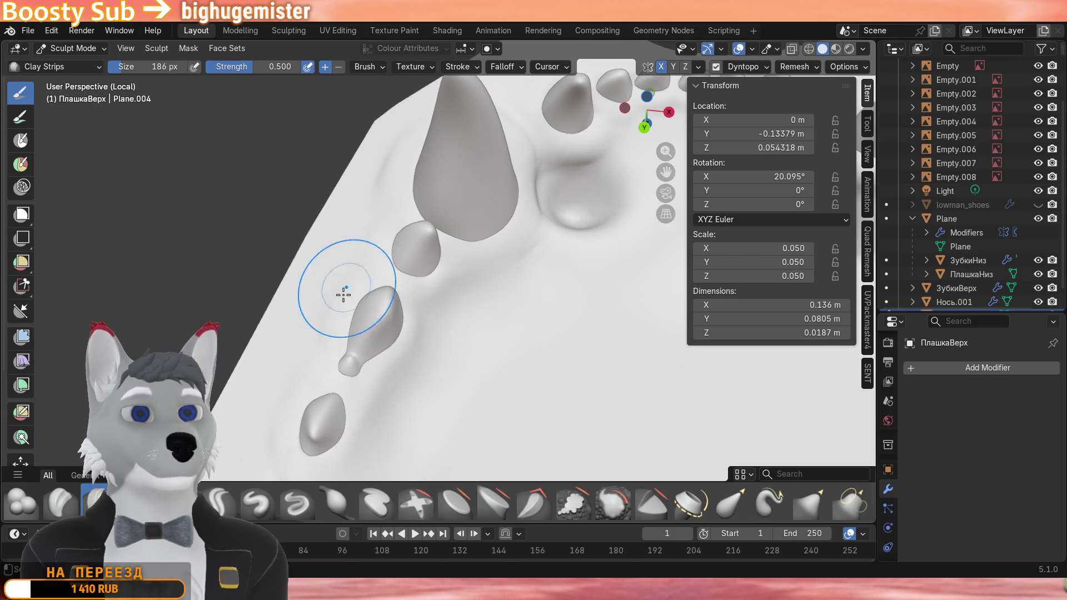
{"action": "middle_click_drag", "start_coordinate": [342, 298], "coordinate": [349, 276]}
{"action": "mouse_move", "coordinate": [316, 325]}
{"action": "middle_mouse_down"}
{"action": "mouse_move", "coordinate": [439, 339]}
{"action": "mouse_move", "coordinate": [458, 379]}
{"action": "mouse_move", "coordinate": [438, 293]}
{"action": "middle_mouse_up"}
{"action": "middle_click_drag", "start_coordinate": [476, 365], "coordinate": [350, 276]}
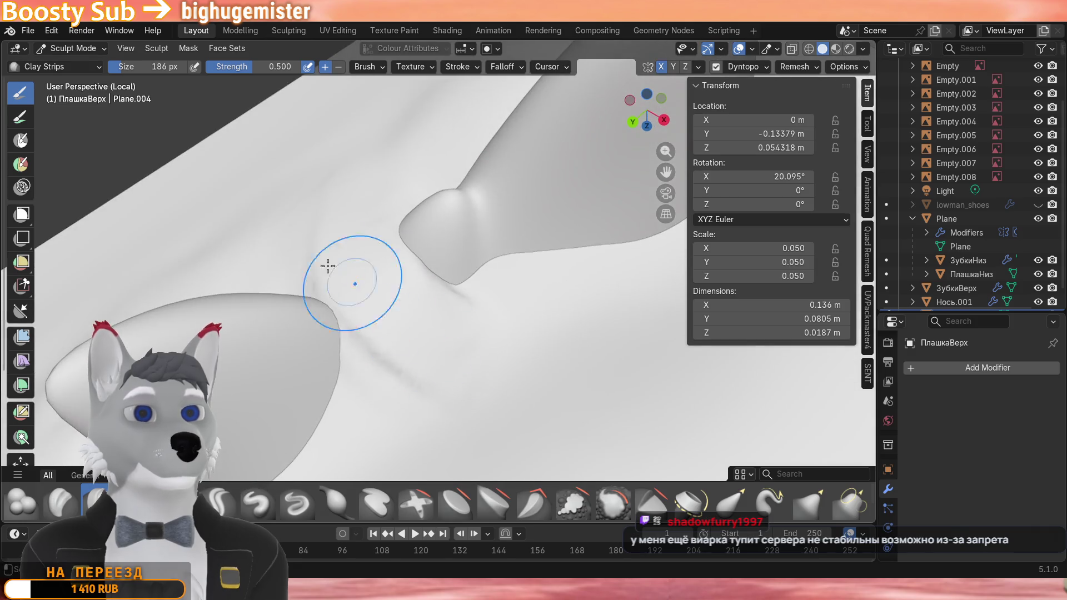
{"action": "mouse_move", "coordinate": [376, 367]}
{"action": "middle_mouse_down"}
{"action": "mouse_move", "coordinate": [380, 354]}
{"action": "mouse_move", "coordinate": [334, 275]}
{"action": "middle_mouse_up"}
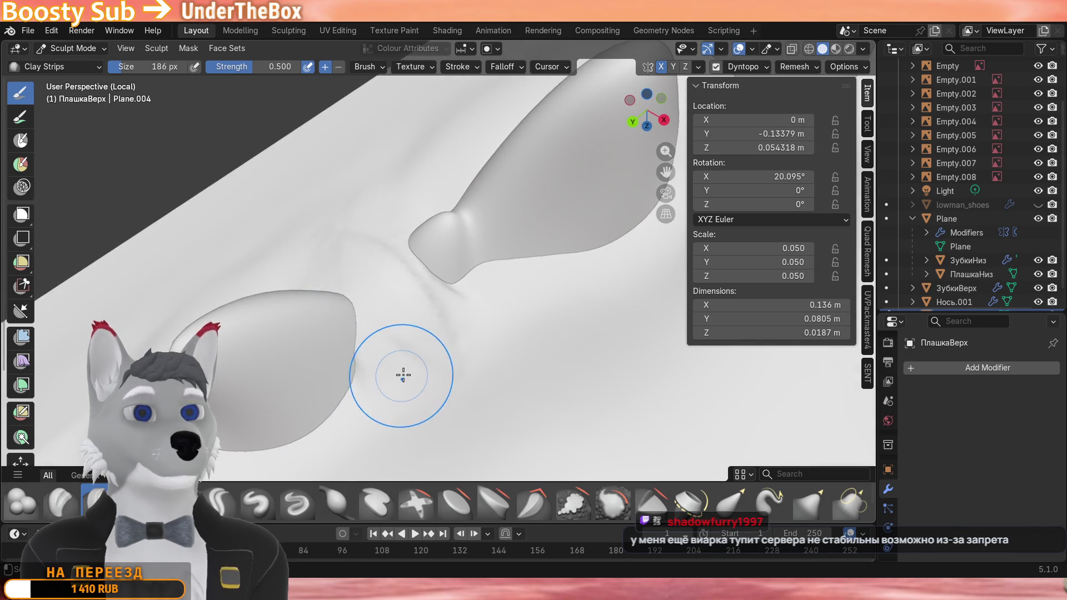
{"action": "middle_click_drag", "start_coordinate": [392, 367], "coordinate": [446, 308]}
{"action": "middle_click_drag", "start_coordinate": [413, 275], "coordinate": [362, 259]}
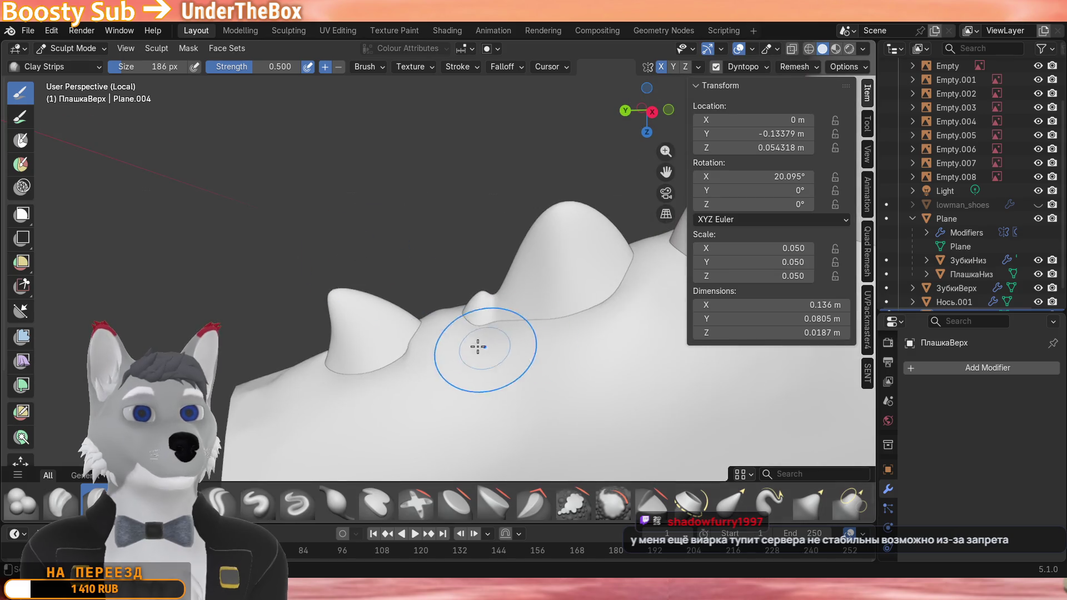
{"action": "scroll", "coordinate": [476, 359], "scroll_direction": "down", "scroll_amount": 4}
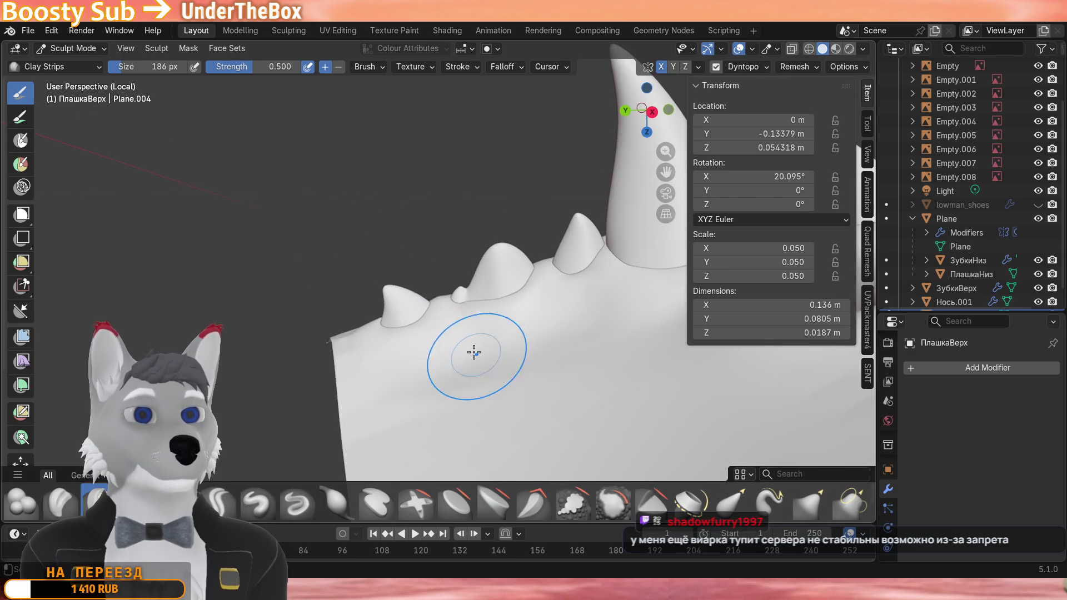
{"action": "middle_click_drag", "start_coordinate": [450, 301], "coordinate": [442, 312]}
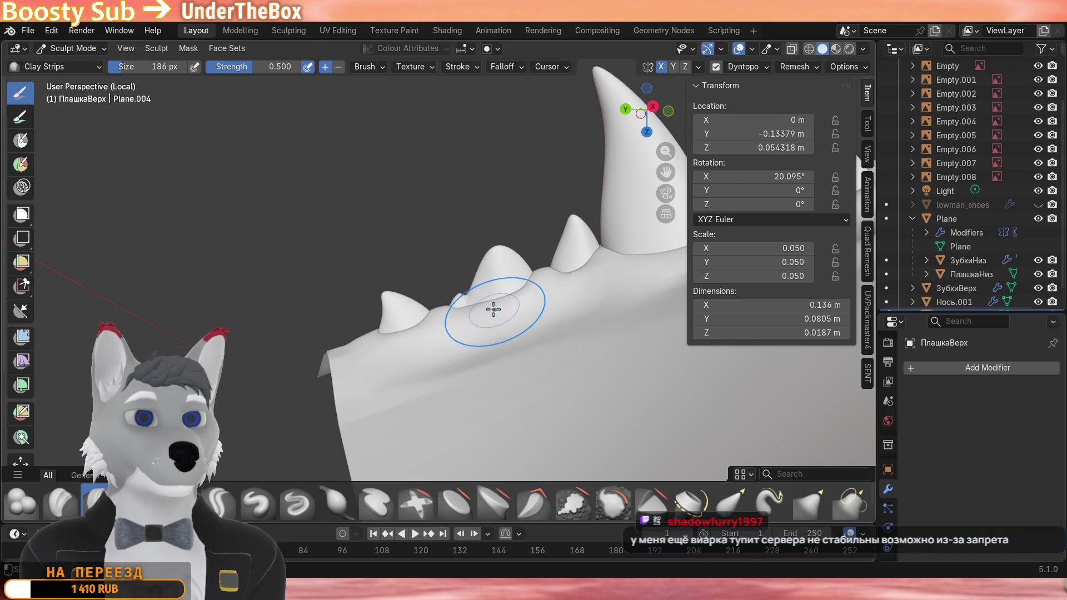
{"action": "scroll", "coordinate": [492, 308], "scroll_direction": "up", "scroll_amount": 3}
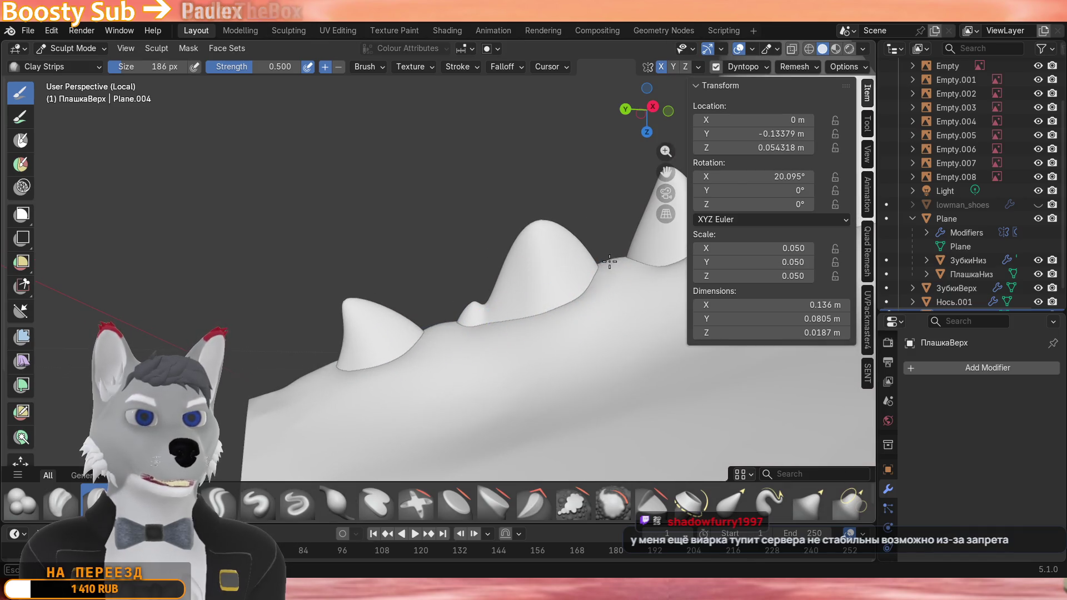
{"action": "scroll", "coordinate": [517, 317], "scroll_direction": "up", "scroll_amount": 3}
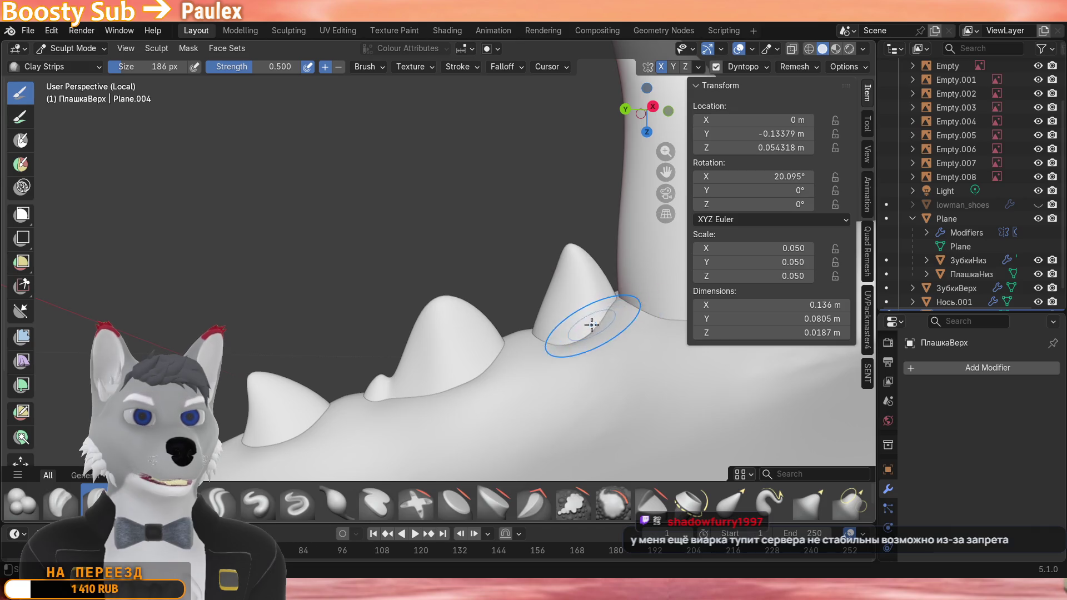
{"action": "scroll", "coordinate": [500, 366], "scroll_direction": "down", "scroll_amount": 4}
{"action": "mouse_move", "coordinate": [343, 364]}
{"action": "middle_mouse_down"}
{"action": "mouse_move", "coordinate": [467, 317]}
{"action": "mouse_move", "coordinate": [358, 299]}
{"action": "mouse_move", "coordinate": [365, 312]}
{"action": "mouse_move", "coordinate": [286, 309]}
{"action": "mouse_move", "coordinate": [415, 333]}
{"action": "mouse_move", "coordinate": [341, 345]}
{"action": "middle_mouse_up"}
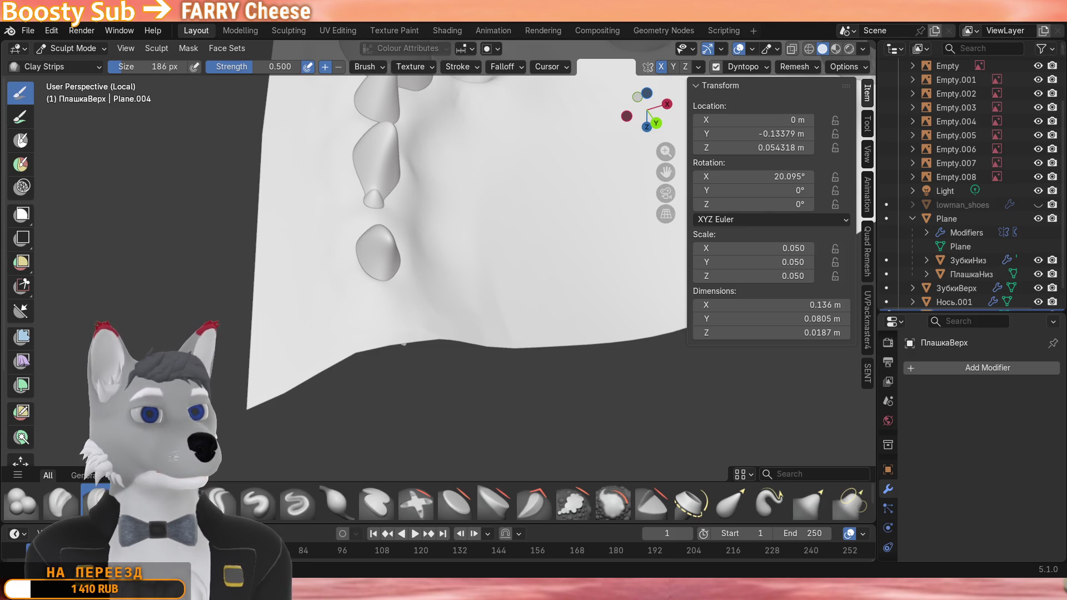
{"action": "mouse_move", "coordinate": [475, 300]}
{"action": "middle_mouse_down"}
{"action": "mouse_move", "coordinate": [375, 268]}
{"action": "mouse_move", "coordinate": [420, 302]}
{"action": "mouse_move", "coordinate": [359, 333]}
{"action": "middle_mouse_up"}
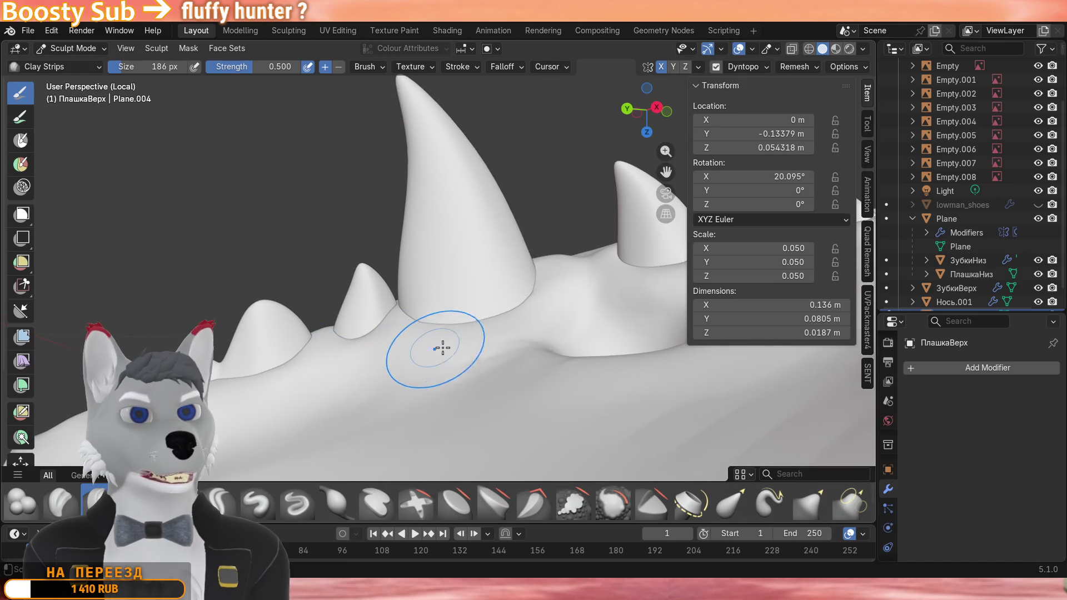
{"action": "mouse_move", "coordinate": [455, 342]}
{"action": "middle_mouse_down"}
{"action": "mouse_move", "coordinate": [506, 338]}
{"action": "mouse_move", "coordinate": [416, 358]}
{"action": "middle_mouse_up"}
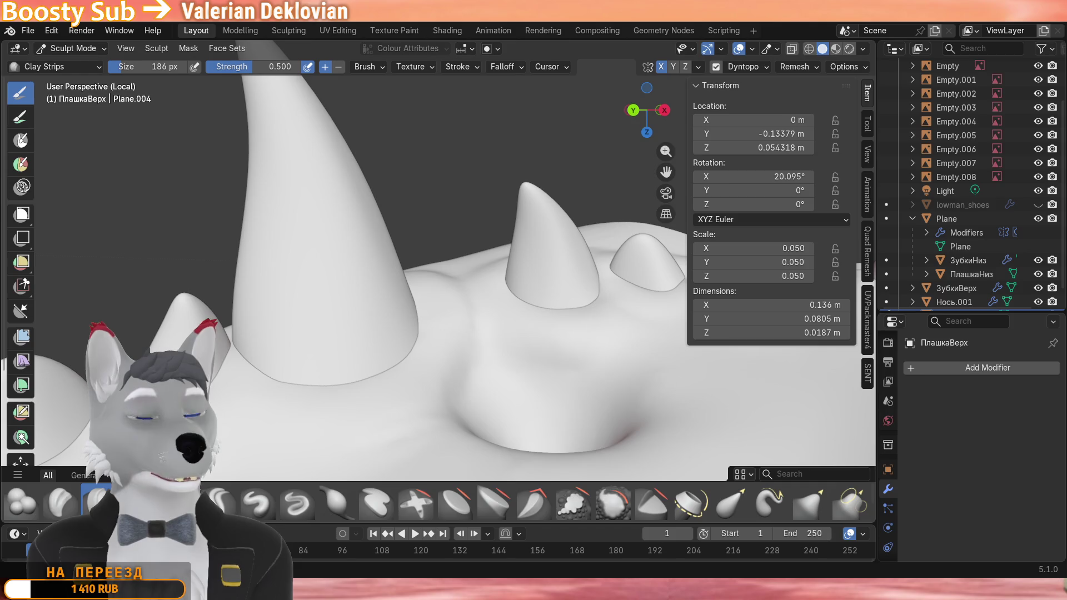
{"action": "scroll", "coordinate": [408, 350], "scroll_direction": "down", "scroll_amount": 5}
{"action": "middle_click_drag", "start_coordinate": [408, 350], "coordinate": [334, 417]}
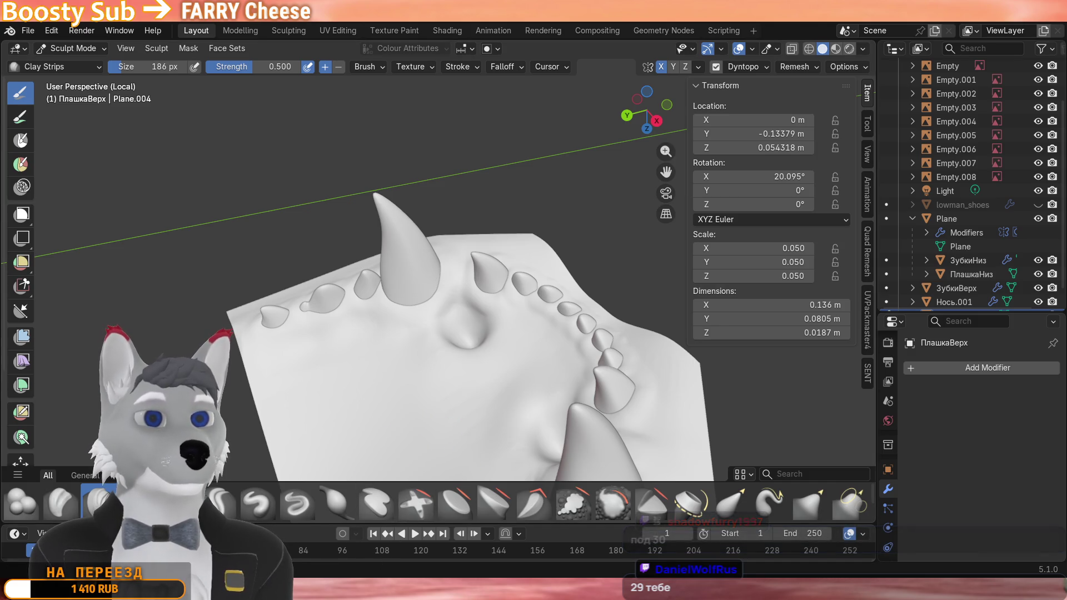
{"action": "scroll", "coordinate": [443, 334], "scroll_direction": "up", "scroll_amount": 3}
Stroke trial ridges across the palate, then undo them with Ctrl+Z.
{"action": "middle_click_drag", "start_coordinate": [444, 313], "coordinate": [503, 275]}
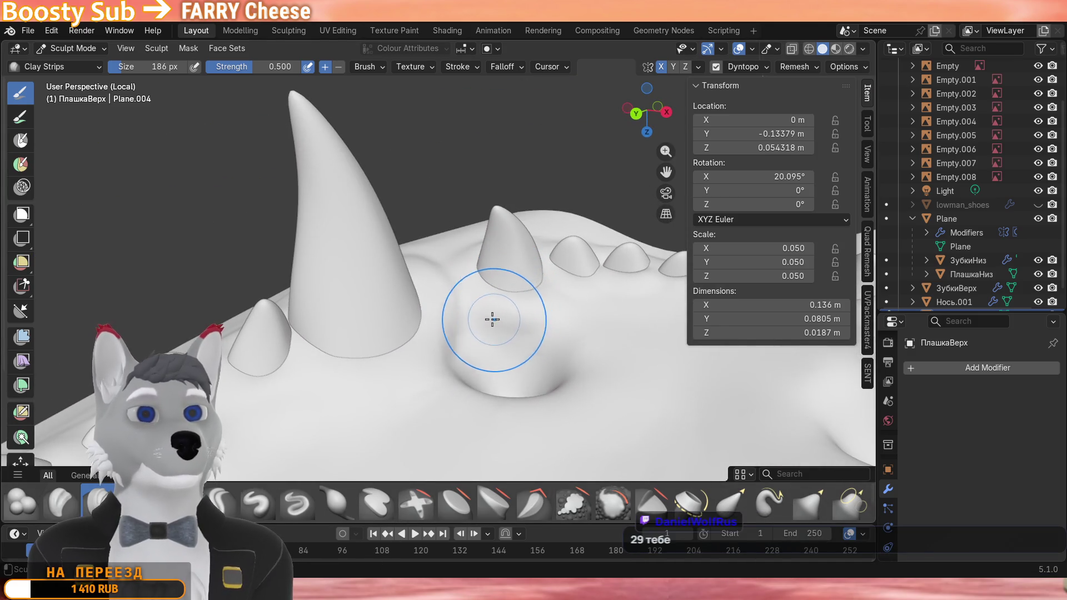
{"action": "scroll", "coordinate": [415, 343], "scroll_direction": "down", "scroll_amount": 4}
{"action": "middle_click_drag", "start_coordinate": [414, 344], "coordinate": [413, 370]}
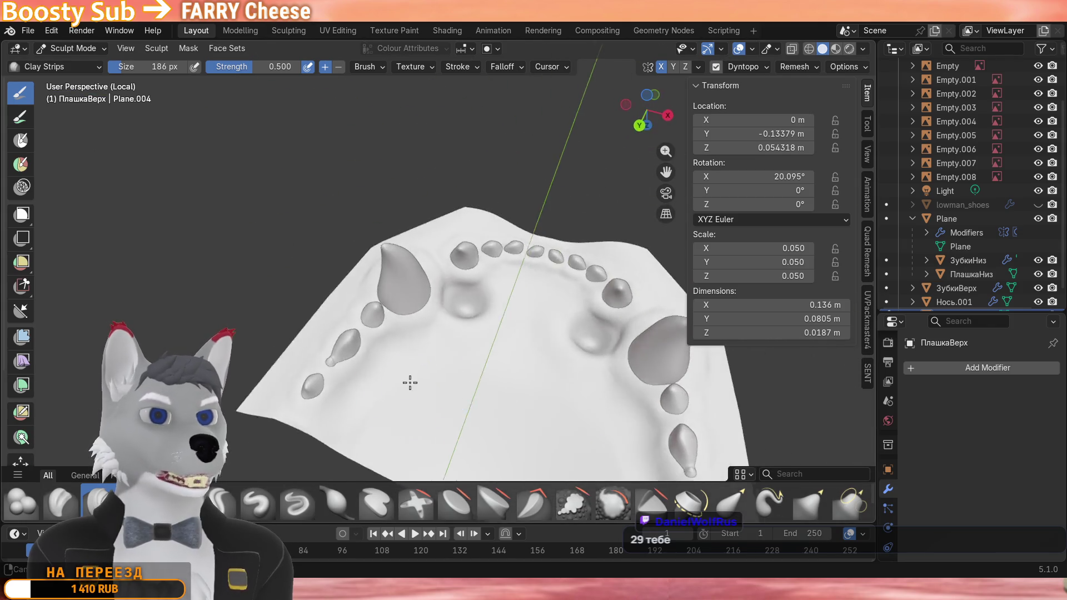
{"action": "scroll", "coordinate": [414, 371], "scroll_direction": "up", "scroll_amount": 5}
{"action": "scroll", "coordinate": [414, 370], "scroll_direction": "down", "scroll_amount": 4}
{"action": "middle_click_drag", "start_coordinate": [408, 296], "coordinate": [417, 329]}
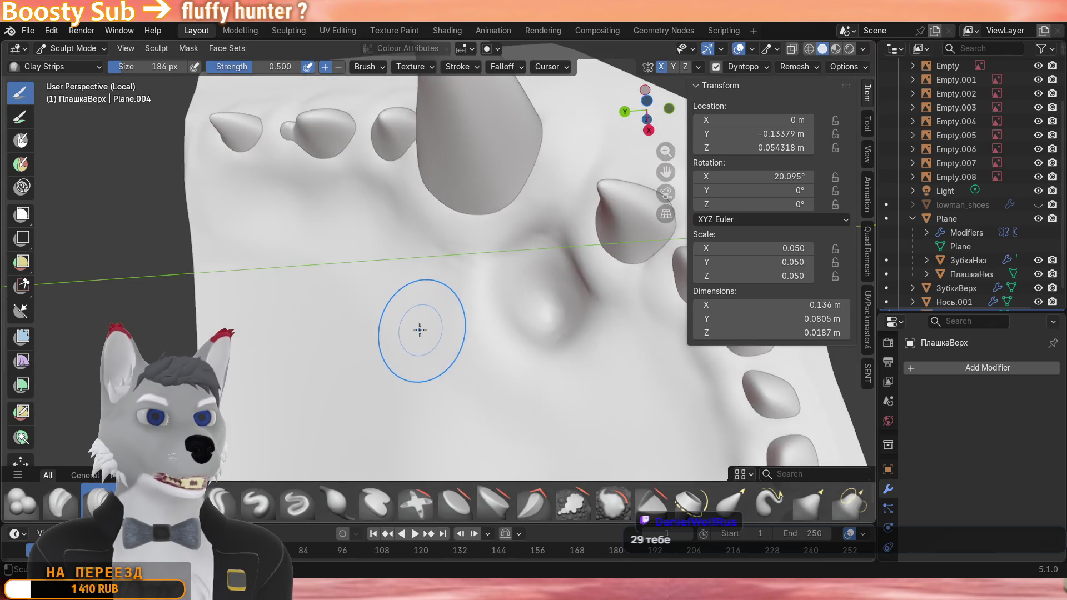
{"action": "scroll", "coordinate": [563, 291], "scroll_direction": "up", "scroll_amount": 5}
{"action": "scroll", "coordinate": [562, 291], "scroll_direction": "down", "scroll_amount": 4}
{"action": "middle_click_drag", "start_coordinate": [550, 296], "coordinate": [429, 326]}
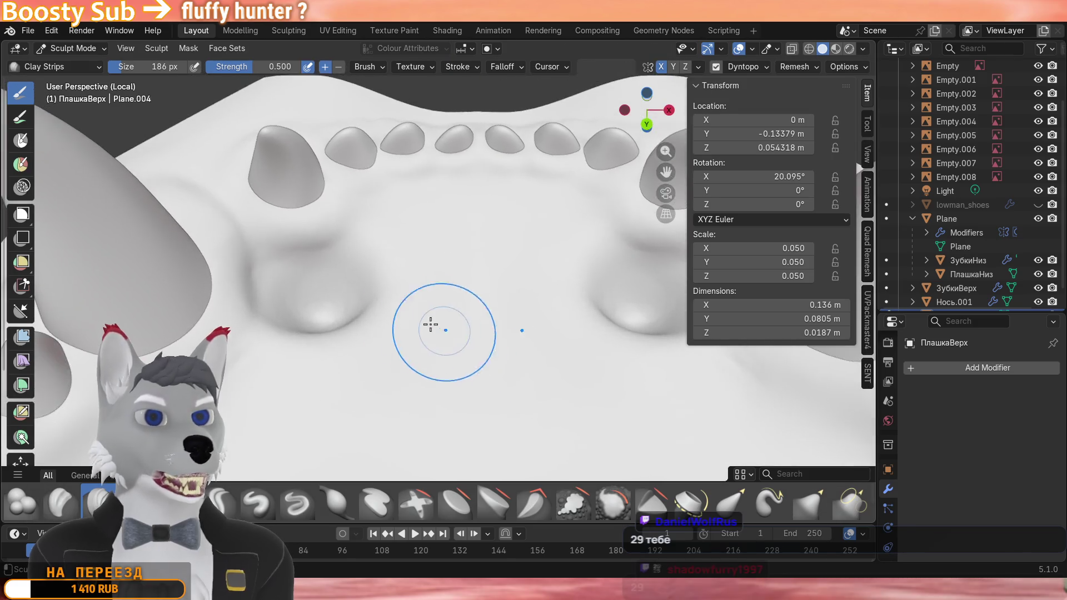
{"action": "scroll", "coordinate": [349, 260], "scroll_direction": "up", "scroll_amount": 5}
{"action": "mouse_move", "coordinate": [292, 215]}
{"action": "left_mouse_down"}
{"action": "mouse_move", "coordinate": [461, 200]}
{"action": "mouse_move", "coordinate": [617, 150]}
{"action": "left_mouse_up"}
{"action": "left_click_drag", "start_coordinate": [359, 266], "coordinate": [634, 238]}
{"action": "left_click_drag", "start_coordinate": [433, 258], "coordinate": [659, 321]}
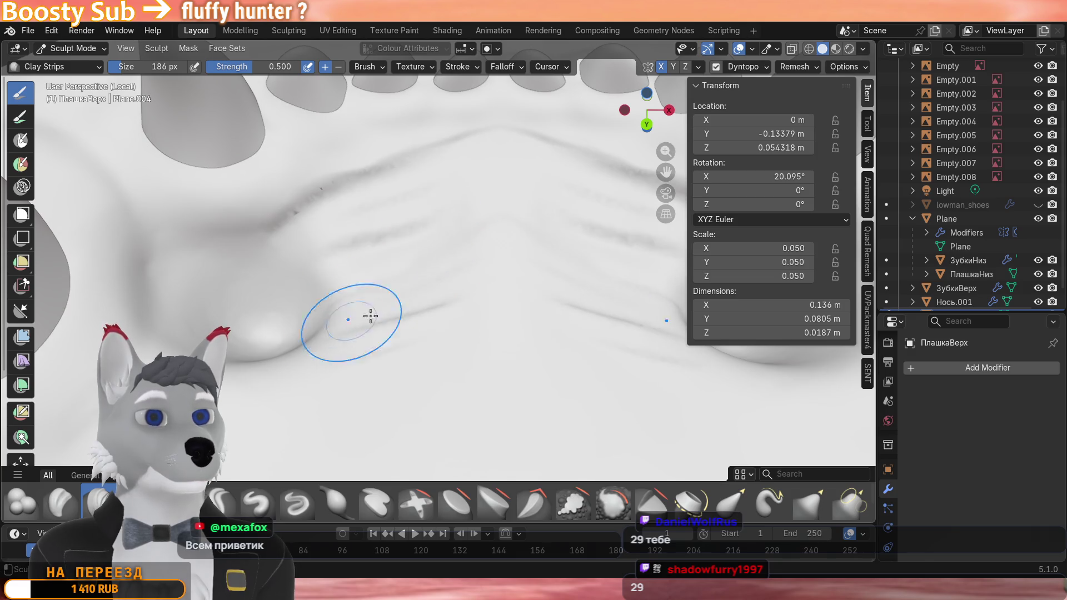
{"action": "scroll", "coordinate": [370, 316], "scroll_direction": "up", "scroll_amount": 1}
{"action": "key", "text": "ctrl+z"}
{"action": "key", "text": "ctrl+z"}
{"action": "key", "text": "ctrl+z"}
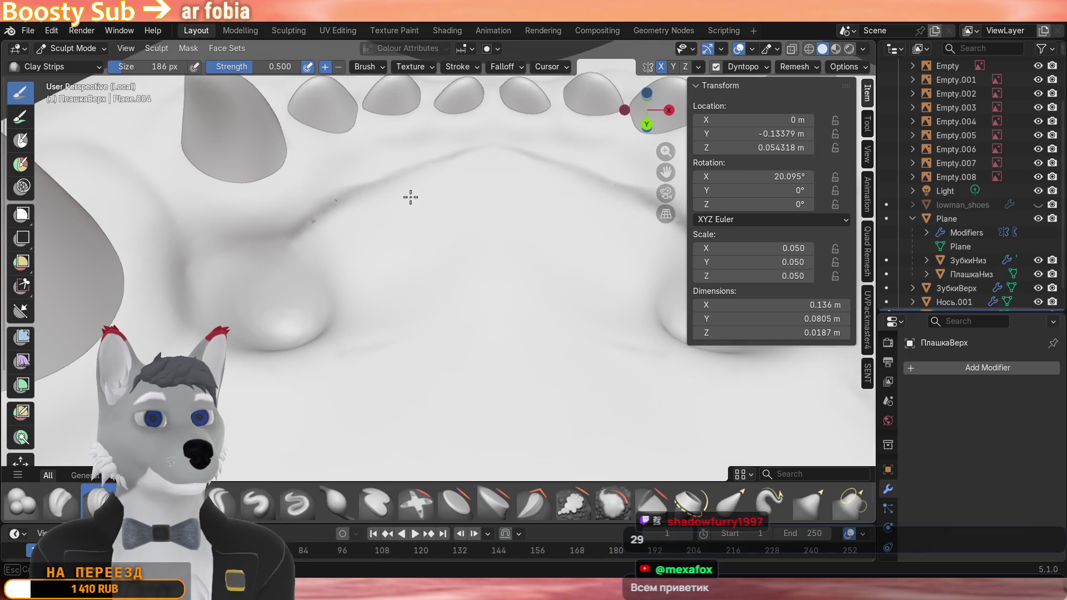
{"action": "key", "text": "ctrl+z"}
{"action": "scroll", "coordinate": [439, 180], "scroll_direction": "up", "scroll_amount": 1}
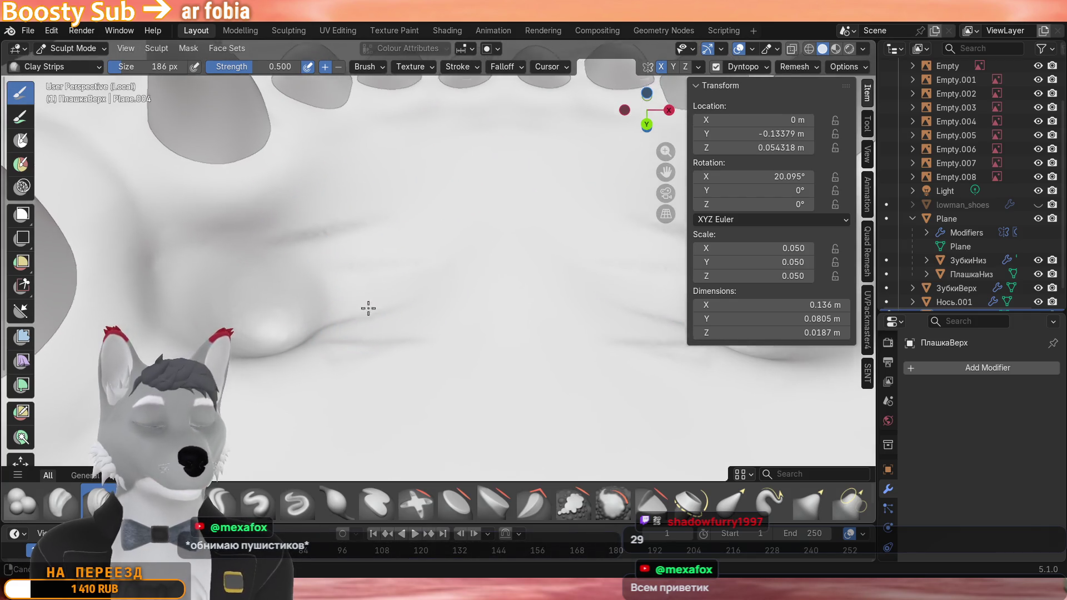
Sculpt a single crease into the palate behind the front teeth.
{"action": "middle_click_drag", "start_coordinate": [370, 309], "coordinate": [374, 271]}
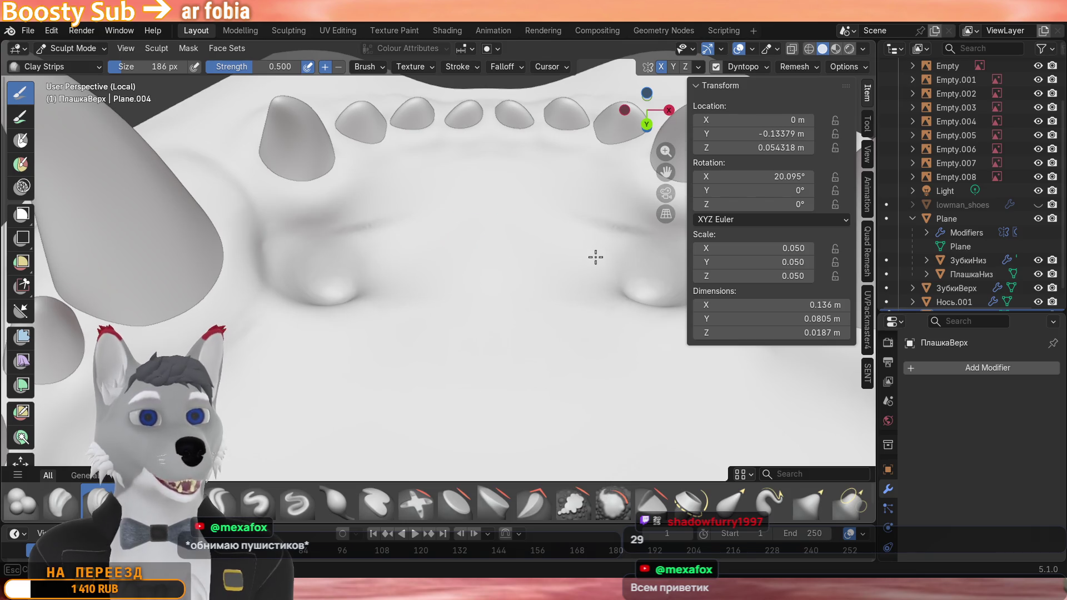
{"action": "mouse_move", "coordinate": [410, 232]}
{"action": "middle_mouse_down"}
{"action": "mouse_move", "coordinate": [383, 259]}
{"action": "mouse_move", "coordinate": [333, 271]}
{"action": "middle_mouse_up"}
{"action": "scroll", "coordinate": [387, 214], "scroll_direction": "up", "scroll_amount": 3}
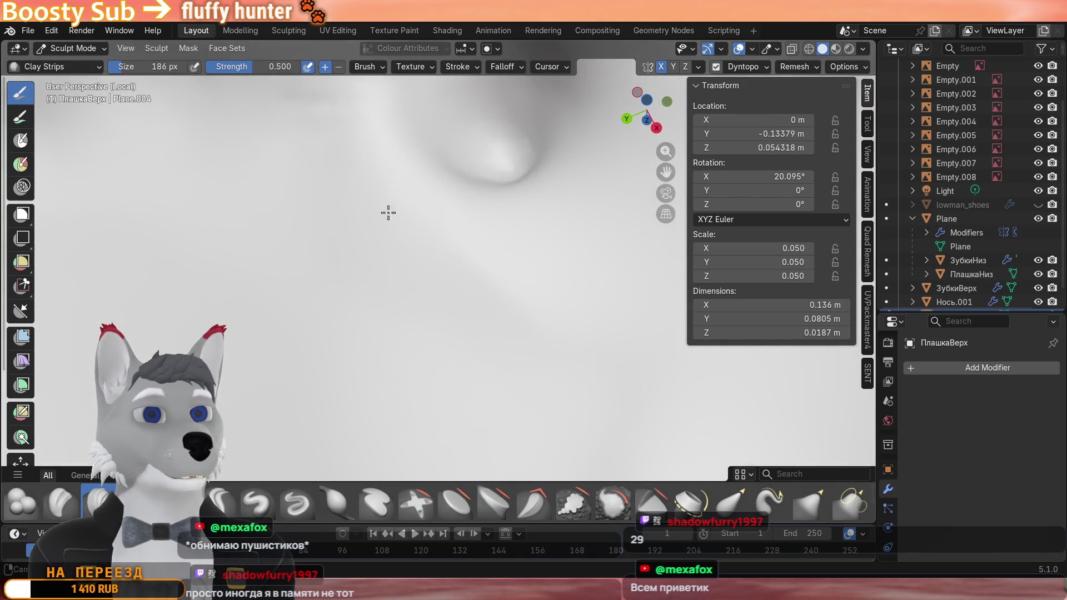
{"action": "middle_click_drag", "start_coordinate": [387, 214], "coordinate": [439, 226]}
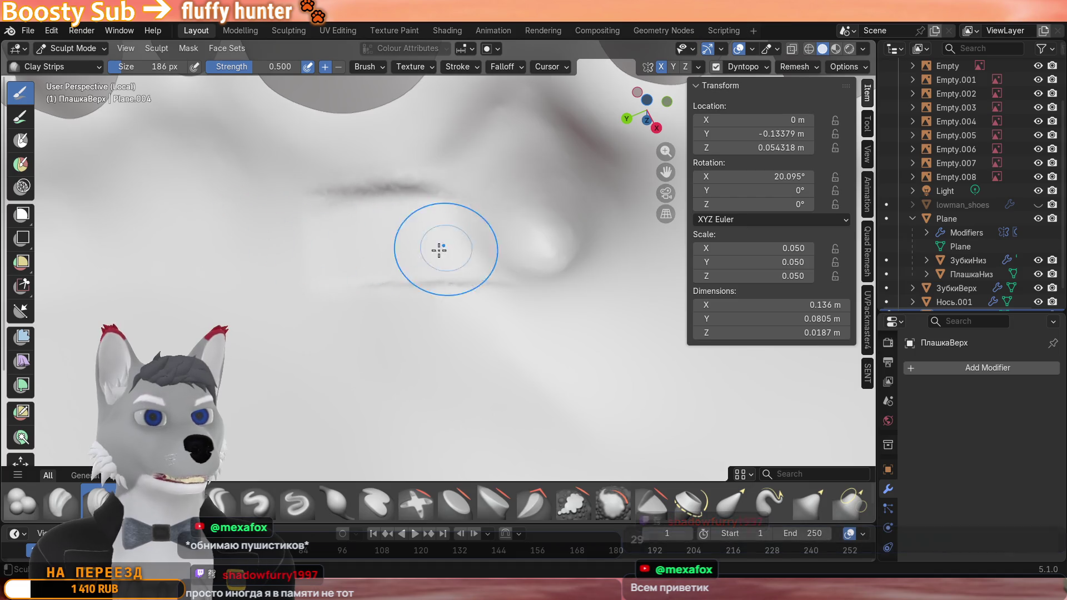
{"action": "scroll", "coordinate": [420, 282], "scroll_direction": "down", "scroll_amount": 2}
{"action": "left_click_drag", "start_coordinate": [258, 276], "coordinate": [362, 262], "text": "ctrl"}
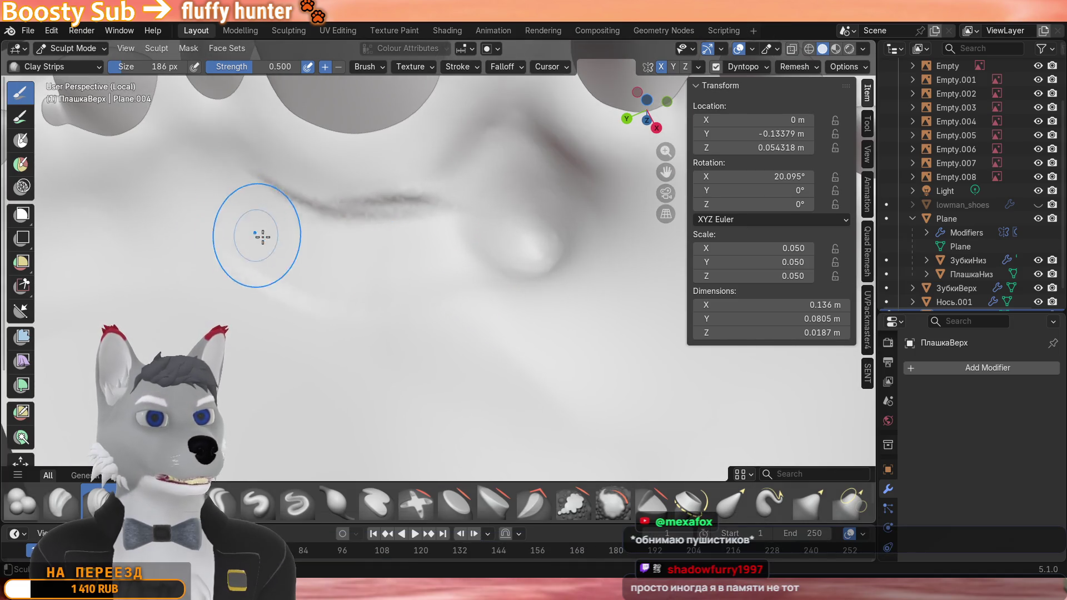
{"action": "scroll", "coordinate": [227, 293], "scroll_direction": "down", "scroll_amount": 4}
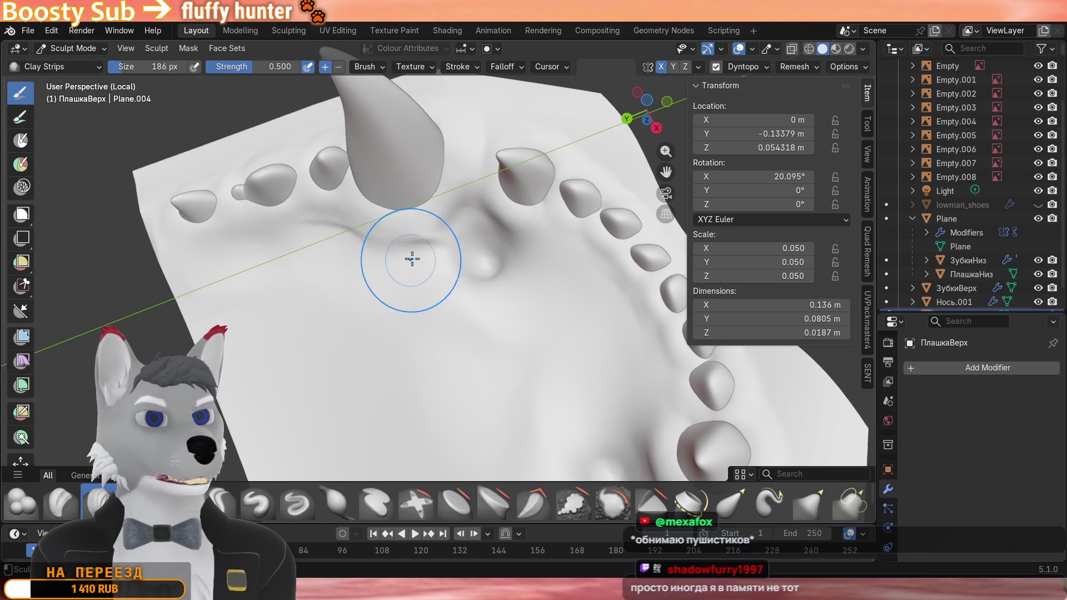
{"action": "scroll", "coordinate": [364, 257], "scroll_direction": "down", "scroll_amount": 4}
Build up a raised Clay Strips ridge along the gum just above the front teeth.
{"action": "mouse_move", "coordinate": [364, 257]}
{"action": "middle_mouse_down"}
{"action": "mouse_move", "coordinate": [449, 183]}
{"action": "mouse_move", "coordinate": [433, 250]}
{"action": "middle_mouse_up"}
{"action": "scroll", "coordinate": [412, 315], "scroll_direction": "up", "scroll_amount": 5}
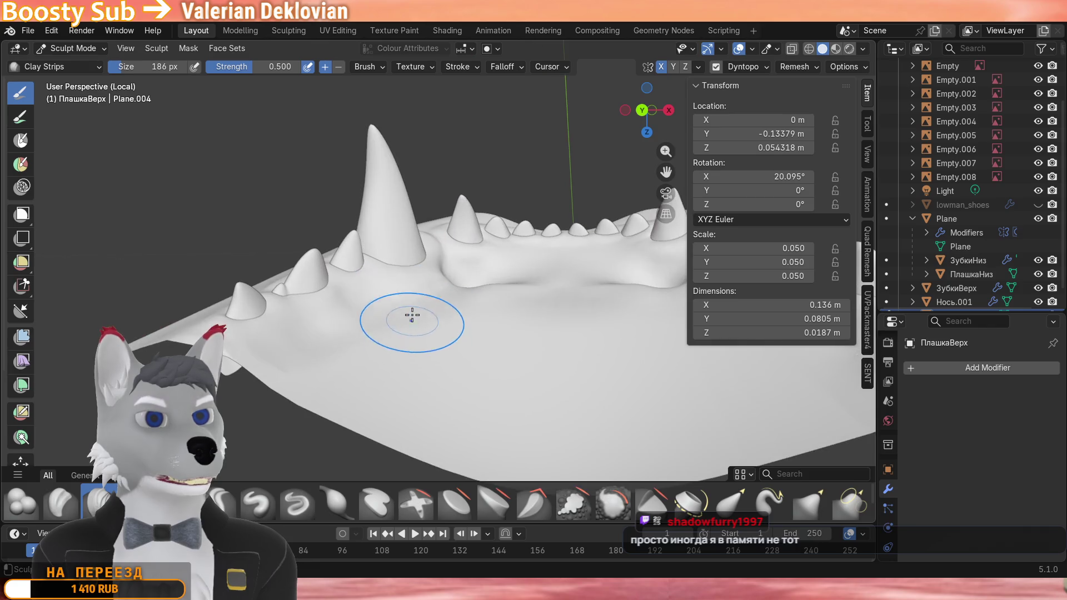
{"action": "scroll", "coordinate": [469, 288], "scroll_direction": "up", "scroll_amount": 2}
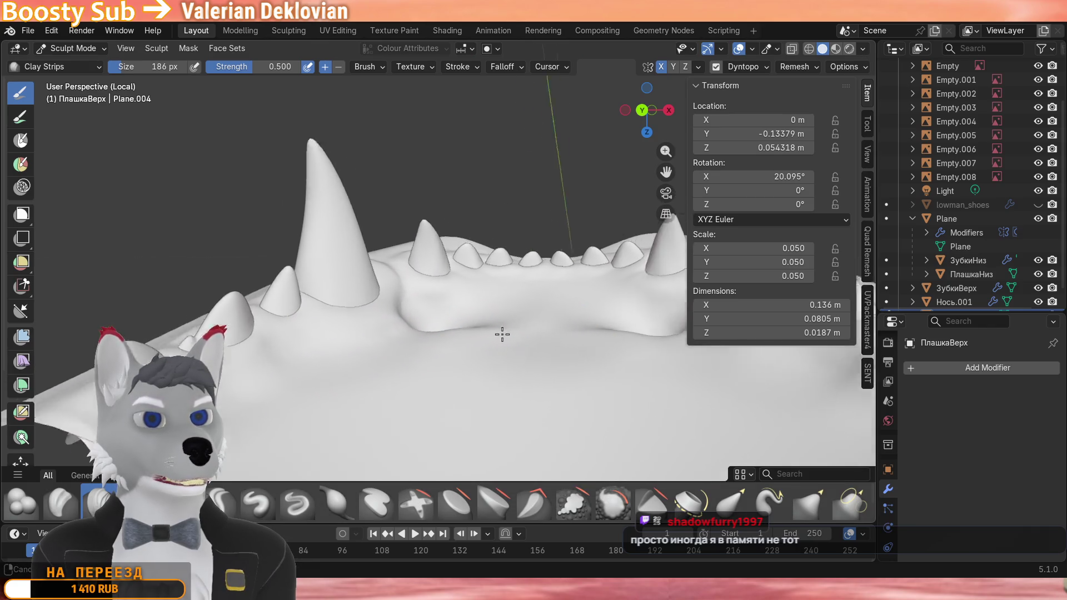
{"action": "middle_click_drag", "start_coordinate": [517, 317], "coordinate": [484, 353]}
{"action": "scroll", "coordinate": [483, 353], "scroll_direction": "up", "scroll_amount": 5}
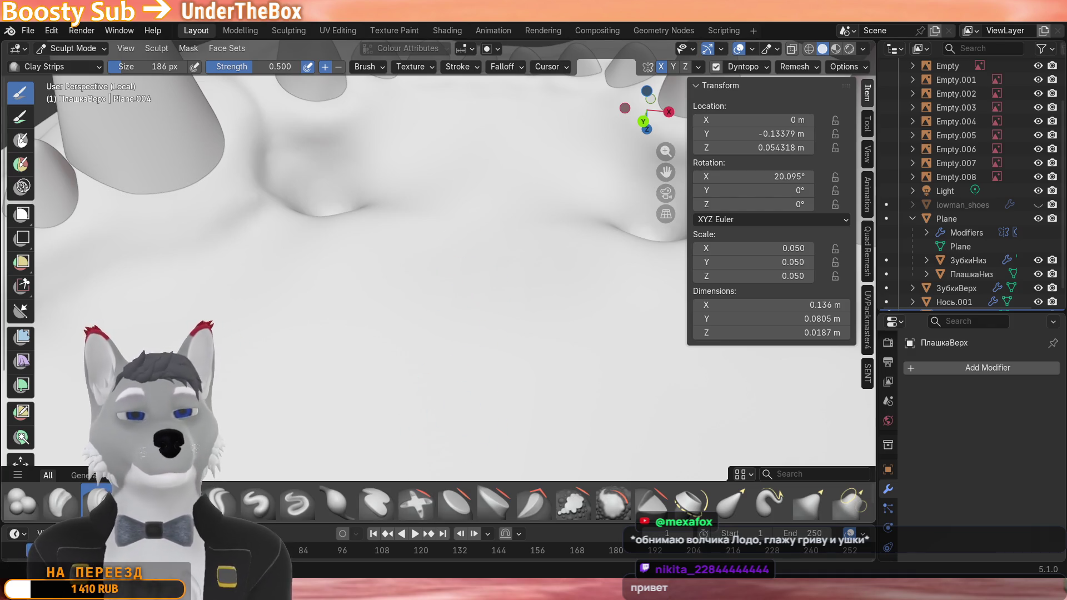
{"action": "scroll", "coordinate": [435, 313], "scroll_direction": "down", "scroll_amount": 5}
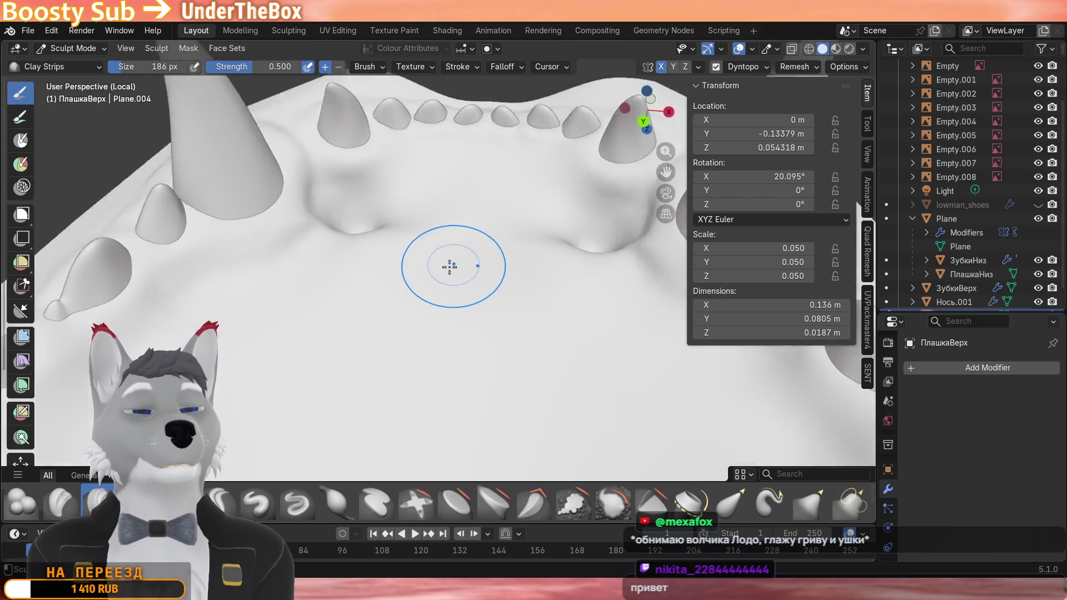
{"action": "middle_click_drag", "start_coordinate": [466, 267], "coordinate": [435, 314]}
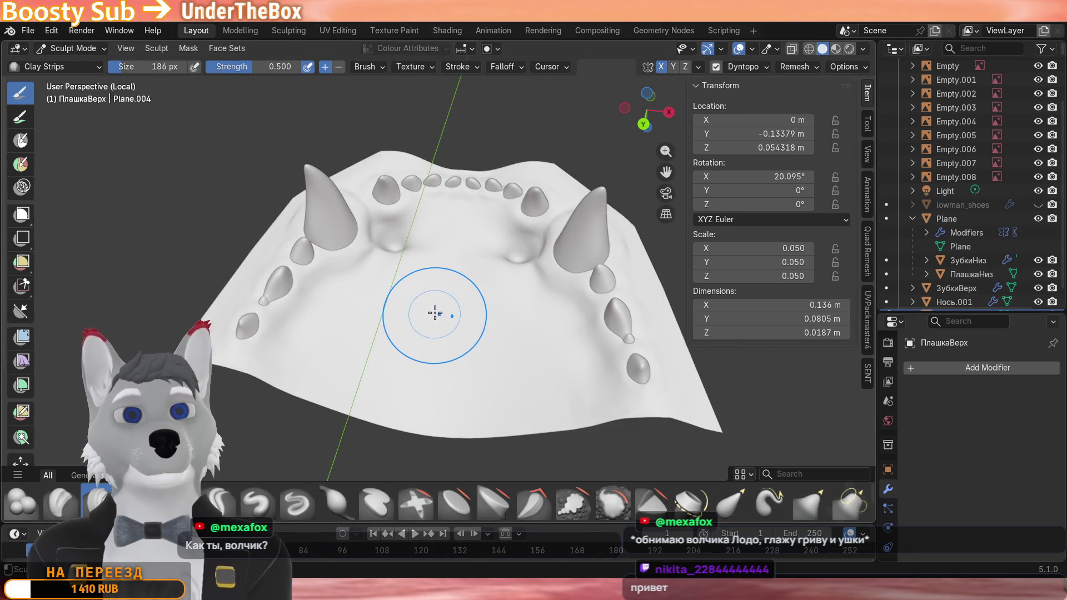
{"action": "scroll", "coordinate": [436, 314], "scroll_direction": "up", "scroll_amount": 5}
{"action": "mouse_move", "coordinate": [334, 317]}
{"action": "middle_mouse_down"}
{"action": "mouse_move", "coordinate": [427, 304]}
{"action": "mouse_move", "coordinate": [355, 342]}
{"action": "mouse_move", "coordinate": [375, 317]}
{"action": "mouse_move", "coordinate": [492, 295]}
{"action": "middle_mouse_up"}
{"action": "scroll", "coordinate": [428, 304], "scroll_direction": "down", "scroll_amount": 3}
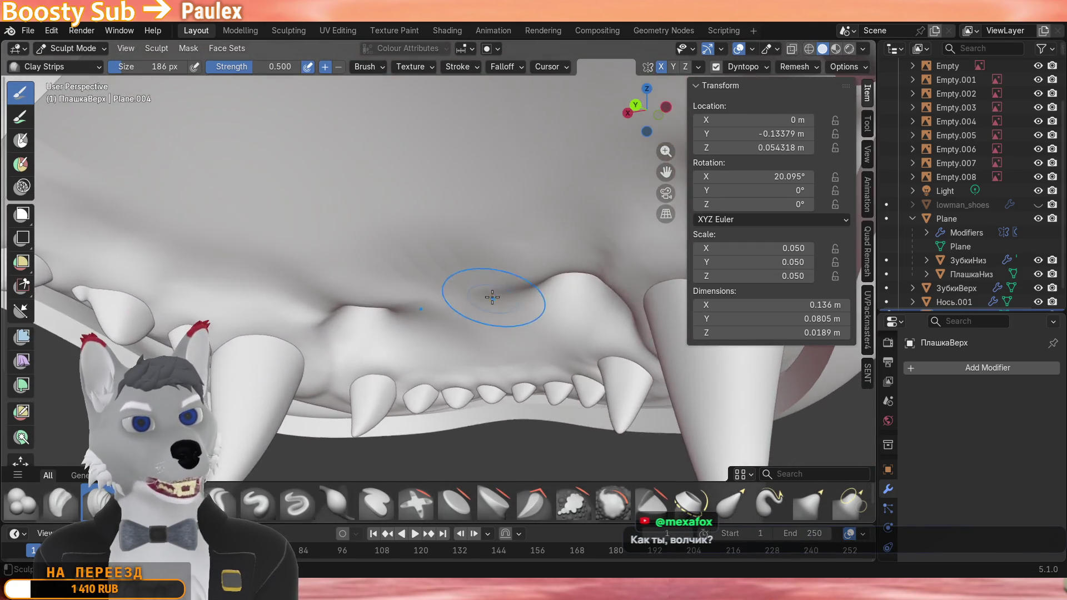
{"action": "scroll", "coordinate": [492, 296], "scroll_direction": "up", "scroll_amount": 3}
{"action": "left_click_drag", "start_coordinate": [517, 242], "coordinate": [250, 275]}
{"action": "mouse_move", "coordinate": [467, 238]}
{"action": "left_mouse_down"}
{"action": "mouse_move", "coordinate": [285, 284]}
{"action": "mouse_move", "coordinate": [467, 216]}
{"action": "mouse_move", "coordinate": [409, 233]}
{"action": "left_mouse_up"}
{"action": "mouse_move", "coordinate": [408, 233]}
{"action": "middle_mouse_down"}
{"action": "mouse_move", "coordinate": [376, 274]}
{"action": "mouse_move", "coordinate": [390, 280]}
{"action": "middle_mouse_up"}
Isolate the gum plate in Local View and stroke a mirrored raised band across it.
{"action": "key", "text": "slash"}
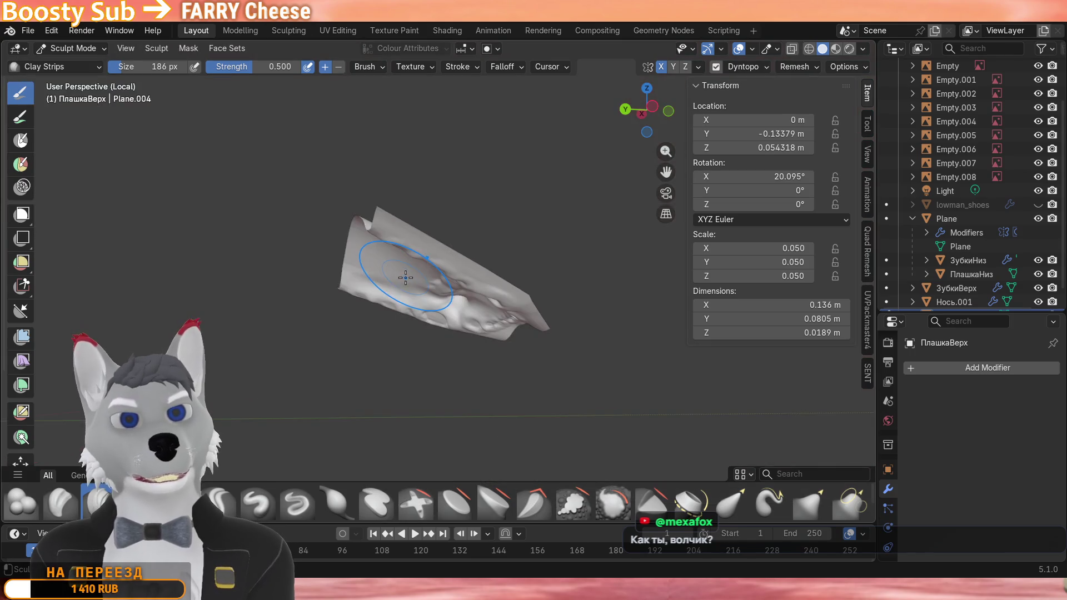
{"action": "middle_click_drag", "start_coordinate": [358, 225], "coordinate": [458, 250]}
{"action": "scroll", "coordinate": [450, 300], "scroll_direction": "up", "scroll_amount": 4}
{"action": "scroll", "coordinate": [459, 300], "scroll_direction": "up", "scroll_amount": 3}
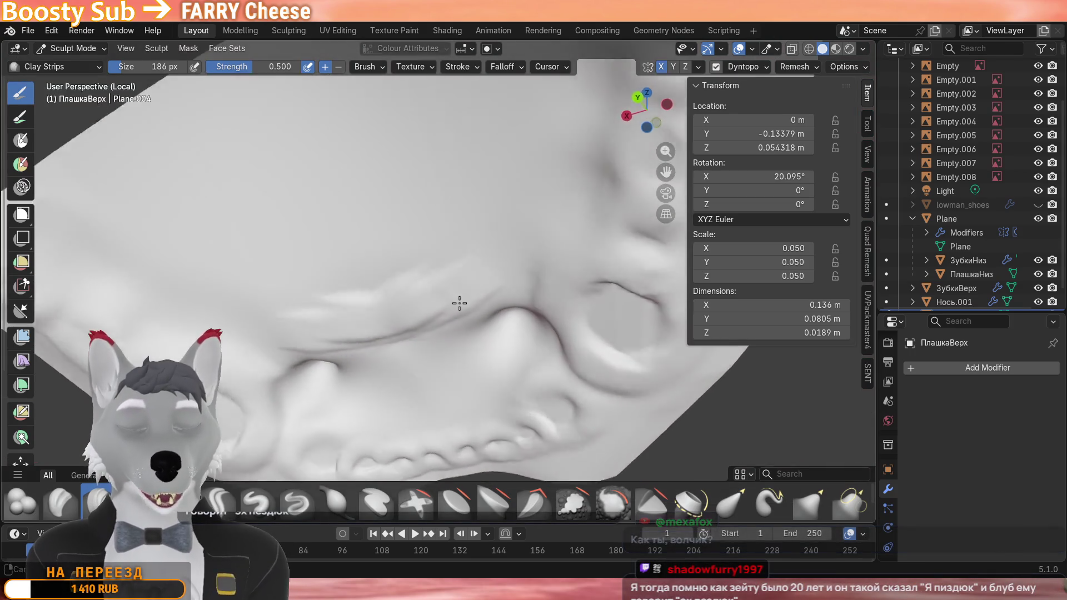
{"action": "mouse_move", "coordinate": [459, 300]}
{"action": "middle_mouse_down"}
{"action": "mouse_move", "coordinate": [503, 281]}
{"action": "mouse_move", "coordinate": [408, 285]}
{"action": "middle_mouse_up"}
{"action": "scroll", "coordinate": [416, 287], "scroll_direction": "up", "scroll_amount": 2}
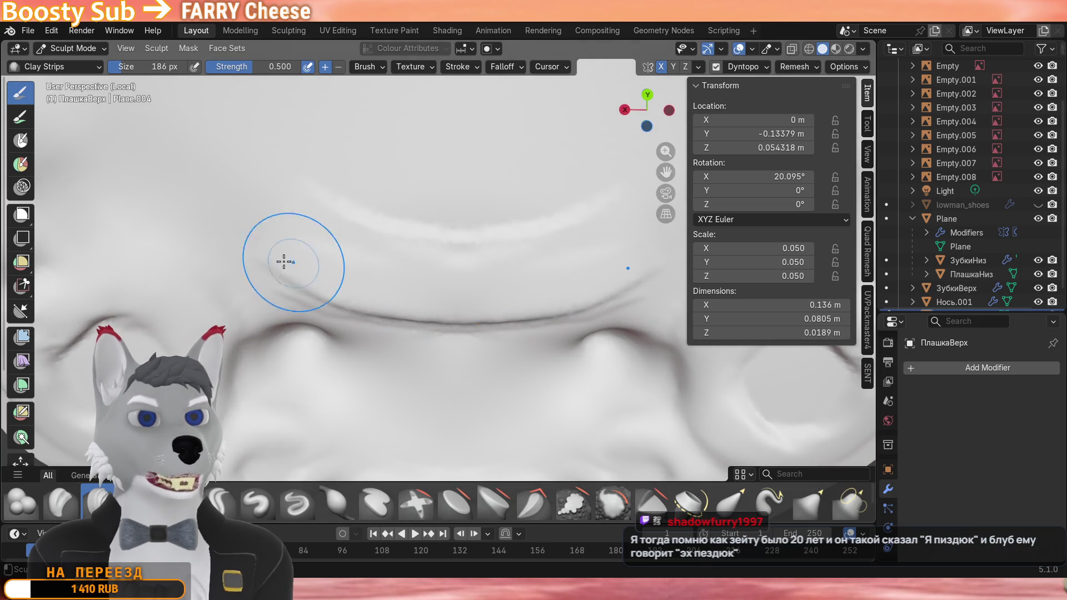
{"action": "scroll", "coordinate": [402, 288], "scroll_direction": "down", "scroll_amount": 3}
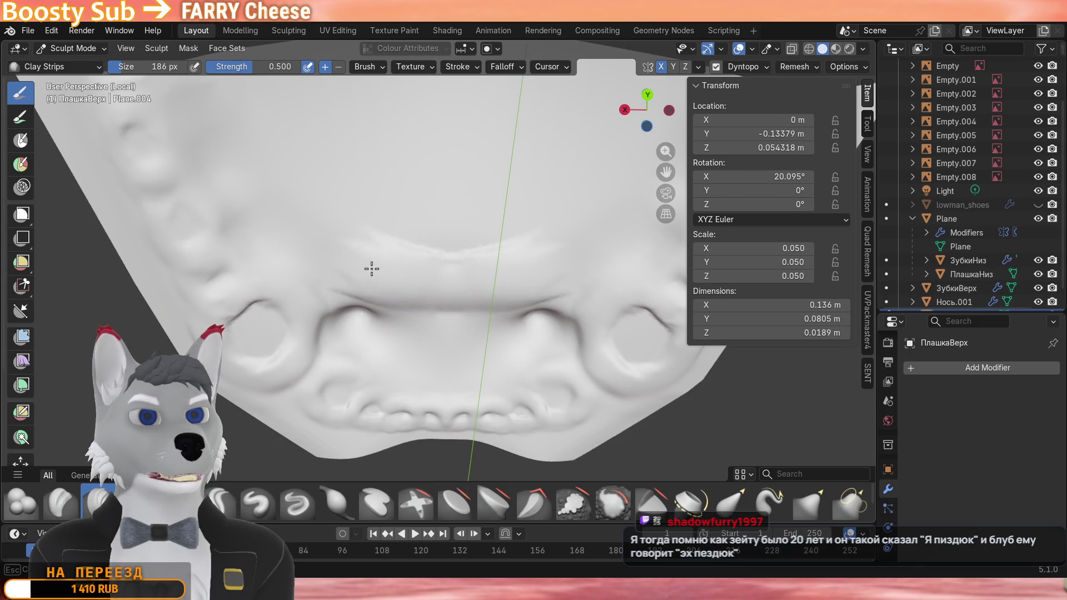
{"action": "middle_click_drag", "start_coordinate": [372, 269], "coordinate": [554, 276], "text": "shift"}
{"action": "left_click_drag", "start_coordinate": [454, 275], "coordinate": [357, 263]}
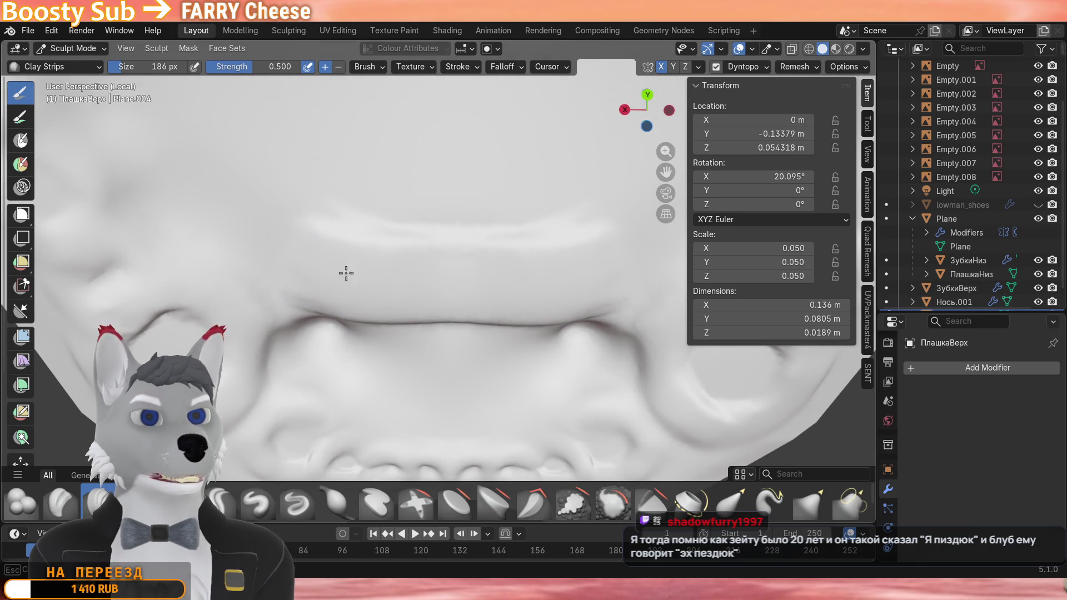
{"action": "scroll", "coordinate": [281, 258], "scroll_direction": "down", "scroll_amount": 4}
{"action": "middle_click_drag", "start_coordinate": [280, 274], "coordinate": [315, 313]}
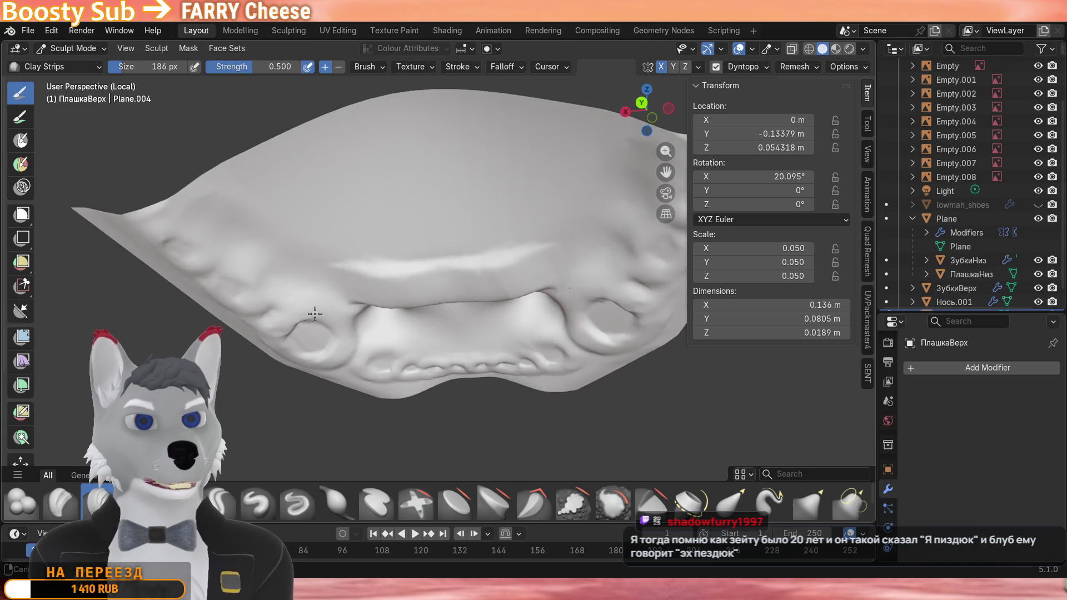
{"action": "scroll", "coordinate": [536, 270], "scroll_direction": "up", "scroll_amount": 4}
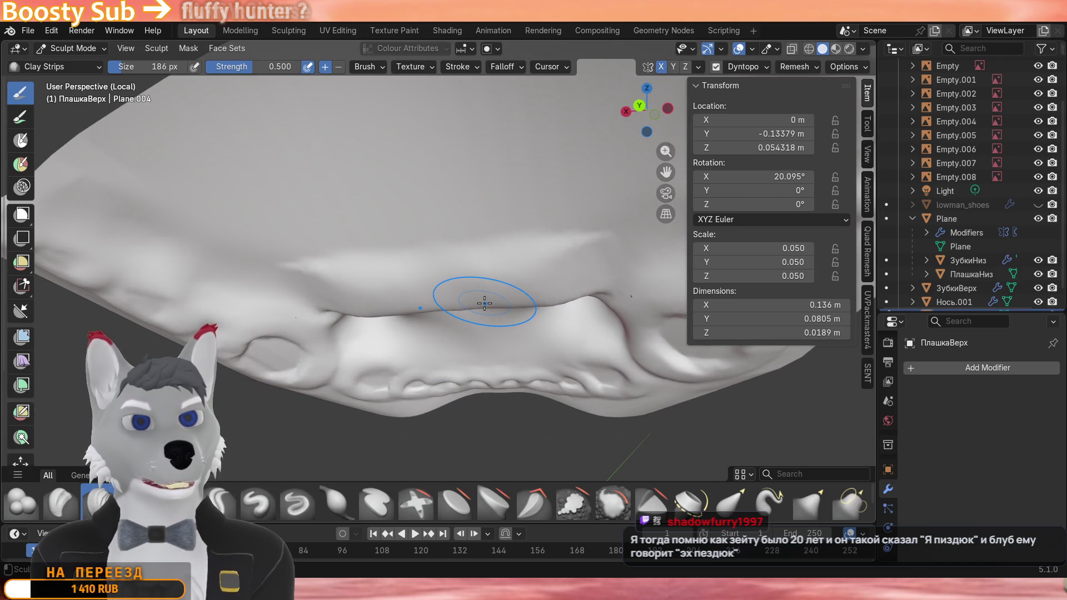
{"action": "scroll", "coordinate": [523, 284], "scroll_direction": "up", "scroll_amount": 5}
{"action": "scroll", "coordinate": [522, 261], "scroll_direction": "up", "scroll_amount": 3}
{"action": "scroll", "coordinate": [522, 263], "scroll_direction": "down", "scroll_amount": 5}
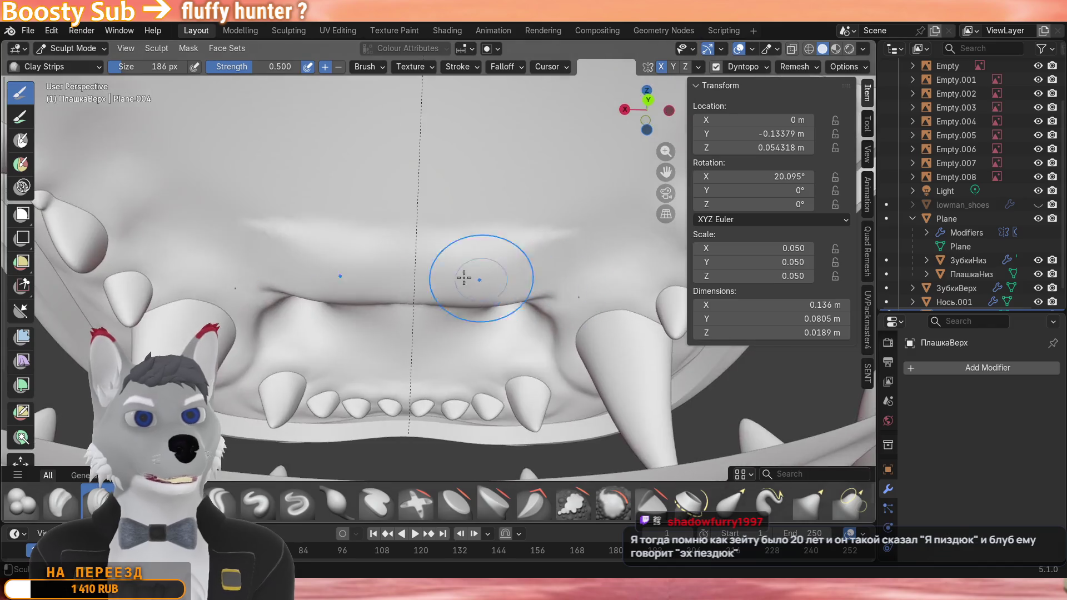
Smooth away the dark crease along the upper gum edge above the teeth.
{"action": "middle_click_drag", "start_coordinate": [523, 262], "coordinate": [275, 242]}
{"action": "scroll", "coordinate": [381, 256], "scroll_direction": "up", "scroll_amount": 2}
{"action": "scroll", "coordinate": [381, 256], "scroll_direction": "up", "scroll_amount": 1}
{"action": "left_click_drag", "start_coordinate": [474, 295], "coordinate": [487, 225]}
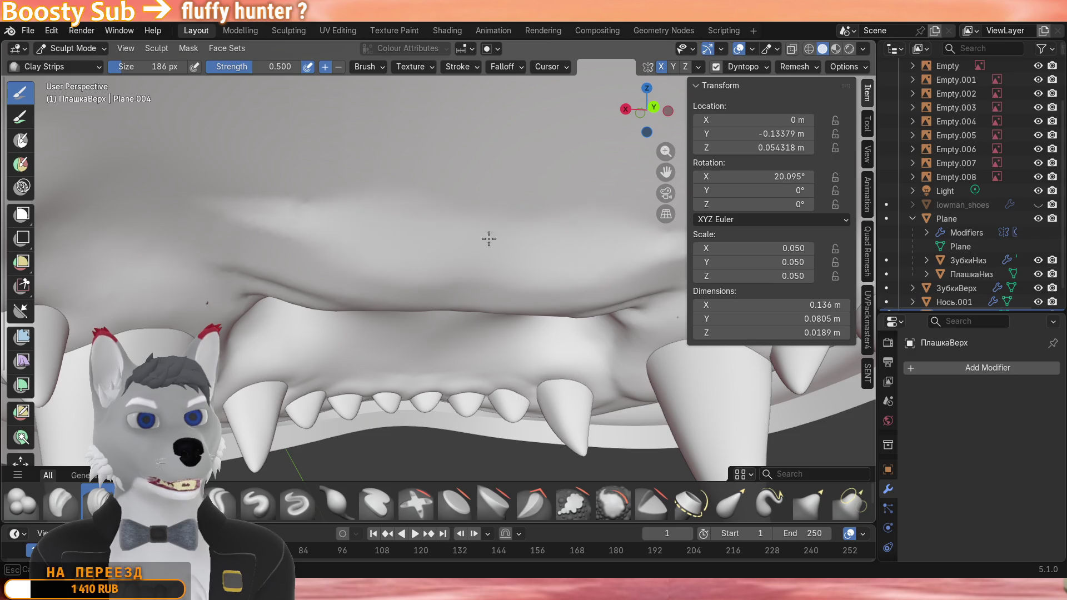
{"action": "middle_click_drag", "start_coordinate": [483, 225], "coordinate": [454, 237]}
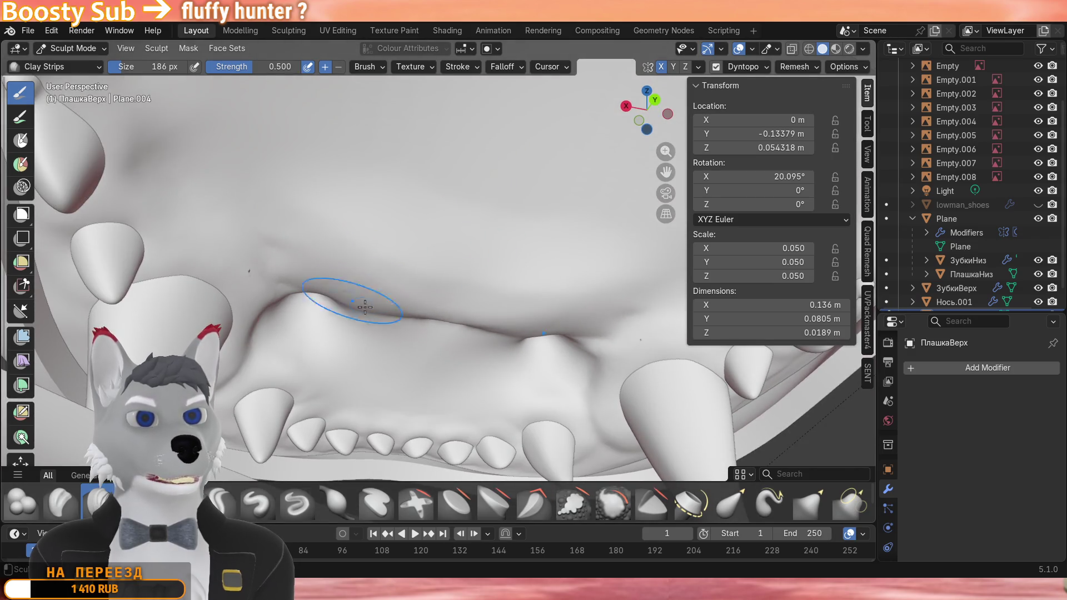
{"action": "scroll", "coordinate": [385, 321], "scroll_direction": "up", "scroll_amount": 3}
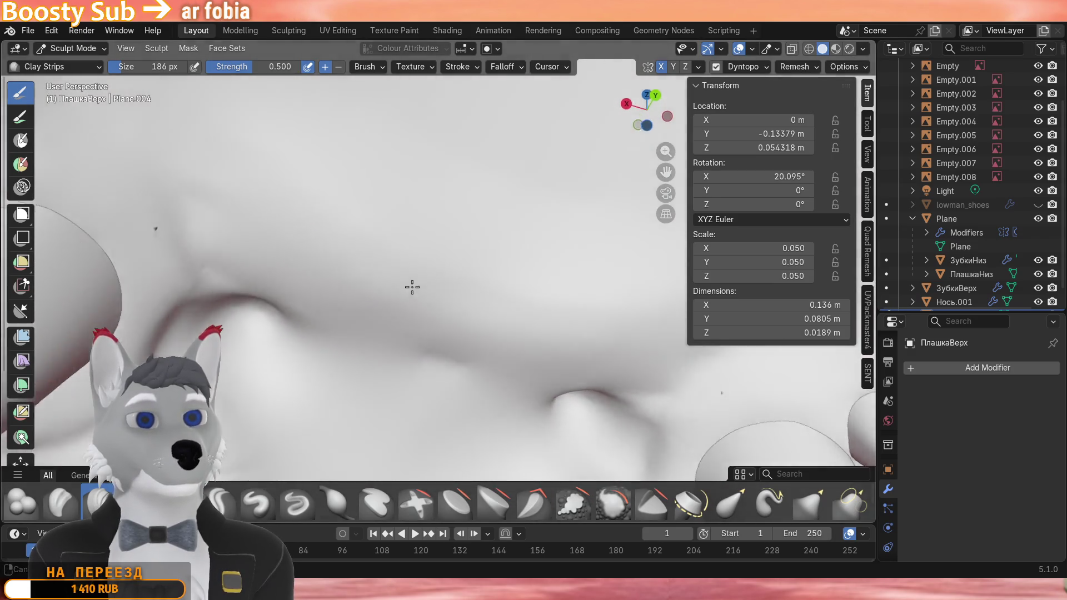
{"action": "scroll", "coordinate": [333, 316], "scroll_direction": "up", "scroll_amount": 3}
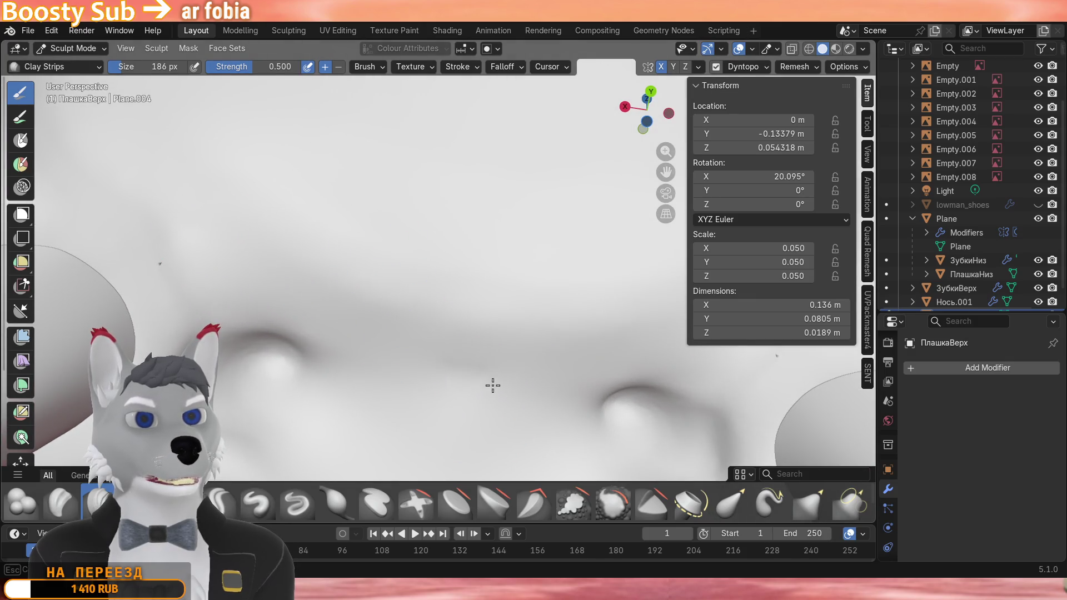
{"action": "scroll", "coordinate": [391, 358], "scroll_direction": "down", "scroll_amount": 4}
{"action": "middle_click_drag", "start_coordinate": [375, 341], "coordinate": [354, 312]}
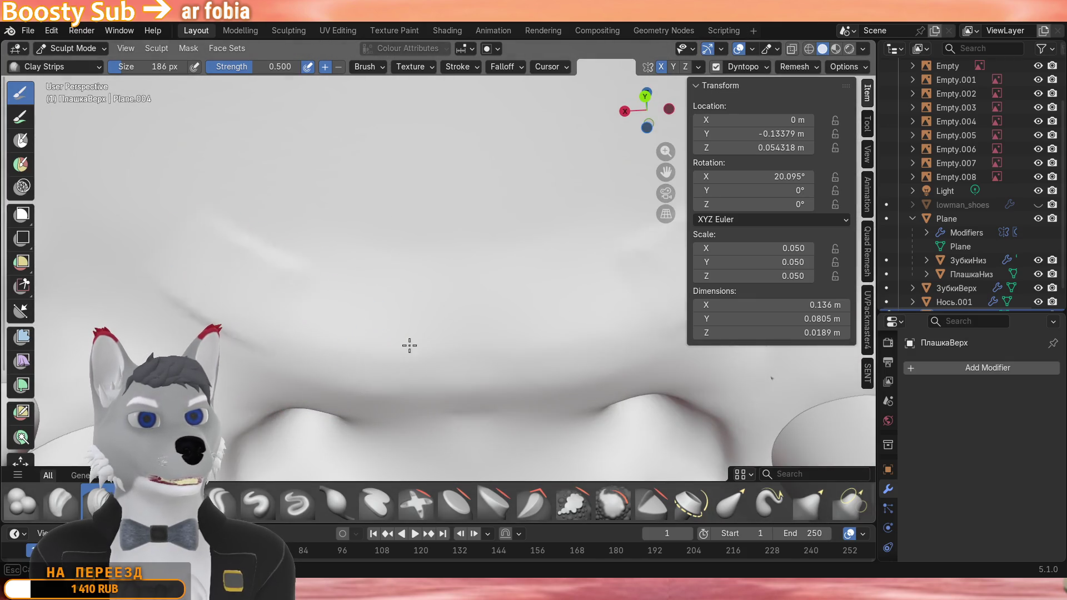
{"action": "middle_click_drag", "start_coordinate": [409, 346], "coordinate": [428, 321]}
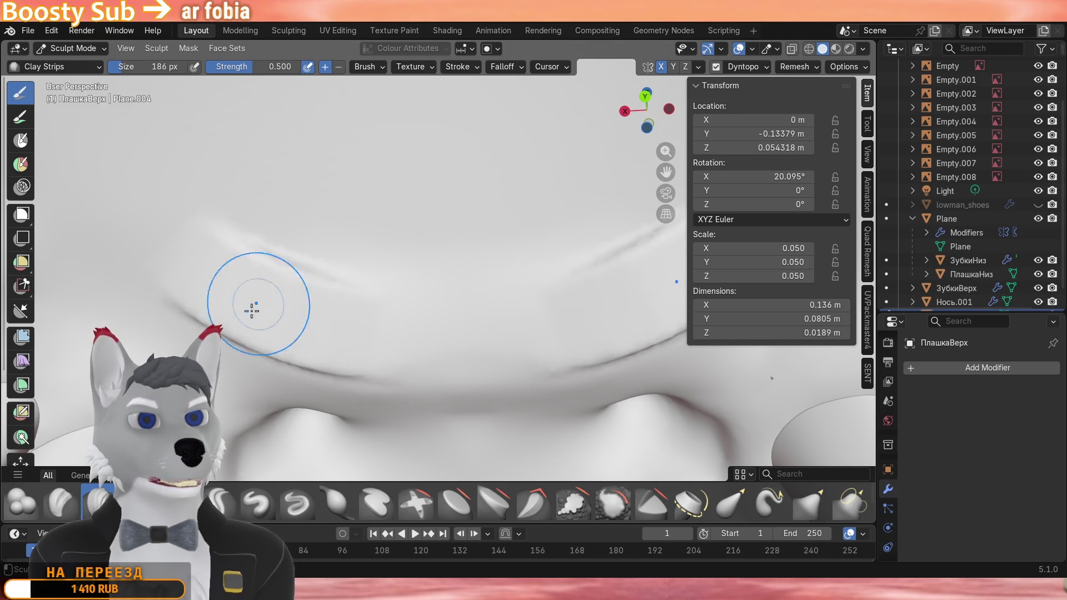
{"action": "mouse_move", "coordinate": [256, 308]}
{"action": "left_mouse_down"}
{"action": "mouse_move", "coordinate": [322, 311]}
{"action": "mouse_move", "coordinate": [355, 330]}
{"action": "left_mouse_up"}
{"action": "middle_click_drag", "start_coordinate": [356, 330], "coordinate": [385, 356]}
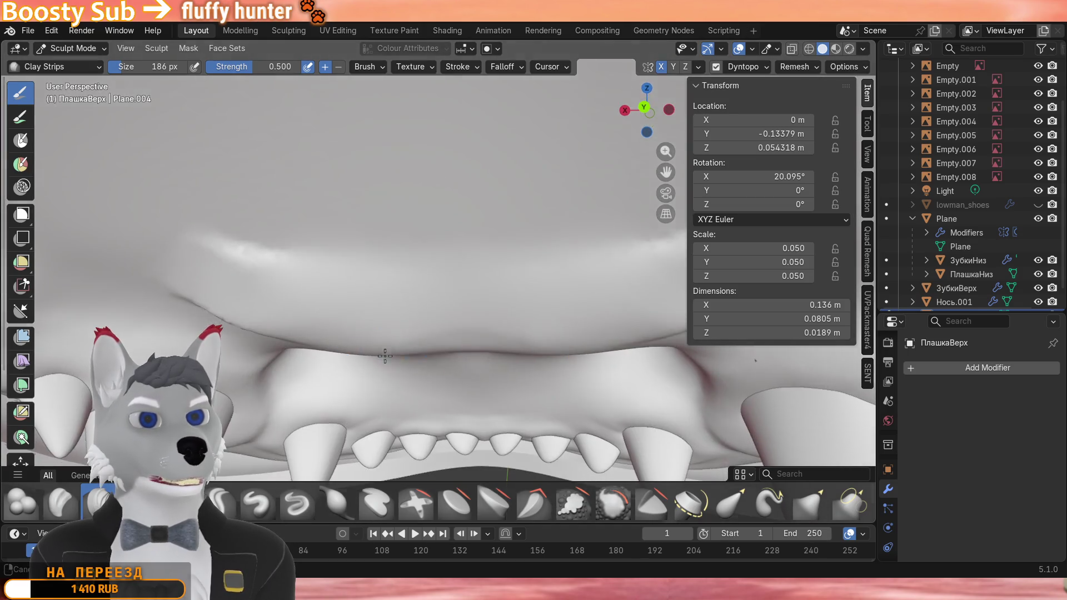
{"action": "middle_click_drag", "start_coordinate": [450, 353], "coordinate": [426, 334]}
{"action": "scroll", "coordinate": [417, 325], "scroll_direction": "down", "scroll_amount": 2}
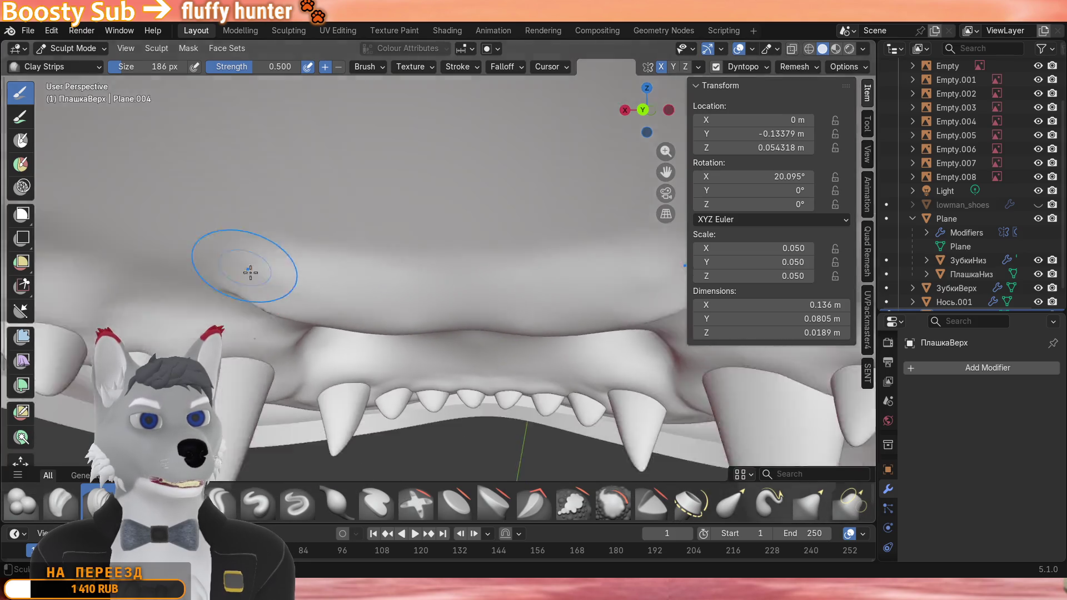
{"action": "mouse_move", "coordinate": [250, 251]}
{"action": "middle_mouse_down"}
{"action": "mouse_move", "coordinate": [334, 295]}
{"action": "mouse_move", "coordinate": [416, 292]}
{"action": "middle_mouse_up"}
{"action": "scroll", "coordinate": [417, 291], "scroll_direction": "up", "scroll_amount": 2}
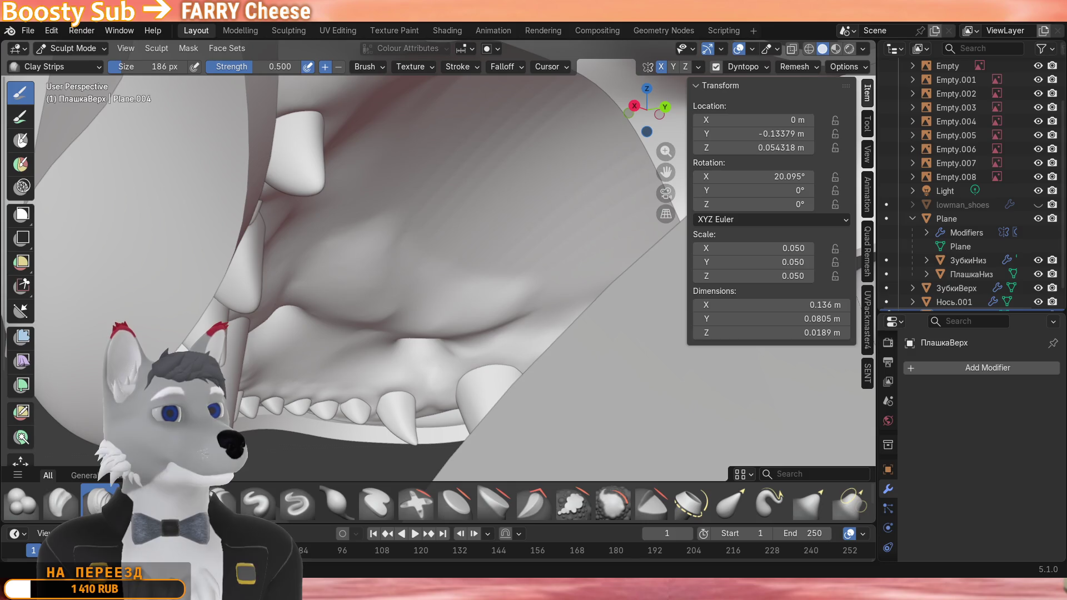
Sculpt a subtle fold stroke on the gum surface above the small upper teeth.
{"action": "mouse_move", "coordinate": [421, 359]}
{"action": "middle_mouse_down"}
{"action": "mouse_move", "coordinate": [403, 316]}
{"action": "mouse_move", "coordinate": [359, 298]}
{"action": "middle_mouse_up"}
{"action": "middle_click_drag", "start_coordinate": [262, 228], "coordinate": [426, 263]}
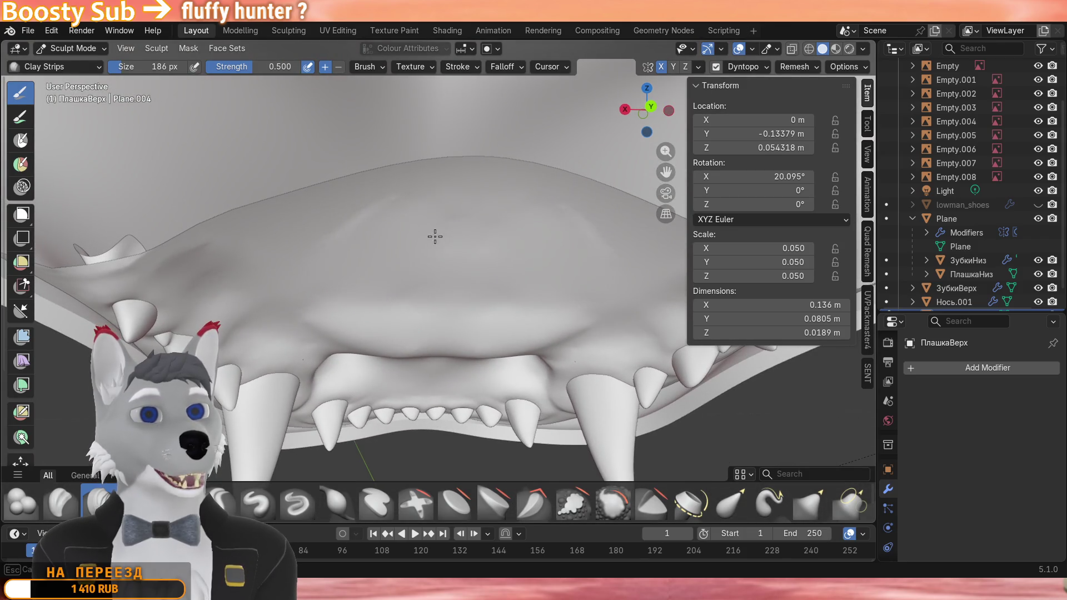
{"action": "mouse_move", "coordinate": [327, 244]}
{"action": "middle_mouse_down"}
{"action": "mouse_move", "coordinate": [367, 237]}
{"action": "mouse_move", "coordinate": [346, 210]}
{"action": "middle_mouse_up"}
{"action": "left_click_drag", "start_coordinate": [345, 210], "coordinate": [259, 242]}
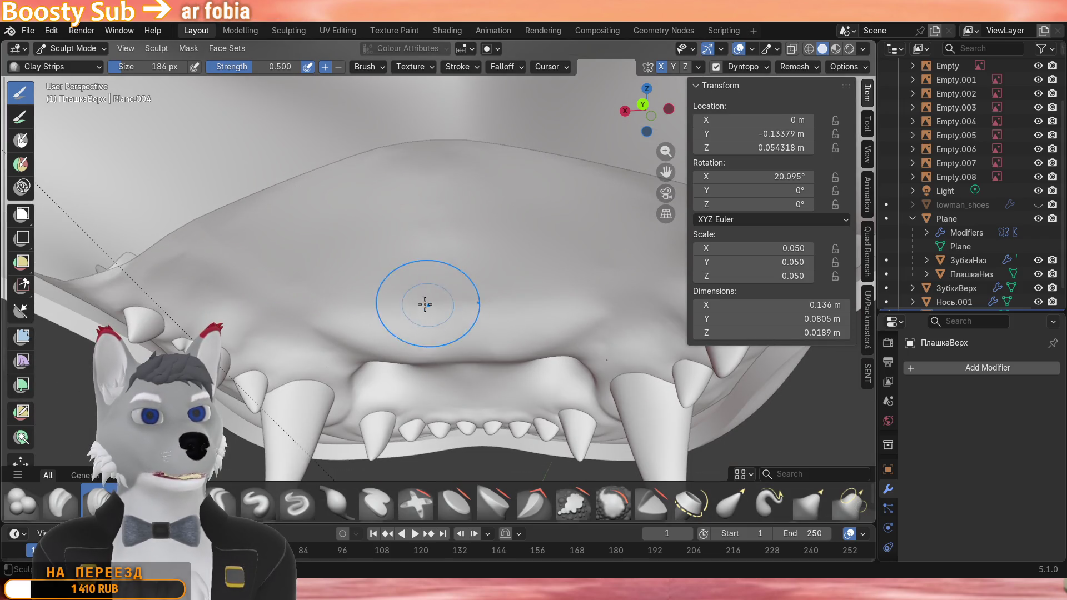
{"action": "middle_click_drag", "start_coordinate": [422, 298], "coordinate": [443, 215]}
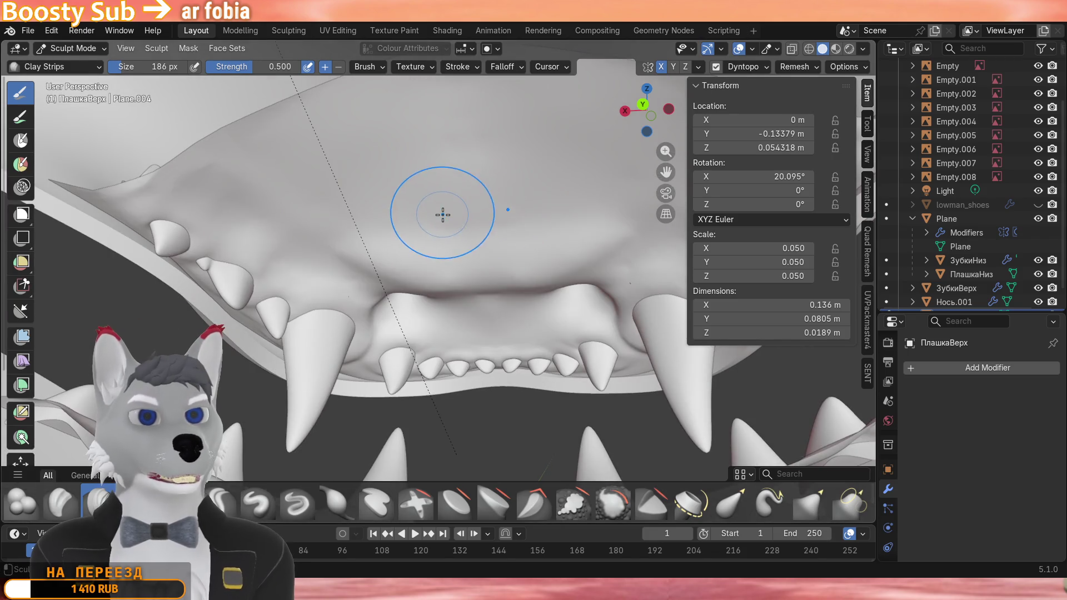
{"action": "middle_click_drag", "start_coordinate": [350, 238], "coordinate": [350, 209]}
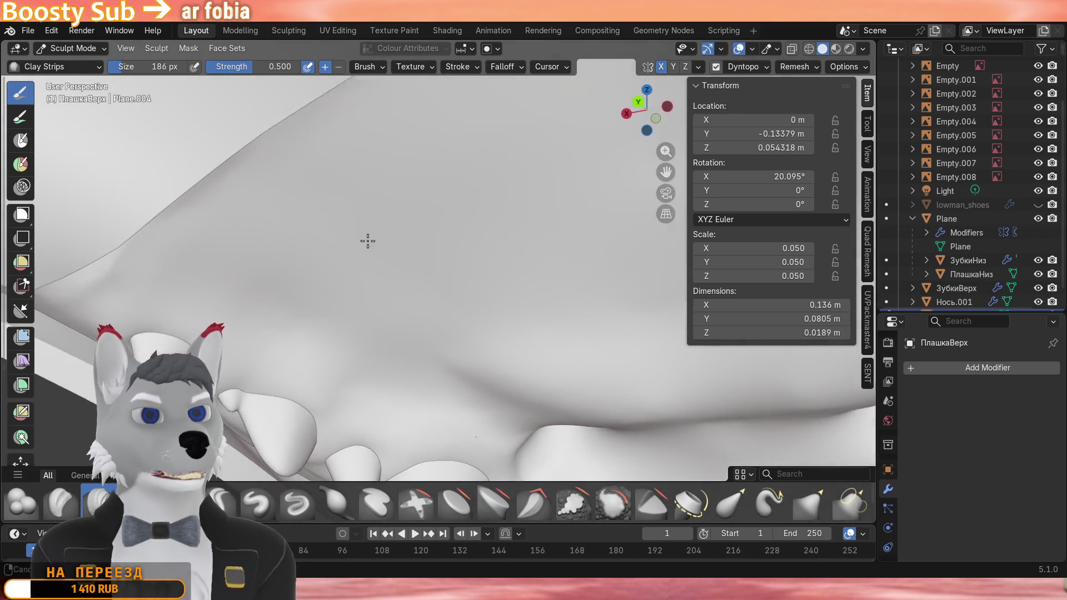
{"action": "middle_click_drag", "start_coordinate": [251, 234], "coordinate": [370, 247]}
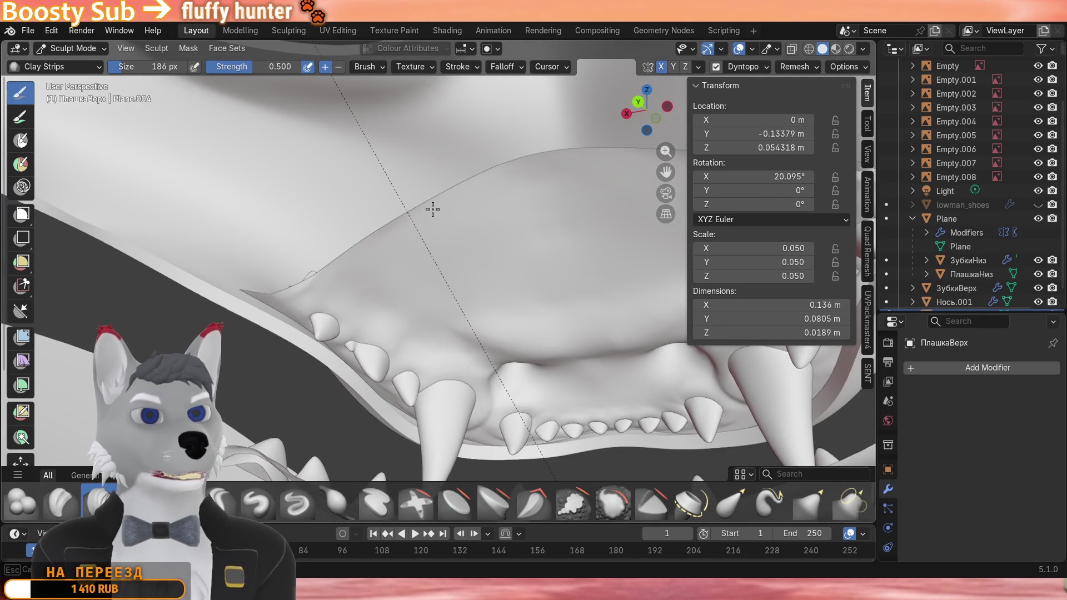
{"action": "middle_click_drag", "start_coordinate": [554, 146], "coordinate": [546, 172]}
{"action": "key", "text": "Escape"}
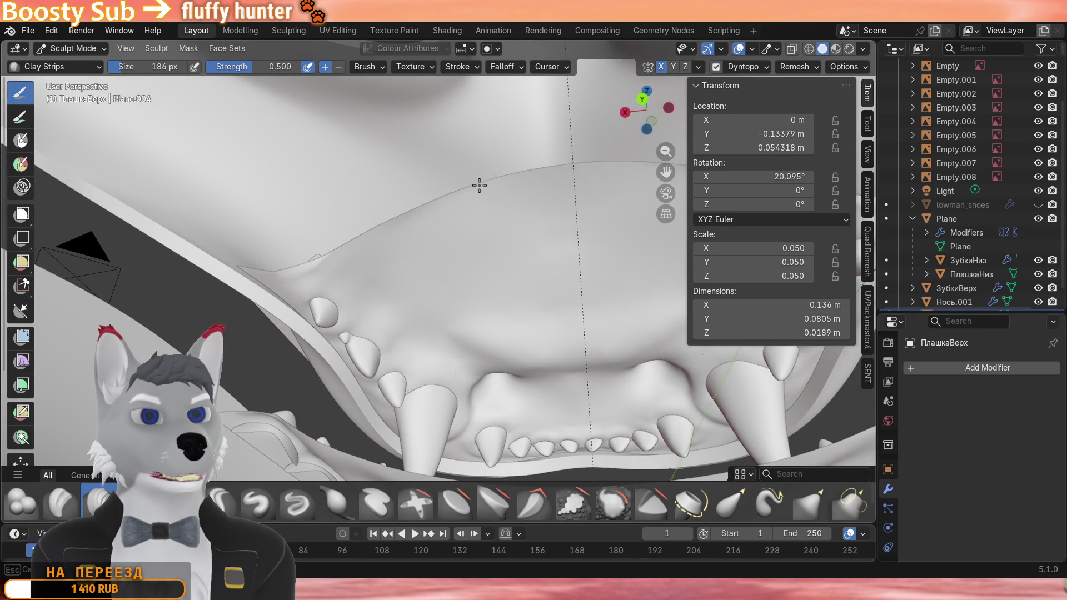
{"action": "scroll", "coordinate": [367, 242], "scroll_direction": "up", "scroll_amount": 3}
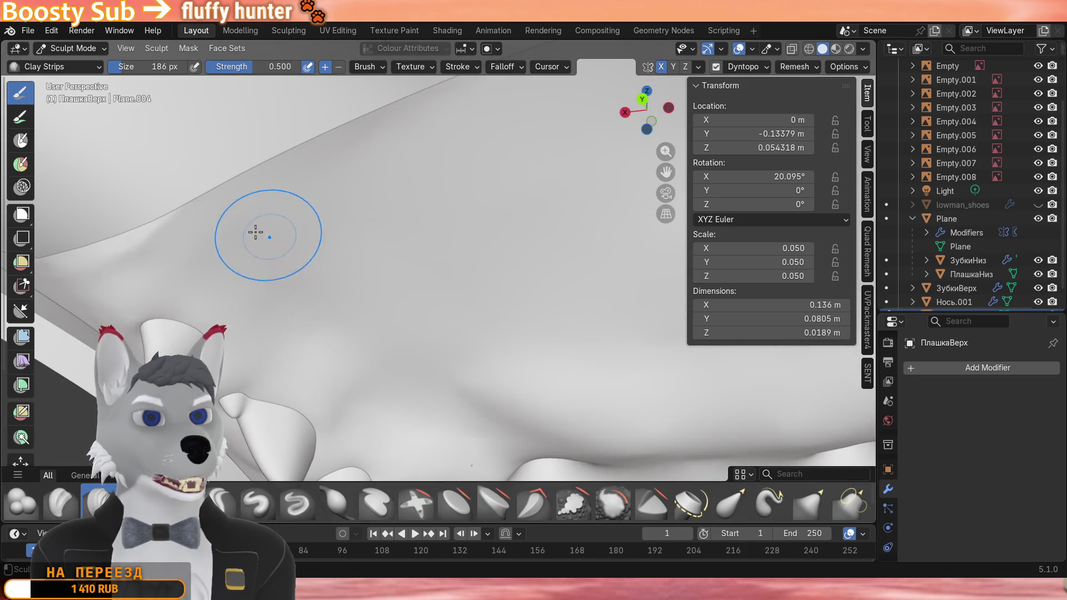
{"action": "scroll", "coordinate": [275, 234], "scroll_direction": "up", "scroll_amount": 2}
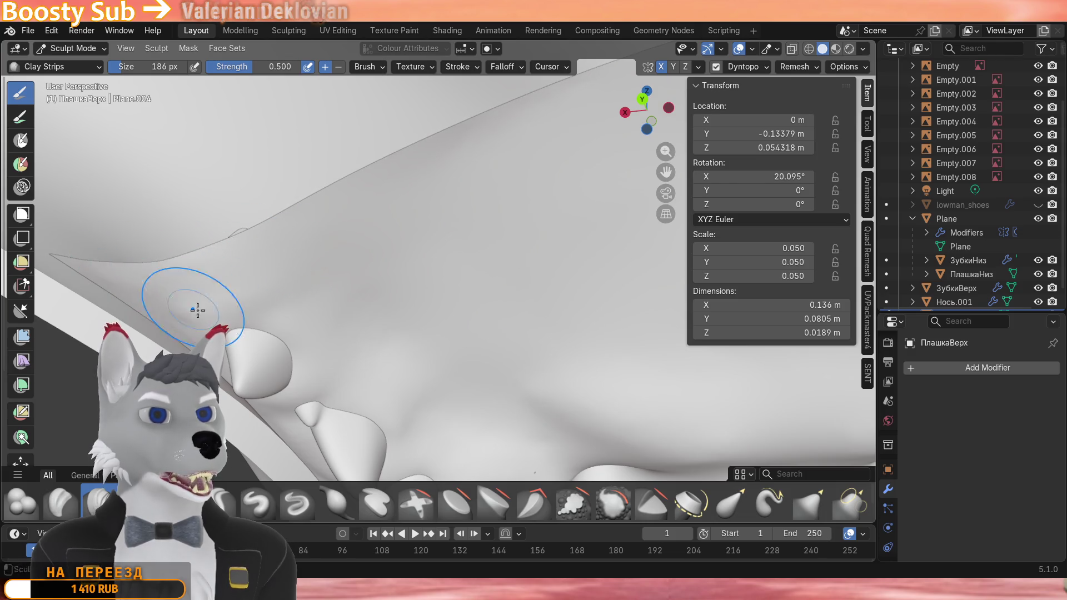
Orbit around the open jaw to review the gum folds from front and sides.
{"action": "middle_click_drag", "start_coordinate": [200, 251], "coordinate": [252, 319], "text": "shift"}
{"action": "mouse_move", "coordinate": [188, 346]}
{"action": "middle_mouse_down"}
{"action": "mouse_move", "coordinate": [217, 266]}
{"action": "mouse_move", "coordinate": [217, 225]}
{"action": "middle_mouse_up"}
{"action": "mouse_move", "coordinate": [279, 250]}
{"action": "middle_mouse_down"}
{"action": "mouse_move", "coordinate": [357, 268]}
{"action": "mouse_move", "coordinate": [392, 217]}
{"action": "mouse_move", "coordinate": [434, 184]}
{"action": "middle_mouse_up"}
{"action": "scroll", "coordinate": [399, 205], "scroll_direction": "up", "scroll_amount": 3}
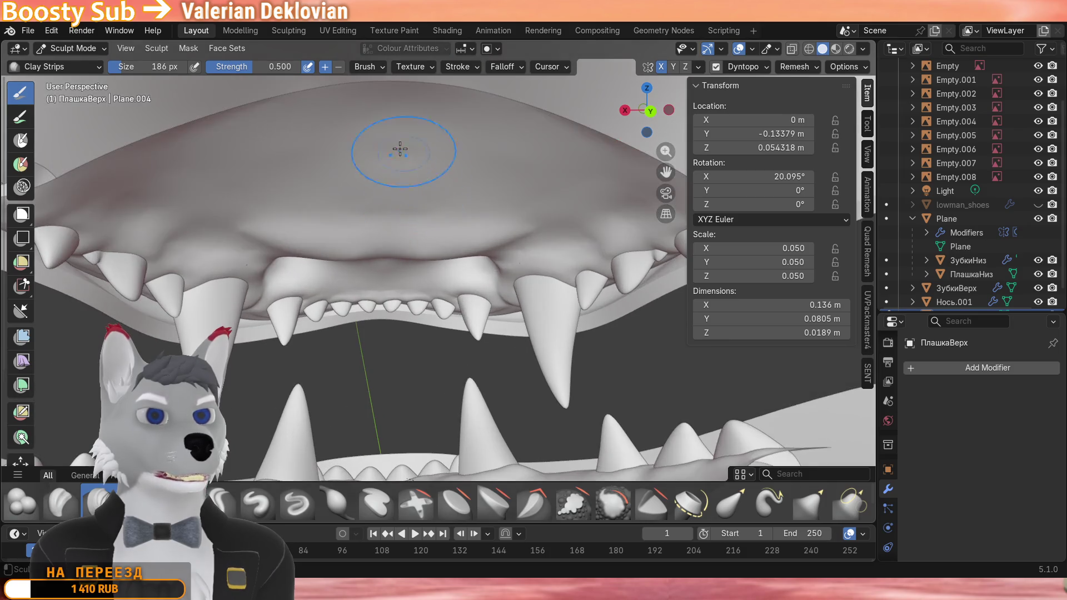
{"action": "scroll", "coordinate": [453, 157], "scroll_direction": "down", "scroll_amount": 3}
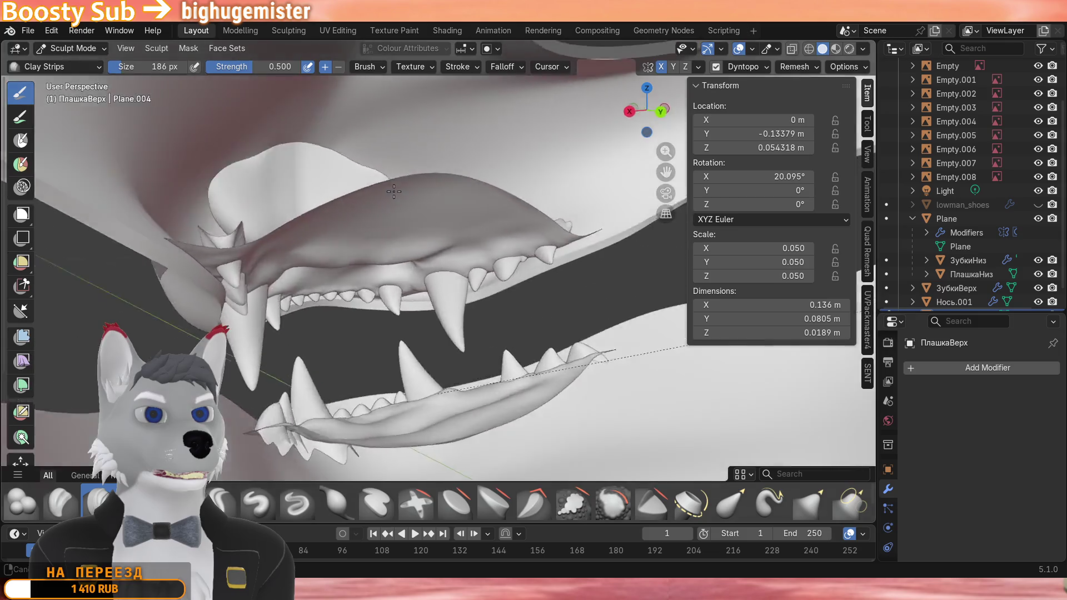
{"action": "middle_click_drag", "start_coordinate": [441, 237], "coordinate": [445, 218]}
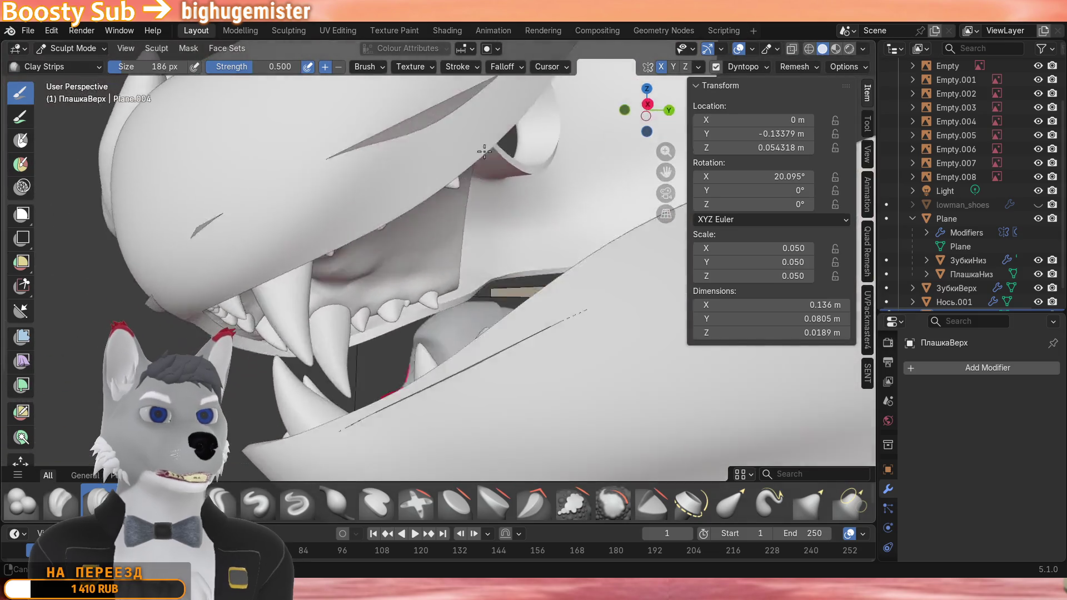
{"action": "middle_click_drag", "start_coordinate": [424, 272], "coordinate": [275, 209]}
{"action": "scroll", "coordinate": [333, 250], "scroll_direction": "up", "scroll_amount": 4}
{"action": "middle_click_drag", "start_coordinate": [334, 251], "coordinate": [305, 246]}
{"action": "scroll", "coordinate": [305, 247], "scroll_direction": "up", "scroll_amount": 3}
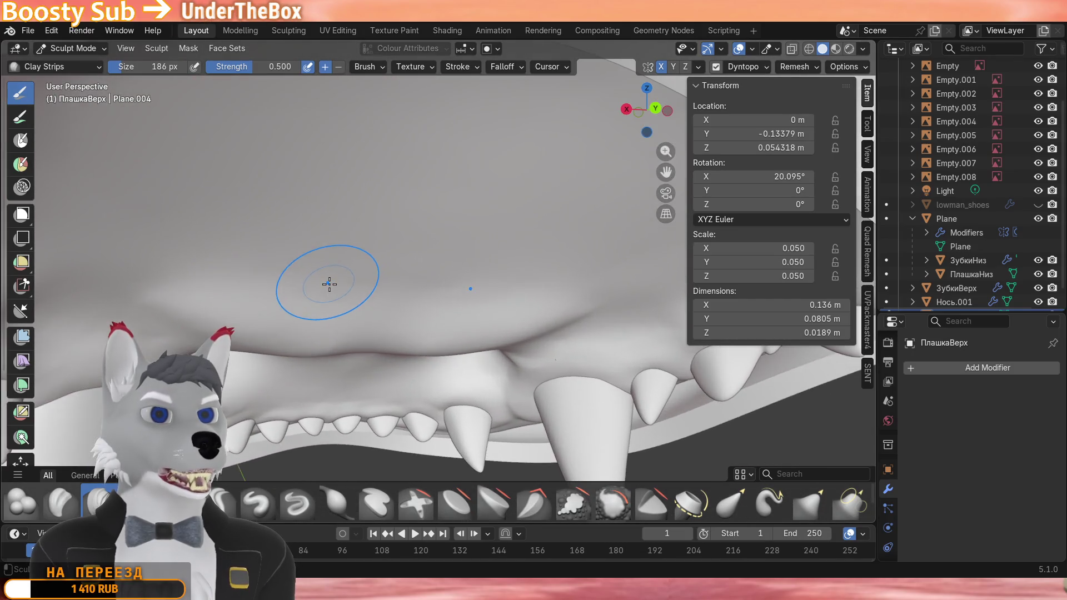
{"action": "scroll", "coordinate": [317, 267], "scroll_direction": "up", "scroll_amount": 4}
{"action": "scroll", "coordinate": [325, 275], "scroll_direction": "down", "scroll_amount": 3}
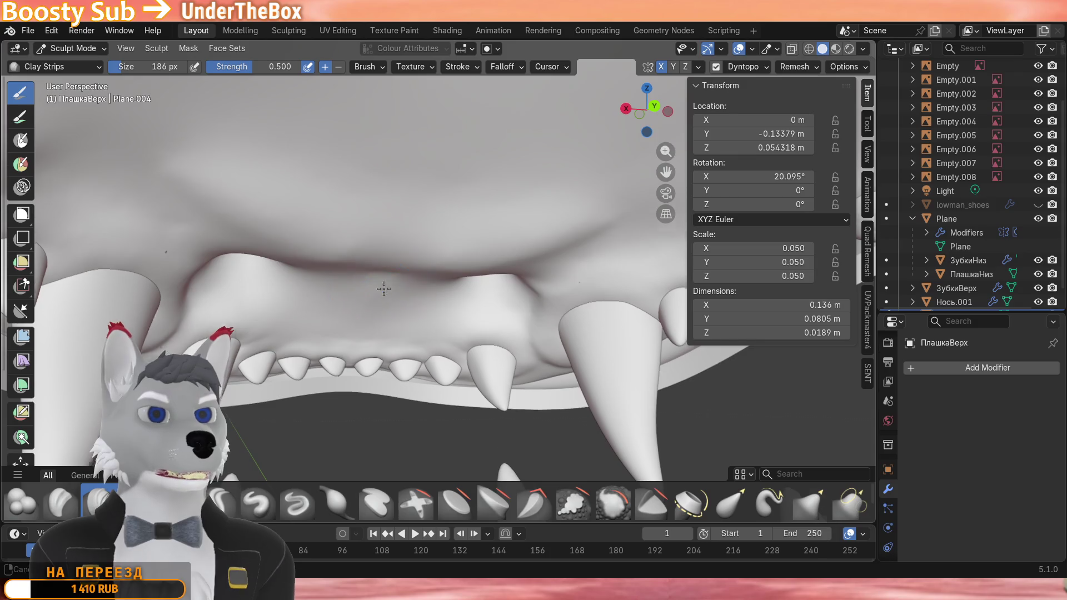
{"action": "scroll", "coordinate": [383, 296], "scroll_direction": "down", "scroll_amount": 2}
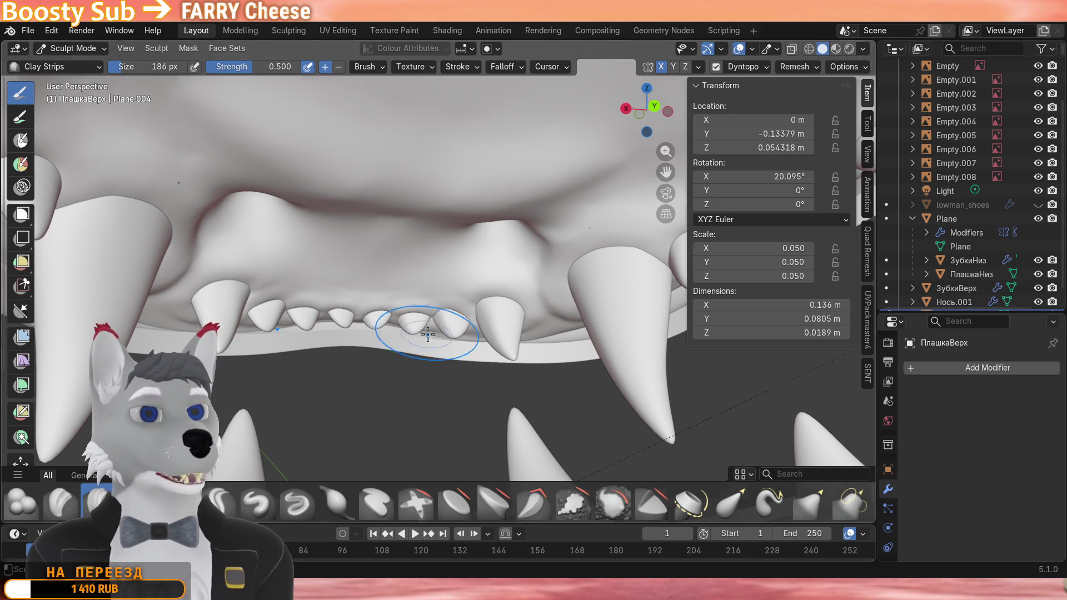
Add Clay Strips creases and bumps along the upper gum fold above the teeth.
{"action": "middle_click_drag", "start_coordinate": [433, 342], "coordinate": [380, 321]}
{"action": "middle_click_drag", "start_coordinate": [546, 320], "coordinate": [454, 367]}
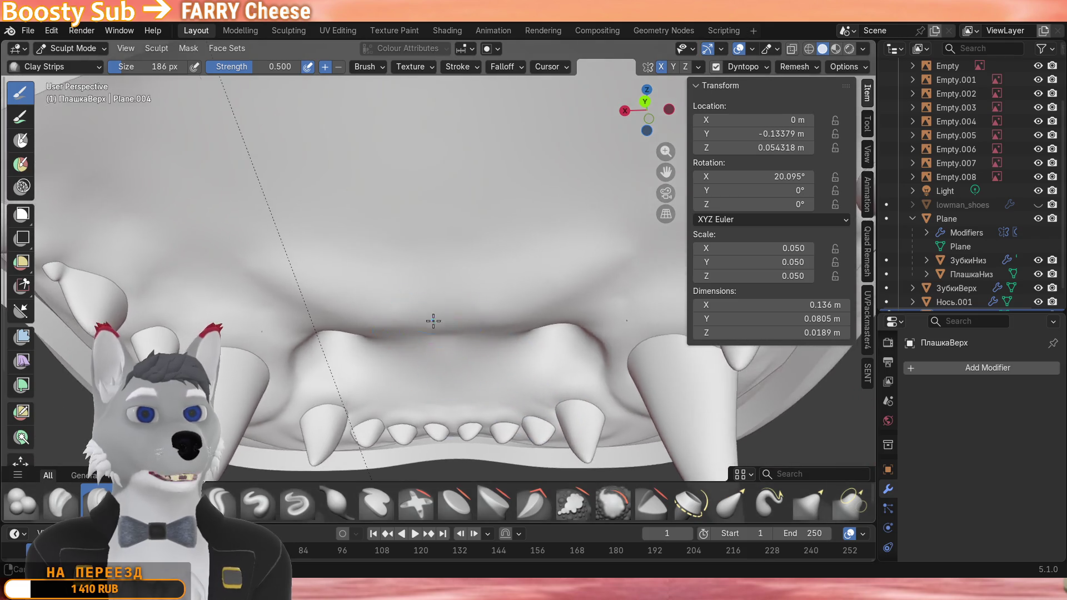
{"action": "scroll", "coordinate": [476, 342], "scroll_direction": "up", "scroll_amount": 3}
{"action": "mouse_move", "coordinate": [440, 256]}
{"action": "middle_mouse_down"}
{"action": "mouse_move", "coordinate": [346, 304]}
{"action": "mouse_move", "coordinate": [313, 217]}
{"action": "middle_mouse_up"}
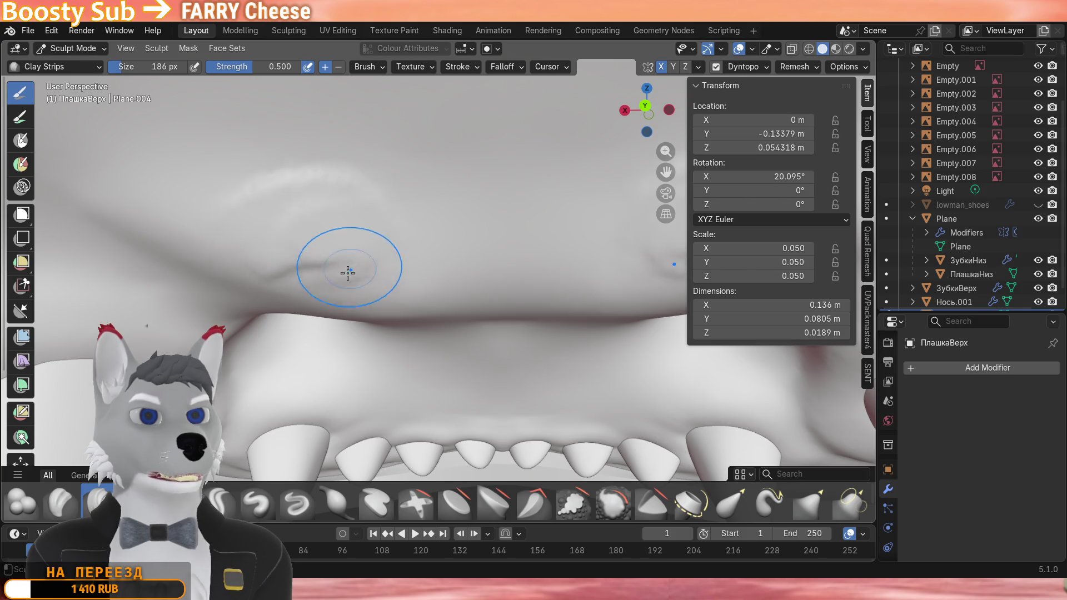
{"action": "left_click_drag", "start_coordinate": [243, 233], "coordinate": [367, 275]}
{"action": "left_click_drag", "start_coordinate": [250, 250], "coordinate": [314, 249]}
{"action": "scroll", "coordinate": [333, 275], "scroll_direction": "down", "scroll_amount": 3}
Smooth the bumpy crease and surrounding gum surface.
{"action": "middle_click_drag", "start_coordinate": [334, 275], "coordinate": [346, 321]}
{"action": "scroll", "coordinate": [345, 313], "scroll_direction": "up", "scroll_amount": 4}
{"action": "mouse_move", "coordinate": [367, 358]}
{"action": "left_mouse_down"}
{"action": "mouse_move", "coordinate": [391, 367]}
{"action": "mouse_move", "coordinate": [350, 300]}
{"action": "left_mouse_up"}
{"action": "middle_click_drag", "start_coordinate": [653, 185], "coordinate": [284, 300]}
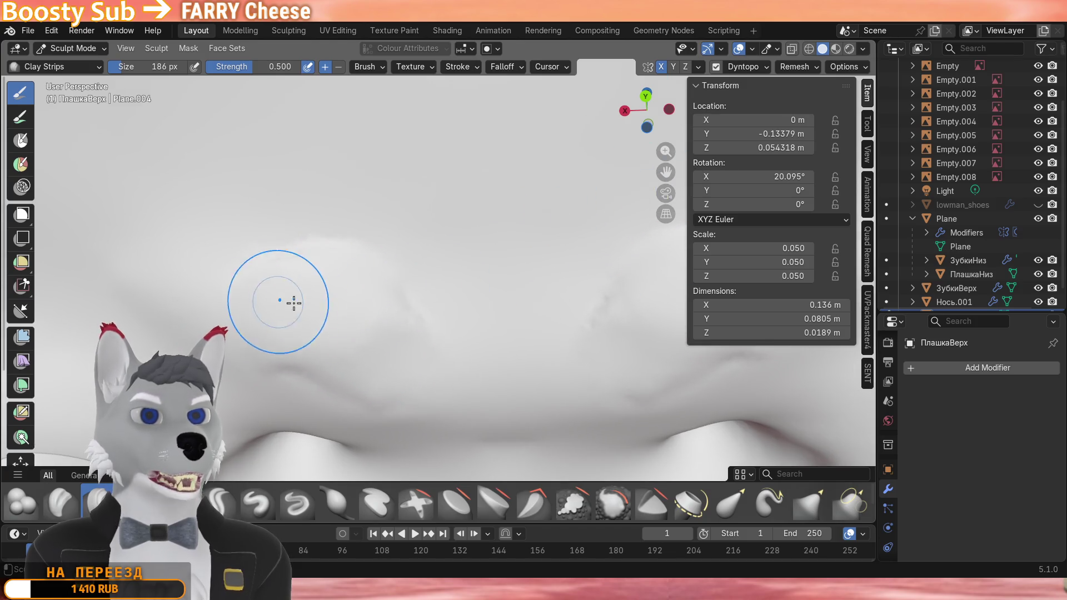
{"action": "mouse_move", "coordinate": [268, 309]}
{"action": "left_mouse_down"}
{"action": "mouse_move", "coordinate": [232, 331]}
{"action": "mouse_move", "coordinate": [375, 367]}
{"action": "left_mouse_up"}
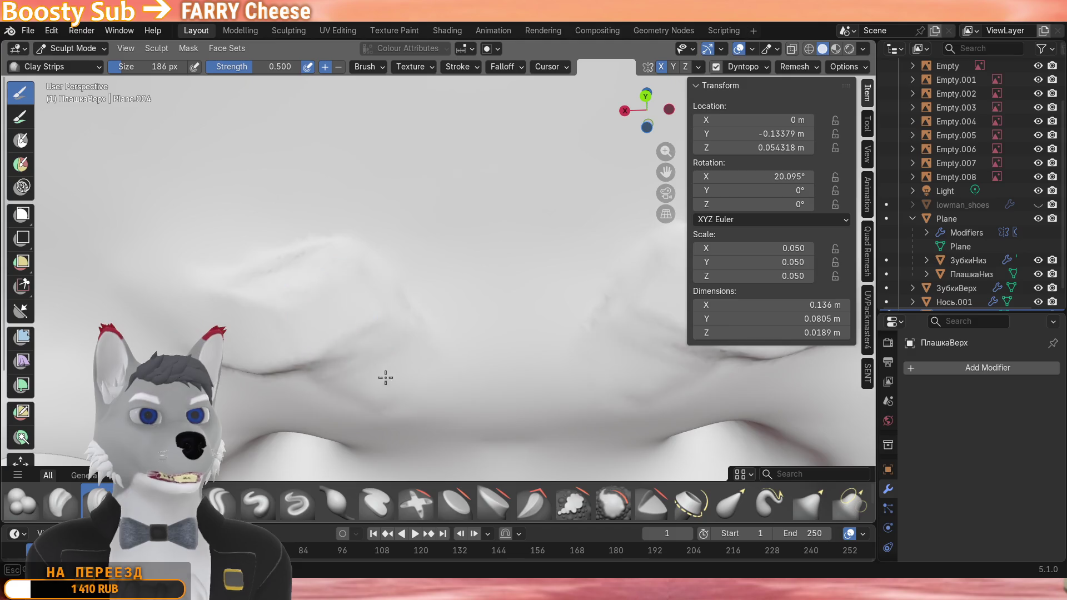
{"action": "scroll", "coordinate": [417, 300], "scroll_direction": "down", "scroll_amount": 3}
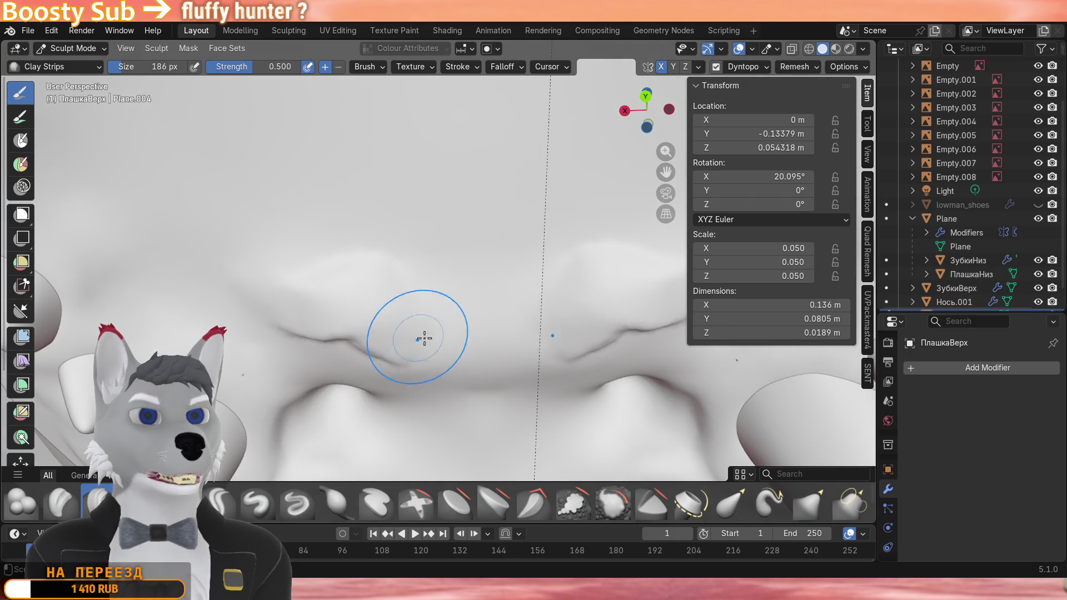
{"action": "scroll", "coordinate": [399, 339], "scroll_direction": "down", "scroll_amount": 5}
Orbit out to check the muzzle and mouth interior with the teeth.
{"action": "mouse_move", "coordinate": [400, 317]}
{"action": "middle_mouse_down"}
{"action": "mouse_move", "coordinate": [453, 263]}
{"action": "mouse_move", "coordinate": [383, 284]}
{"action": "mouse_move", "coordinate": [455, 348]}
{"action": "middle_mouse_up"}
{"action": "scroll", "coordinate": [317, 297], "scroll_direction": "down", "scroll_amount": 3}
{"action": "scroll", "coordinate": [350, 250], "scroll_direction": "up", "scroll_amount": 4}
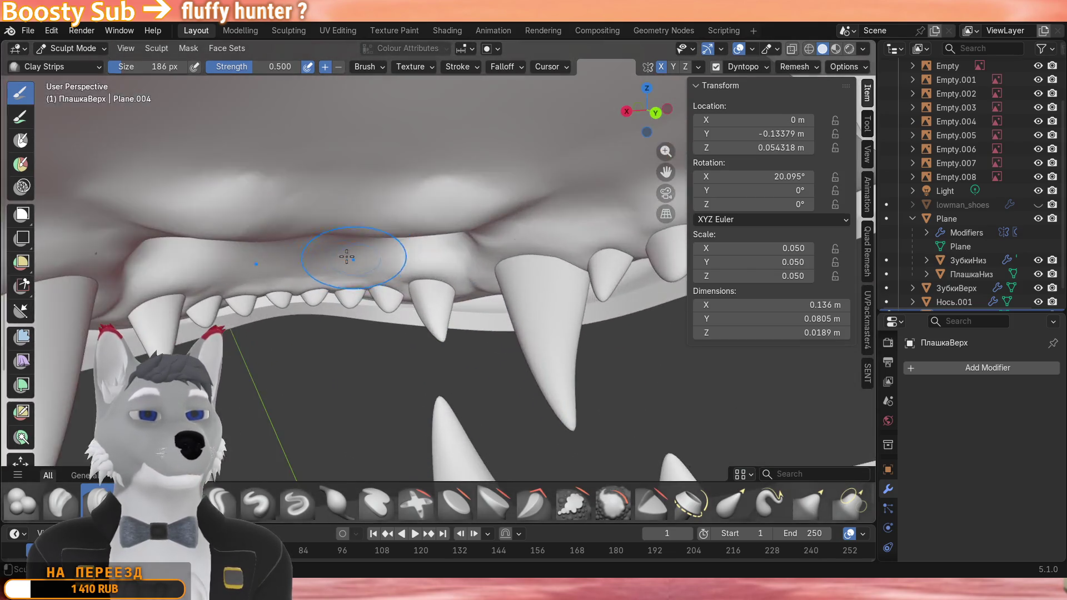
{"action": "middle_click_drag", "start_coordinate": [351, 250], "coordinate": [417, 275]}
{"action": "scroll", "coordinate": [417, 267], "scroll_direction": "up", "scroll_amount": 4}
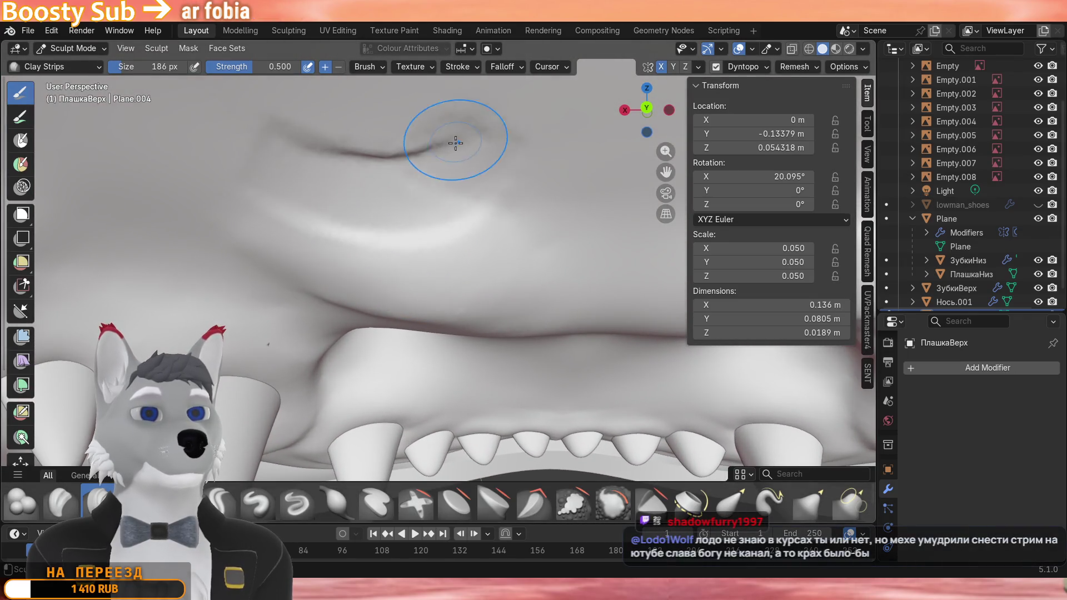
{"action": "scroll", "coordinate": [454, 209], "scroll_direction": "down", "scroll_amount": 5}
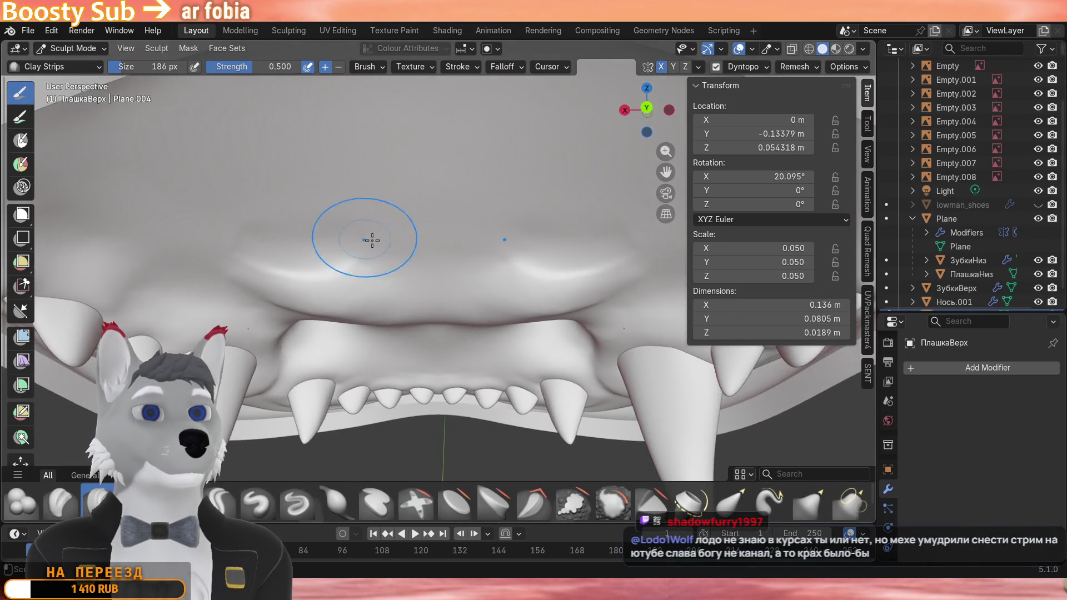
{"action": "scroll", "coordinate": [367, 242], "scroll_direction": "up", "scroll_amount": 4}
{"action": "middle_click_drag", "start_coordinate": [366, 242], "coordinate": [512, 245]}
{"action": "scroll", "coordinate": [512, 246], "scroll_direction": "up", "scroll_amount": 3}
{"action": "scroll", "coordinate": [377, 292], "scroll_direction": "down", "scroll_amount": 3}
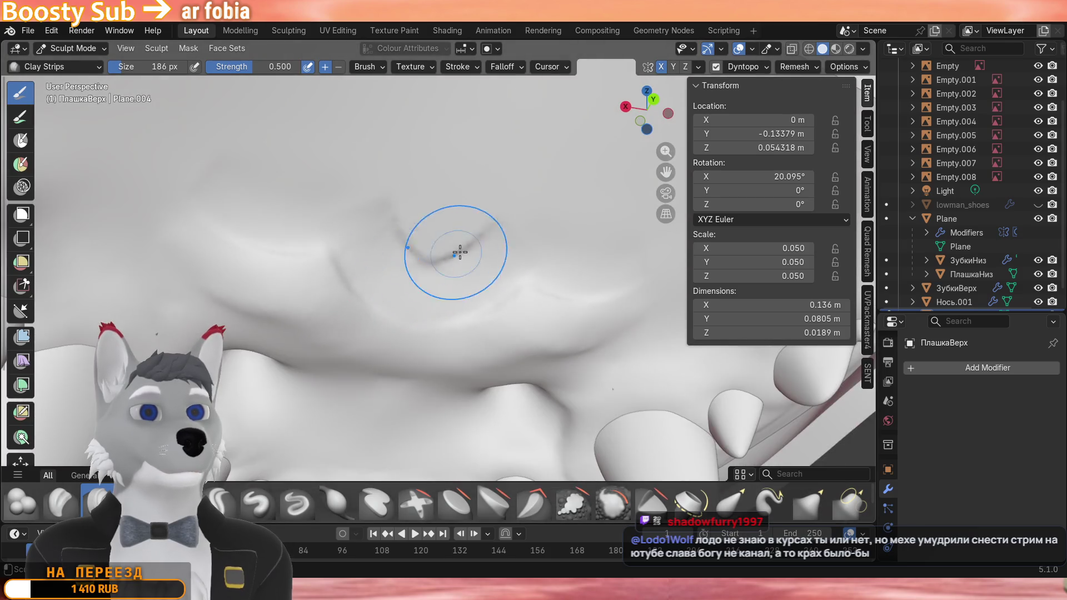
{"action": "middle_click_drag", "start_coordinate": [241, 233], "coordinate": [368, 246]}
{"action": "scroll", "coordinate": [368, 245], "scroll_direction": "down", "scroll_amount": 5}
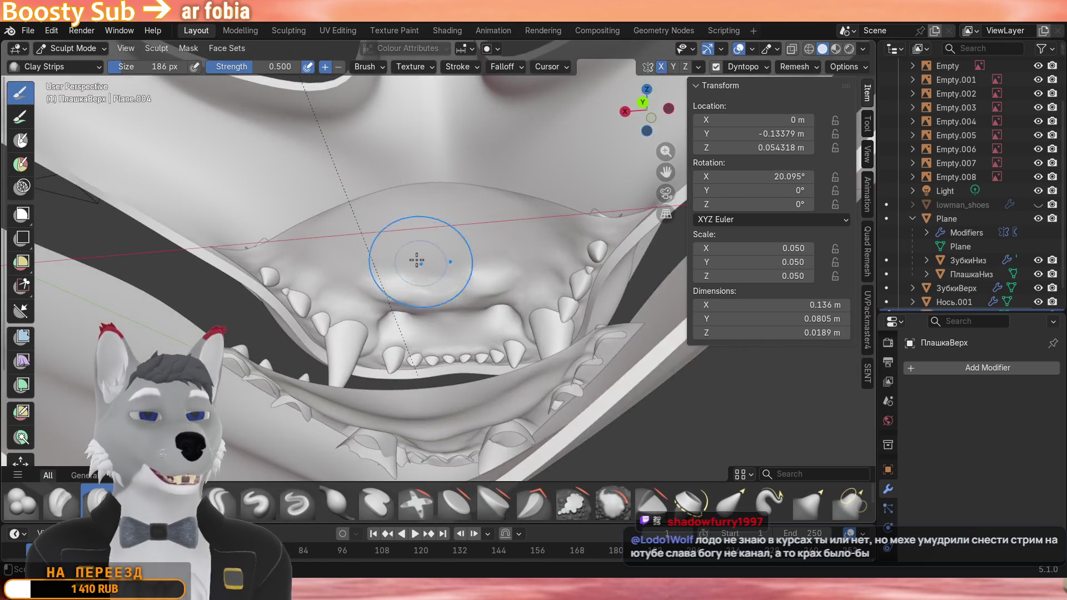
{"action": "scroll", "coordinate": [491, 283], "scroll_direction": "up", "scroll_amount": 4}
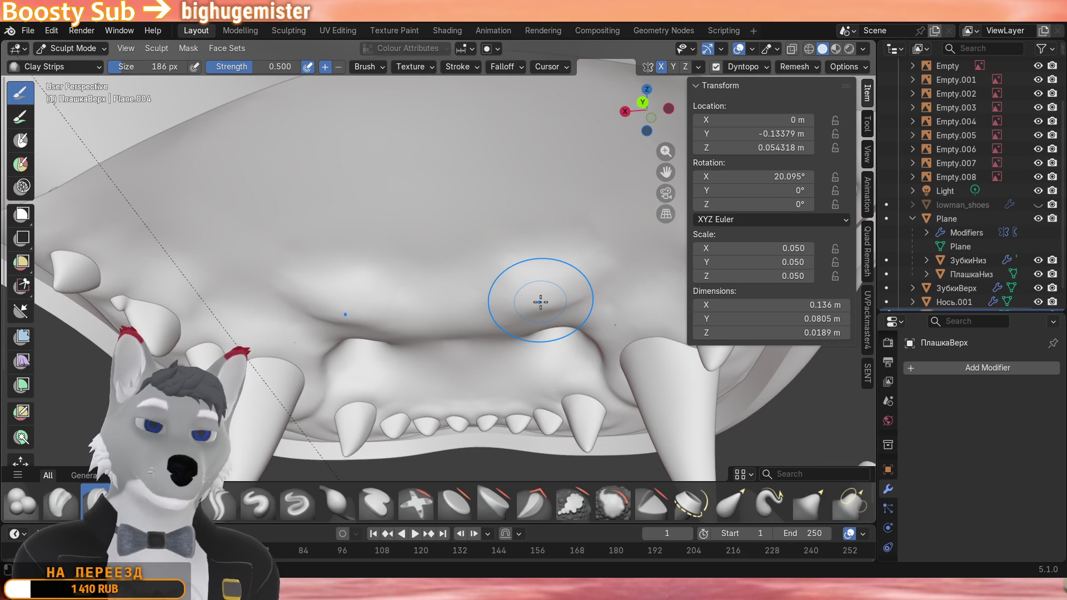
Smooth out the gum fold hanging over the upper teeth.
{"action": "mouse_move", "coordinate": [406, 284]}
{"action": "middle_mouse_down"}
{"action": "mouse_move", "coordinate": [417, 249]}
{"action": "mouse_move", "coordinate": [413, 287]}
{"action": "mouse_move", "coordinate": [354, 284]}
{"action": "middle_mouse_up"}
{"action": "mouse_move", "coordinate": [317, 325]}
{"action": "middle_mouse_down"}
{"action": "mouse_move", "coordinate": [370, 293]}
{"action": "mouse_move", "coordinate": [350, 283]}
{"action": "middle_mouse_up"}
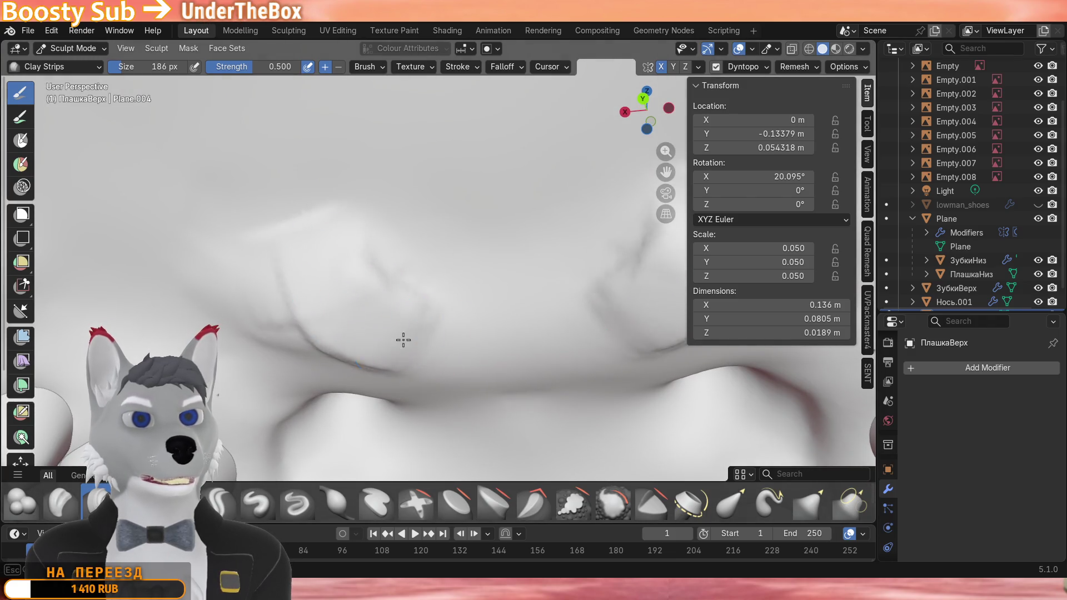
{"action": "scroll", "coordinate": [342, 275], "scroll_direction": "down", "scroll_amount": 5}
{"action": "mouse_move", "coordinate": [381, 300]}
{"action": "left_mouse_down"}
{"action": "mouse_move", "coordinate": [399, 310]}
{"action": "mouse_move", "coordinate": [374, 268]}
{"action": "mouse_move", "coordinate": [423, 300]}
{"action": "left_mouse_up"}
{"action": "middle_click_drag", "start_coordinate": [424, 298], "coordinate": [425, 288]}
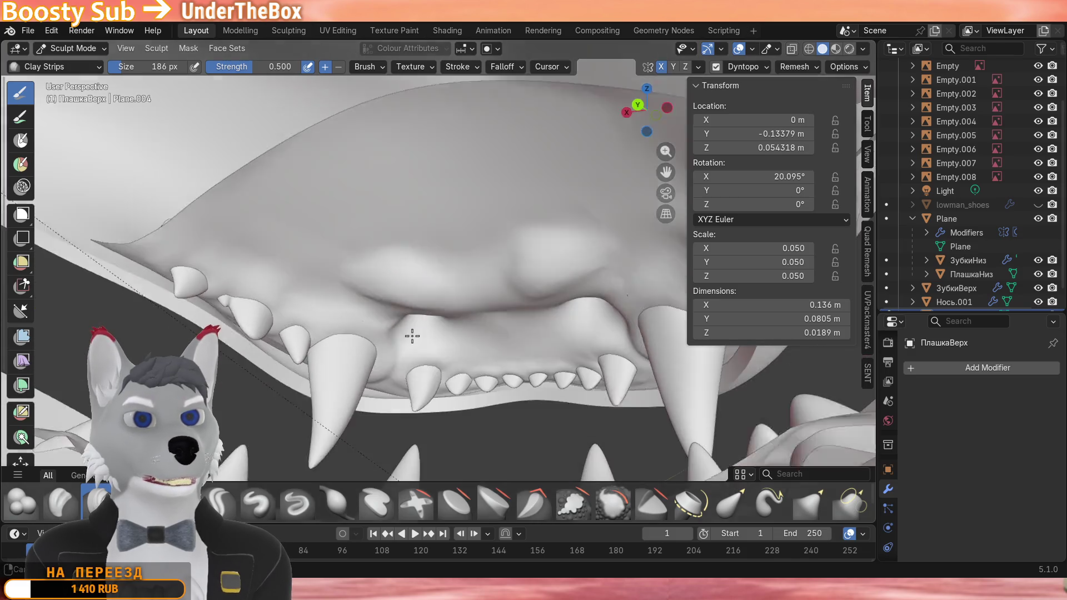
{"action": "middle_click_drag", "start_coordinate": [533, 287], "coordinate": [546, 313]}
{"action": "left_click_drag", "start_coordinate": [545, 313], "coordinate": [517, 275]}
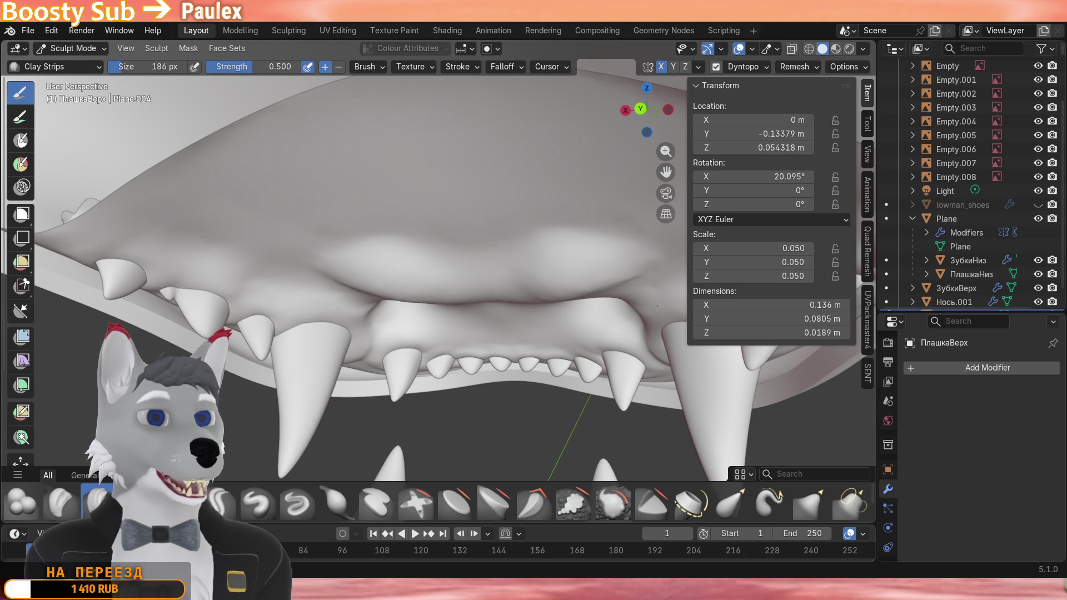
Check the smoothed gum folds from front, below and side views of the skull.
{"action": "middle_click_drag", "start_coordinate": [433, 367], "coordinate": [475, 275]}
{"action": "scroll", "coordinate": [441, 300], "scroll_direction": "up", "scroll_amount": 3}
{"action": "scroll", "coordinate": [500, 317], "scroll_direction": "down", "scroll_amount": 2}
{"action": "scroll", "coordinate": [383, 312], "scroll_direction": "down", "scroll_amount": 1}
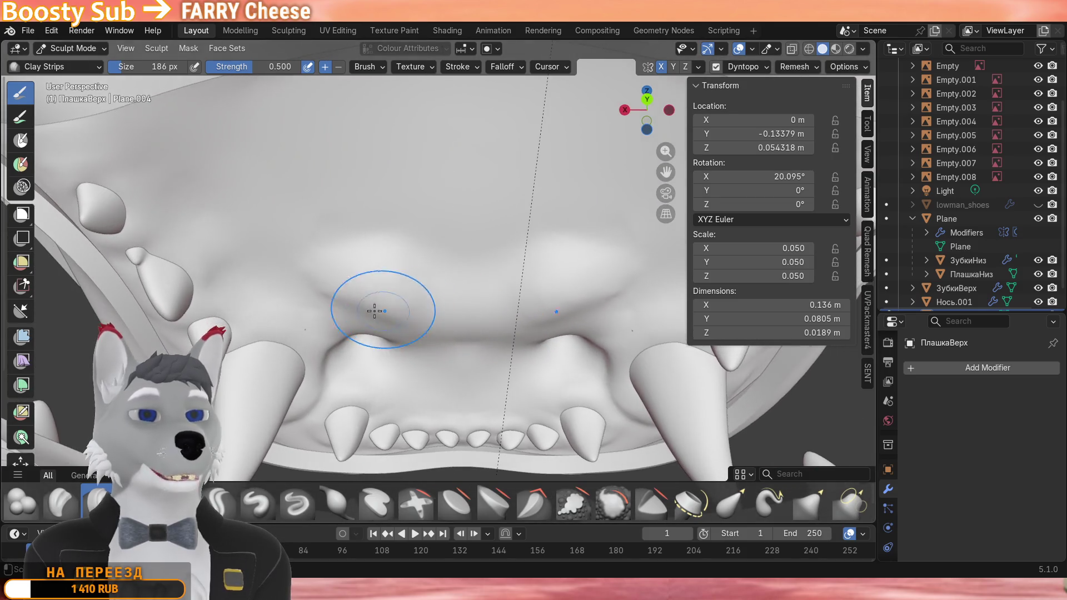
{"action": "mouse_move", "coordinate": [323, 296]}
{"action": "middle_mouse_down"}
{"action": "mouse_move", "coordinate": [411, 332]}
{"action": "mouse_move", "coordinate": [414, 358]}
{"action": "middle_mouse_up"}
{"action": "scroll", "coordinate": [411, 333], "scroll_direction": "down", "scroll_amount": 4}
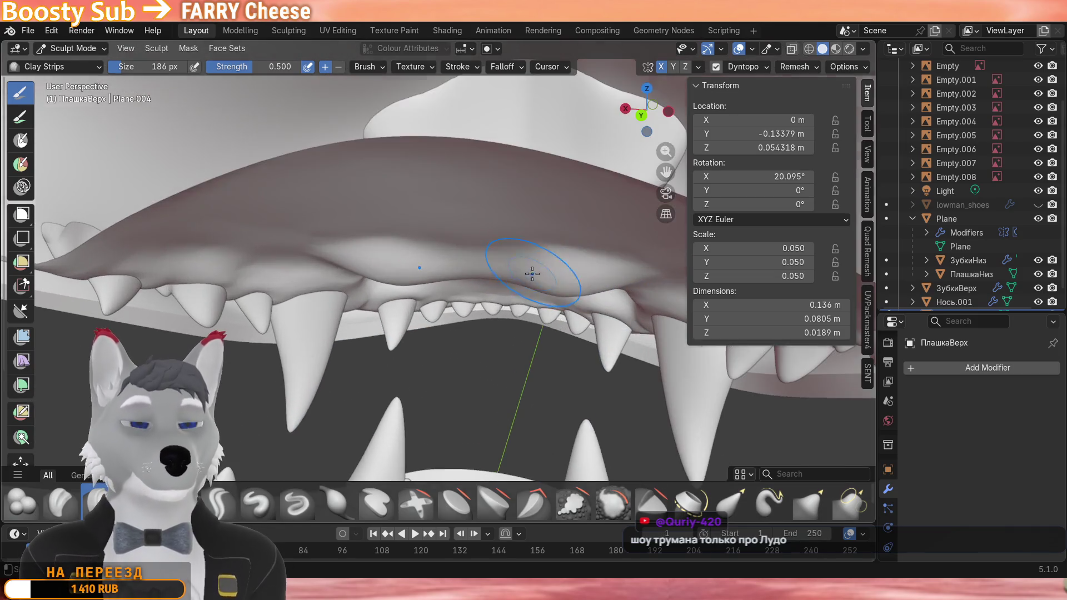
{"action": "middle_click_drag", "start_coordinate": [414, 358], "coordinate": [406, 291]}
{"action": "scroll", "coordinate": [406, 290], "scroll_direction": "up", "scroll_amount": 4}
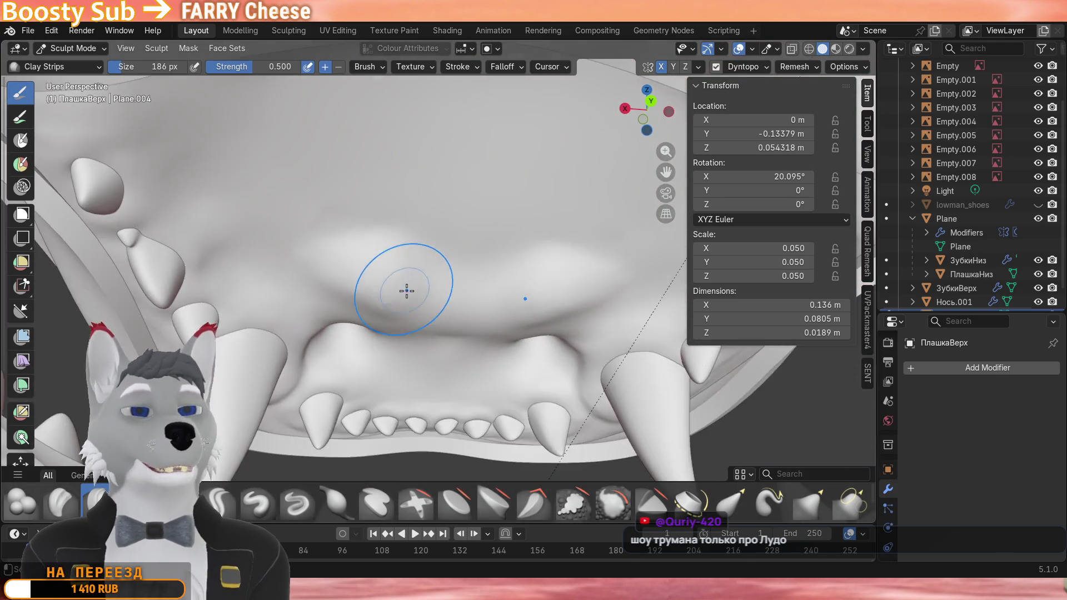
{"action": "scroll", "coordinate": [406, 290], "scroll_direction": "up", "scroll_amount": 3}
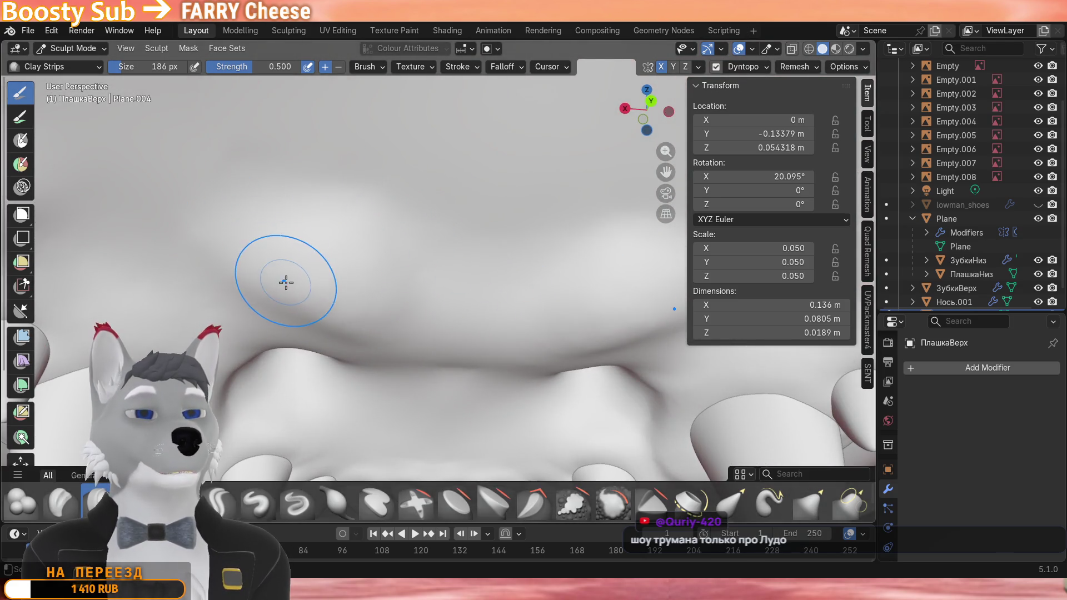
{"action": "scroll", "coordinate": [285, 282], "scroll_direction": "down", "scroll_amount": 5}
{"action": "mouse_move", "coordinate": [317, 283]}
{"action": "middle_mouse_down"}
{"action": "mouse_move", "coordinate": [488, 290]}
{"action": "mouse_move", "coordinate": [419, 267]}
{"action": "mouse_move", "coordinate": [250, 333]}
{"action": "middle_mouse_up"}
{"action": "scroll", "coordinate": [426, 270], "scroll_direction": "up", "scroll_amount": 3}
{"action": "scroll", "coordinate": [419, 266], "scroll_direction": "up", "scroll_amount": 3}
{"action": "scroll", "coordinate": [241, 350], "scroll_direction": "up", "scroll_amount": 5}
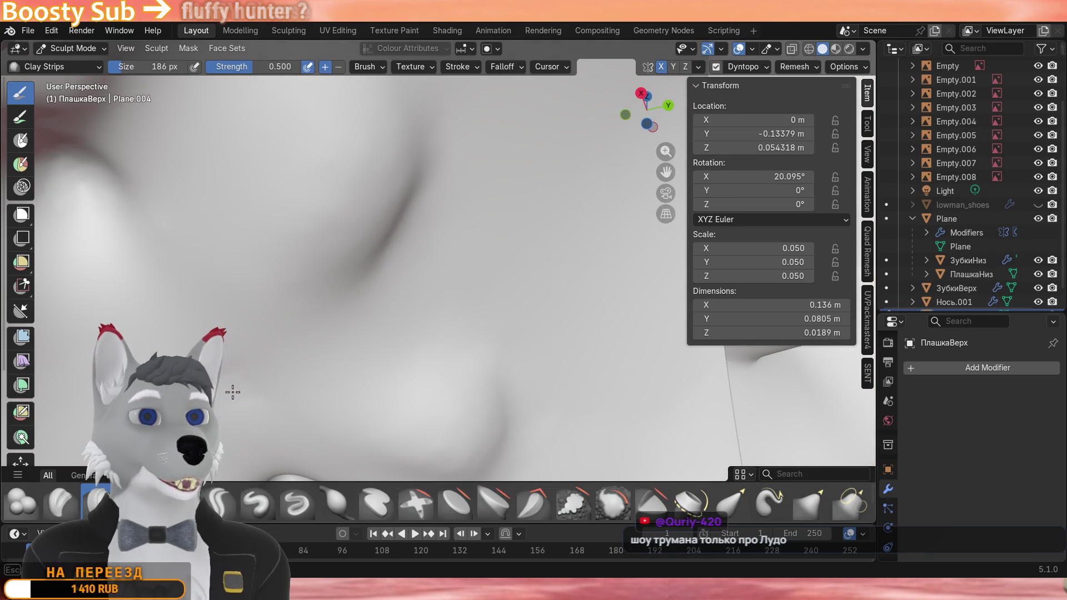
{"action": "middle_click_drag", "start_coordinate": [275, 392], "coordinate": [318, 367]}
{"action": "scroll", "coordinate": [325, 334], "scroll_direction": "down", "scroll_amount": 4}
{"action": "mouse_move", "coordinate": [331, 302]}
{"action": "middle_mouse_down"}
{"action": "mouse_move", "coordinate": [325, 350]}
{"action": "mouse_move", "coordinate": [344, 357]}
{"action": "middle_mouse_up"}
{"action": "scroll", "coordinate": [350, 334], "scroll_direction": "up", "scroll_amount": 3}
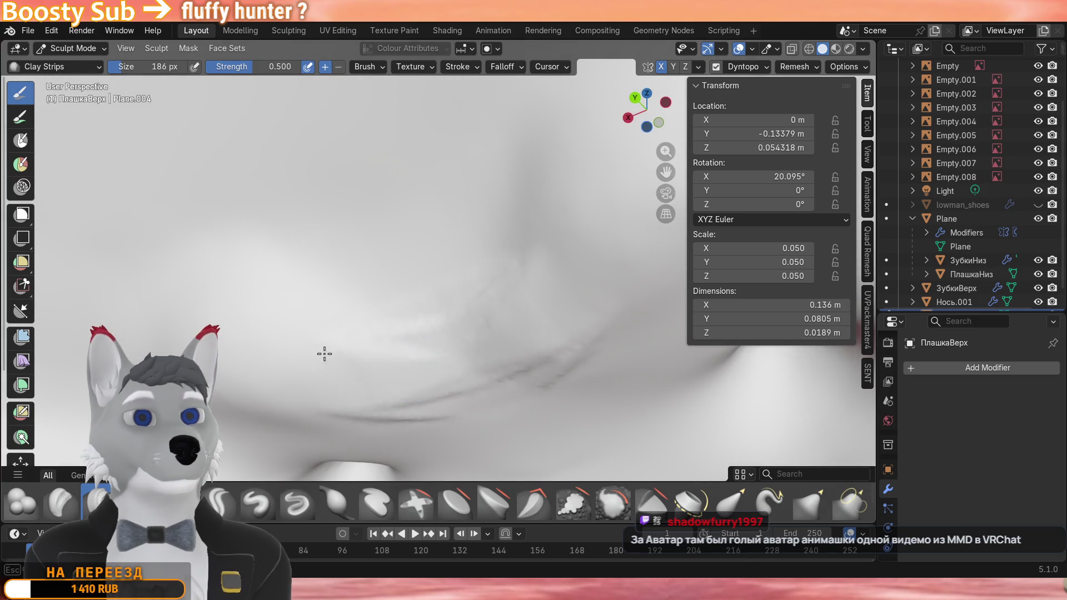
{"action": "mouse_move", "coordinate": [317, 309]}
{"action": "middle_mouse_down"}
{"action": "mouse_move", "coordinate": [384, 350]}
{"action": "mouse_move", "coordinate": [399, 284]}
{"action": "mouse_move", "coordinate": [412, 277]}
{"action": "mouse_move", "coordinate": [436, 336]}
{"action": "middle_mouse_up"}
{"action": "scroll", "coordinate": [442, 341], "scroll_direction": "down", "scroll_amount": 4}
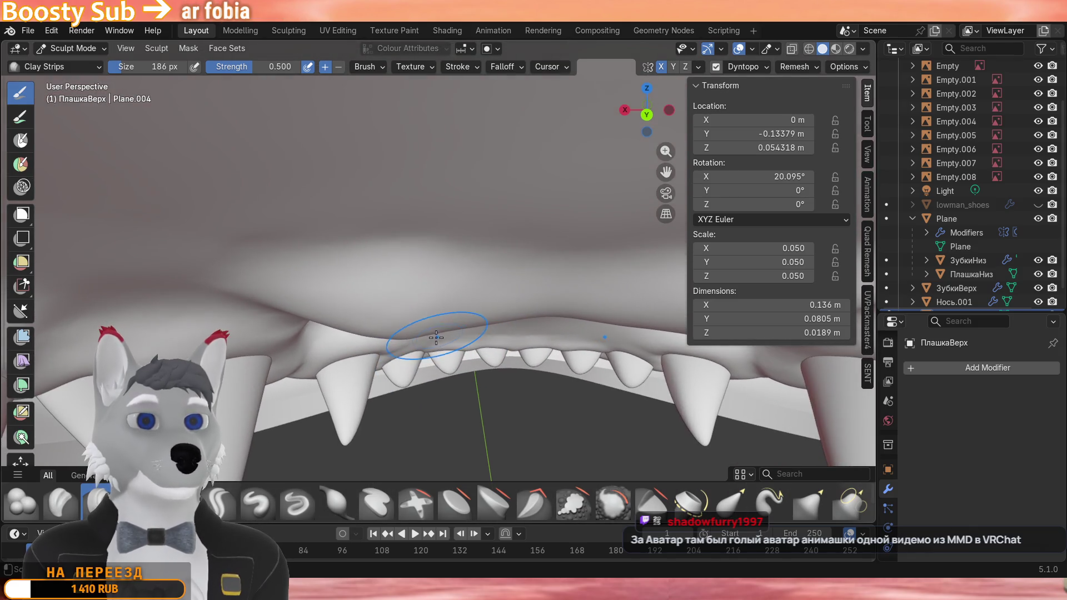
{"action": "scroll", "coordinate": [432, 335], "scroll_direction": "down", "scroll_amount": 3}
{"action": "mouse_move", "coordinate": [417, 325]}
{"action": "middle_mouse_down"}
{"action": "mouse_move", "coordinate": [370, 304]}
{"action": "mouse_move", "coordinate": [433, 283]}
{"action": "mouse_move", "coordinate": [430, 351]}
{"action": "middle_mouse_up"}
{"action": "scroll", "coordinate": [433, 283], "scroll_direction": "up", "scroll_amount": 4}
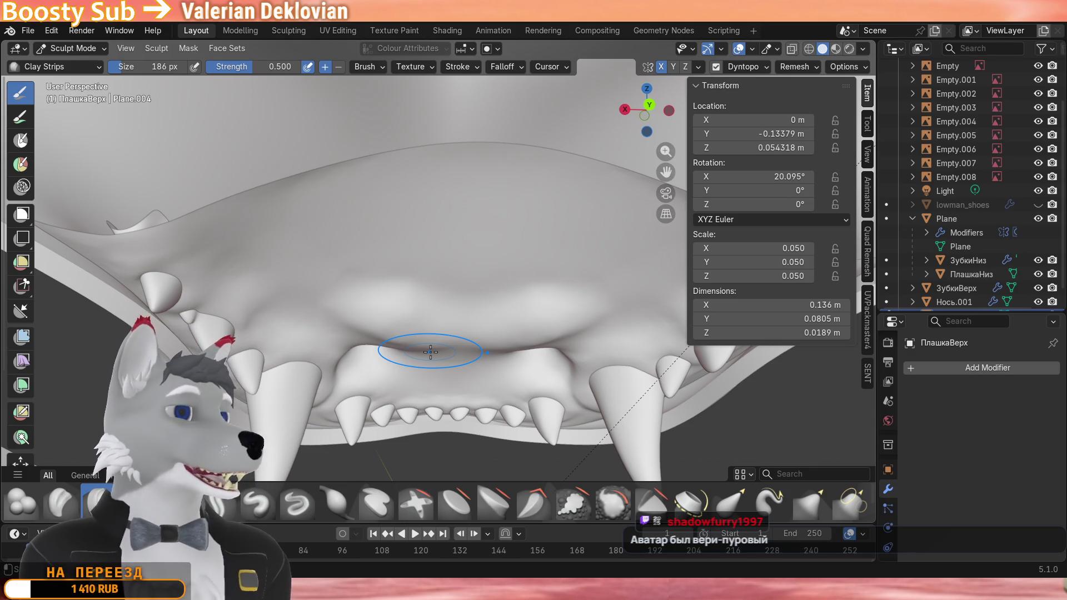
{"action": "scroll", "coordinate": [367, 334], "scroll_direction": "up", "scroll_amount": 4}
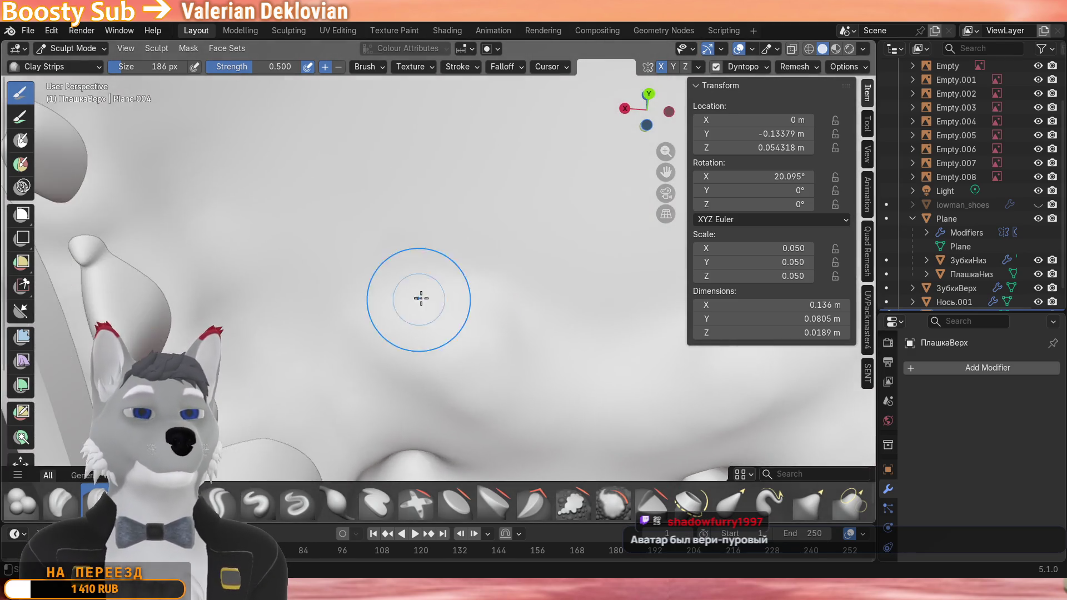
{"action": "scroll", "coordinate": [391, 366], "scroll_direction": "up", "scroll_amount": 4}
{"action": "middle_click_drag", "start_coordinate": [316, 255], "coordinate": [379, 277]}
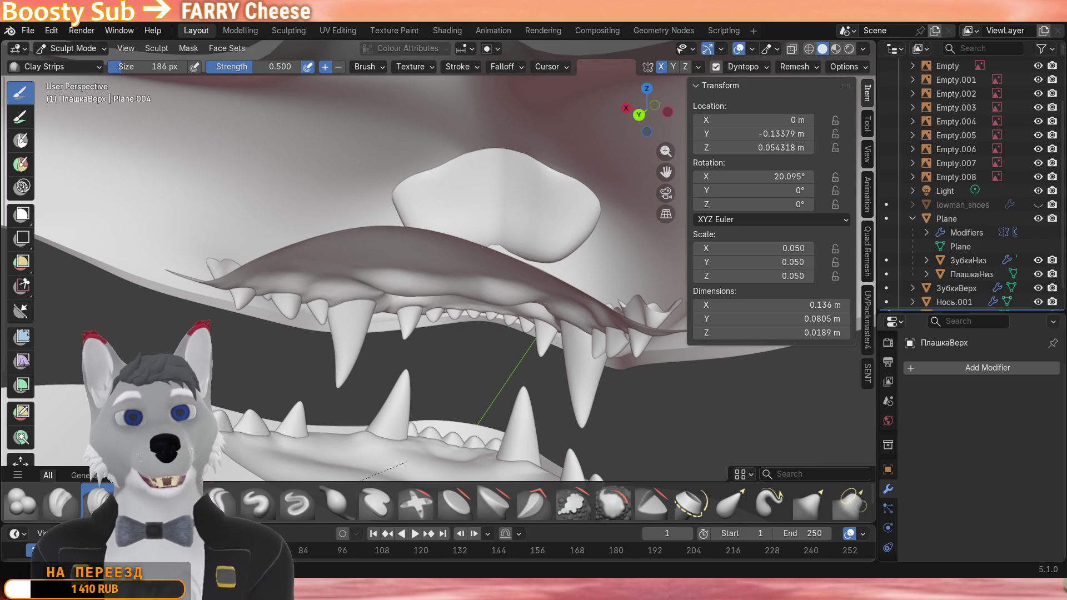
{"action": "middle_click_drag", "start_coordinate": [534, 300], "coordinate": [480, 304]}
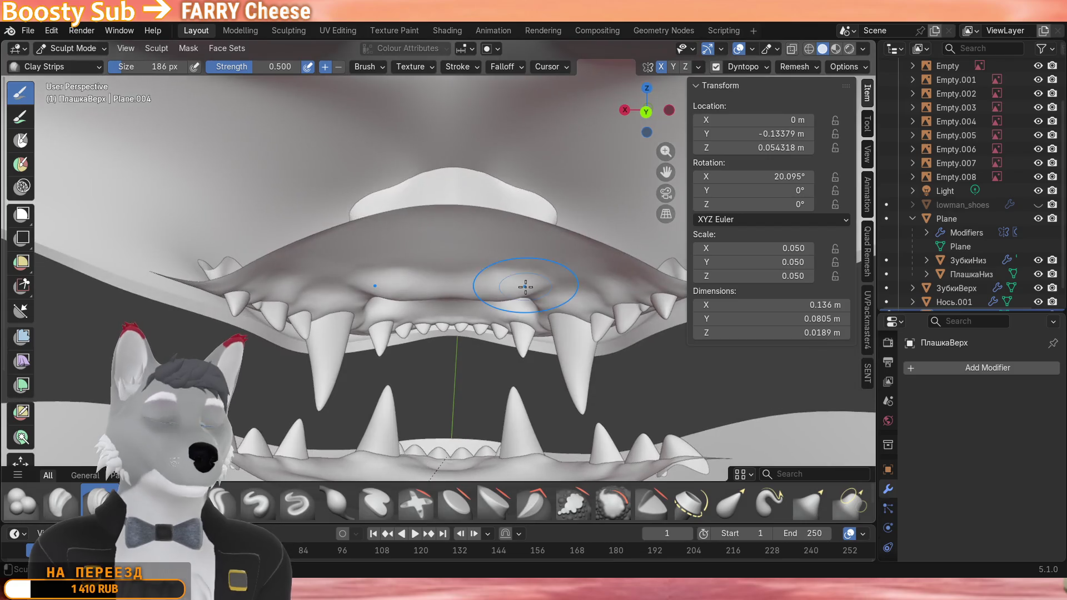
{"action": "scroll", "coordinate": [480, 304], "scroll_direction": "up", "scroll_amount": 4}
{"action": "scroll", "coordinate": [467, 250], "scroll_direction": "up", "scroll_amount": 3}
{"action": "scroll", "coordinate": [384, 334], "scroll_direction": "up", "scroll_amount": 3}
{"action": "scroll", "coordinate": [383, 334], "scroll_direction": "up", "scroll_amount": 2}
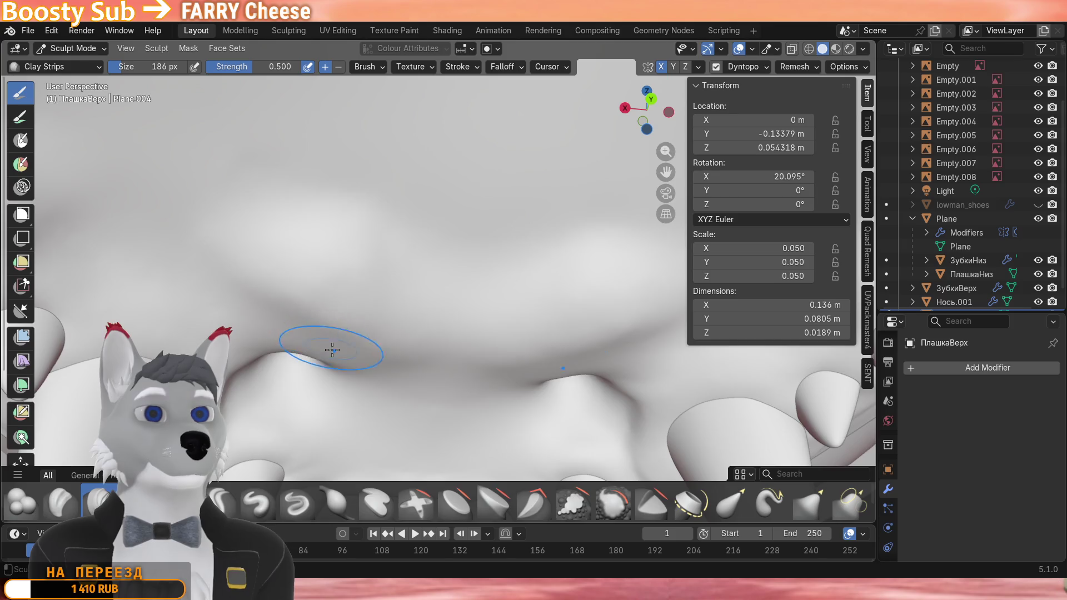
{"action": "scroll", "coordinate": [350, 317], "scroll_direction": "up", "scroll_amount": 2}
{"action": "middle_click_drag", "start_coordinate": [472, 294], "coordinate": [438, 264]}
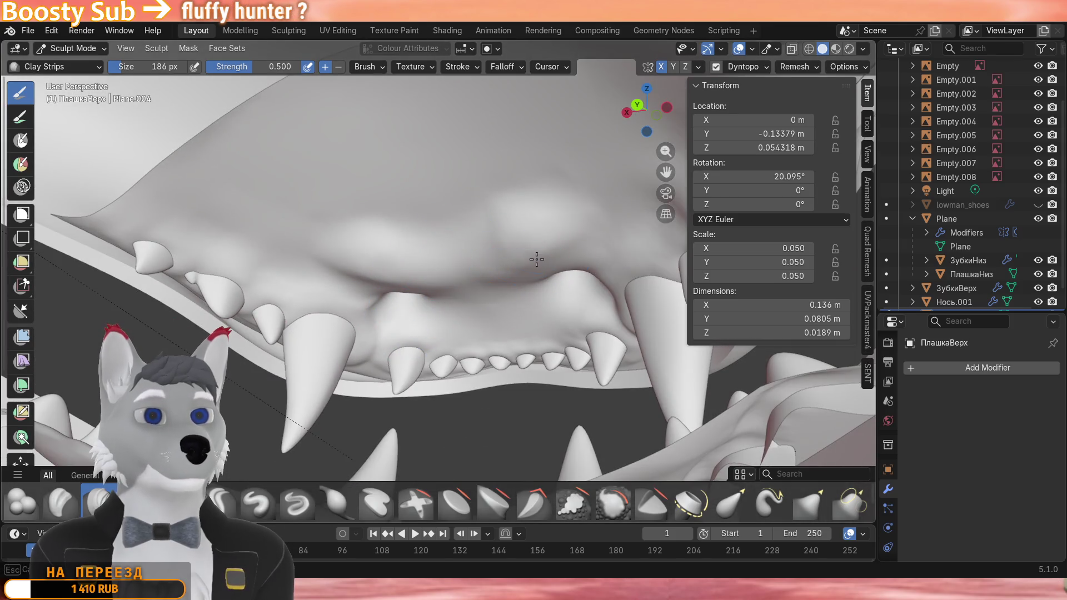
{"action": "scroll", "coordinate": [490, 279], "scroll_direction": "up", "scroll_amount": 3}
{"action": "scroll", "coordinate": [467, 275], "scroll_direction": "up", "scroll_amount": 3}
{"action": "scroll", "coordinate": [451, 275], "scroll_direction": "up", "scroll_amount": 3}
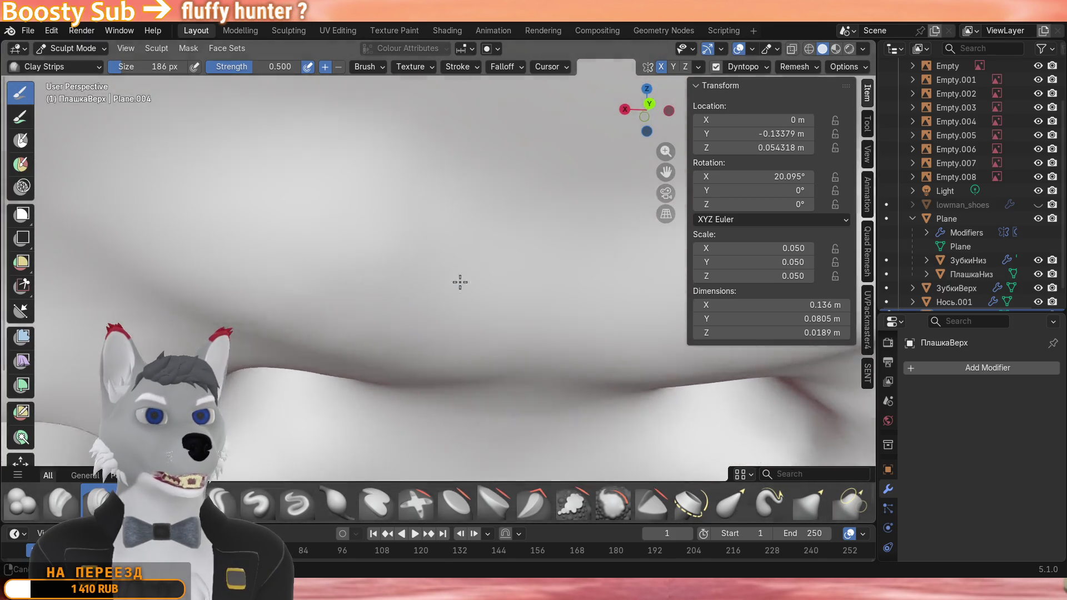
{"action": "scroll", "coordinate": [440, 273], "scroll_direction": "up", "scroll_amount": 2}
{"action": "scroll", "coordinate": [439, 273], "scroll_direction": "down", "scroll_amount": 2}
{"action": "scroll", "coordinate": [373, 283], "scroll_direction": "down", "scroll_amount": 2}
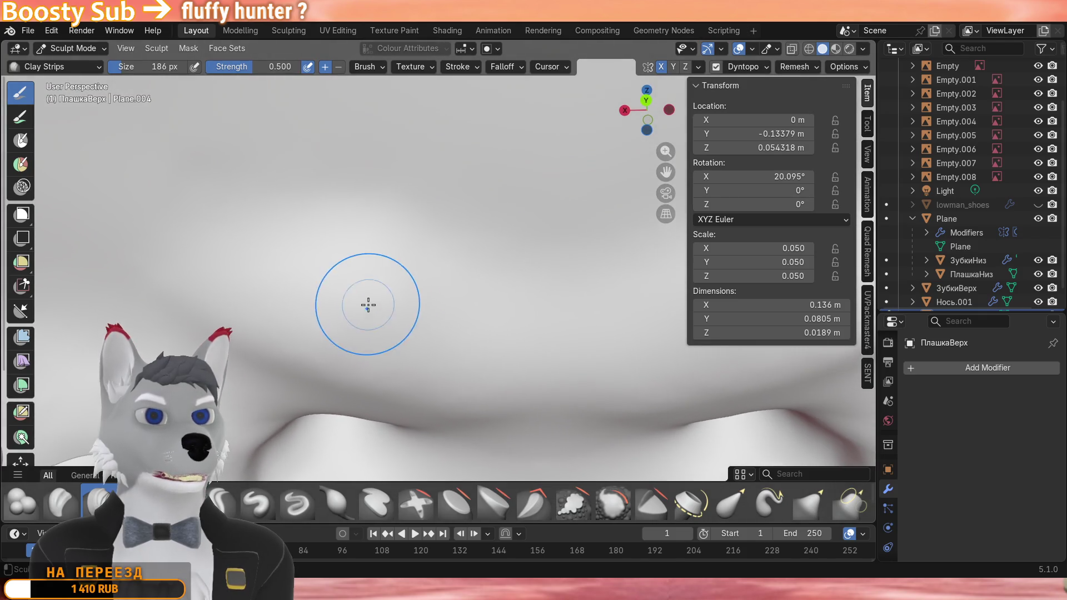
{"action": "scroll", "coordinate": [372, 282], "scroll_direction": "down", "scroll_amount": 2}
{"action": "scroll", "coordinate": [372, 282], "scroll_direction": "down", "scroll_amount": 3}
{"action": "mouse_move", "coordinate": [373, 281]}
{"action": "middle_mouse_down"}
{"action": "mouse_move", "coordinate": [359, 275]}
{"action": "mouse_move", "coordinate": [376, 266]}
{"action": "mouse_move", "coordinate": [348, 304]}
{"action": "middle_mouse_up"}
{"action": "scroll", "coordinate": [378, 262], "scroll_direction": "up", "scroll_amount": 3}
{"action": "scroll", "coordinate": [378, 263], "scroll_direction": "down", "scroll_amount": 3}
{"action": "mouse_move", "coordinate": [416, 278]}
{"action": "middle_mouse_down"}
{"action": "mouse_move", "coordinate": [447, 277]}
{"action": "mouse_move", "coordinate": [455, 292]}
{"action": "middle_mouse_up"}
{"action": "scroll", "coordinate": [461, 271], "scroll_direction": "up", "scroll_amount": 4}
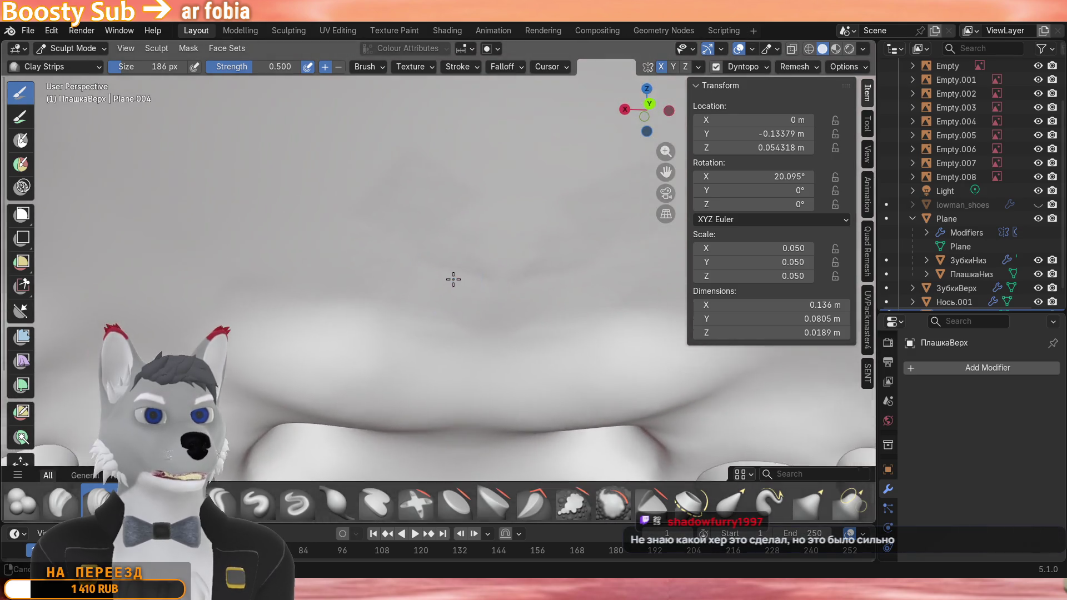
{"action": "scroll", "coordinate": [406, 287], "scroll_direction": "down", "scroll_amount": 4}
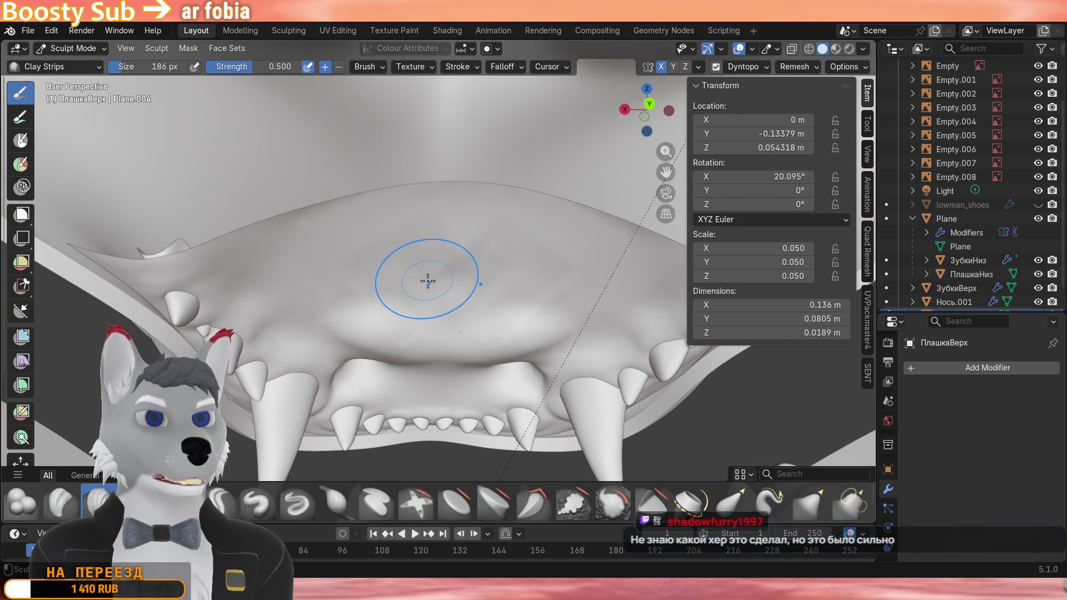
{"action": "scroll", "coordinate": [427, 281], "scroll_direction": "up", "scroll_amount": 5}
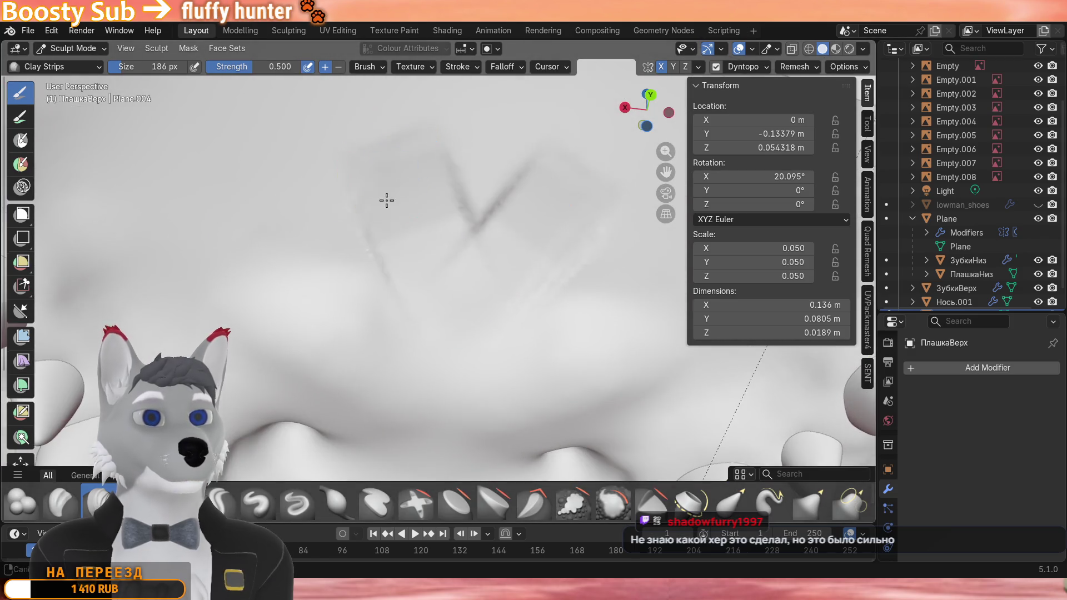
{"action": "scroll", "coordinate": [388, 183], "scroll_direction": "down", "scroll_amount": 3}
{"action": "scroll", "coordinate": [420, 296], "scroll_direction": "up", "scroll_amount": 3}
{"action": "scroll", "coordinate": [368, 229], "scroll_direction": "down", "scroll_amount": 2}
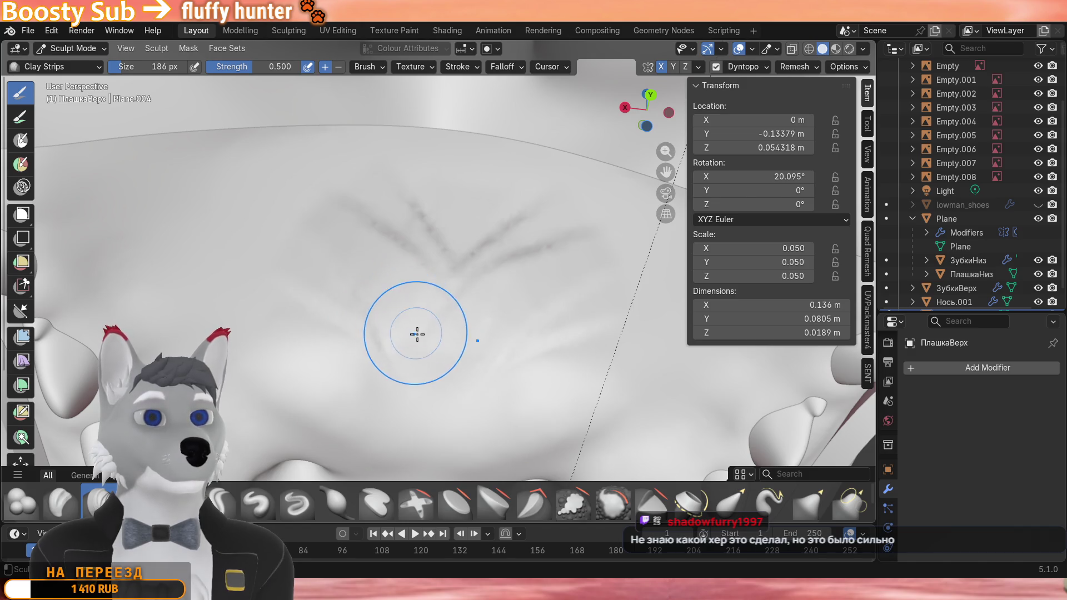
{"action": "left_click_drag", "start_coordinate": [375, 283], "coordinate": [450, 317]}
{"action": "left_click_drag", "start_coordinate": [338, 209], "coordinate": [450, 242]}
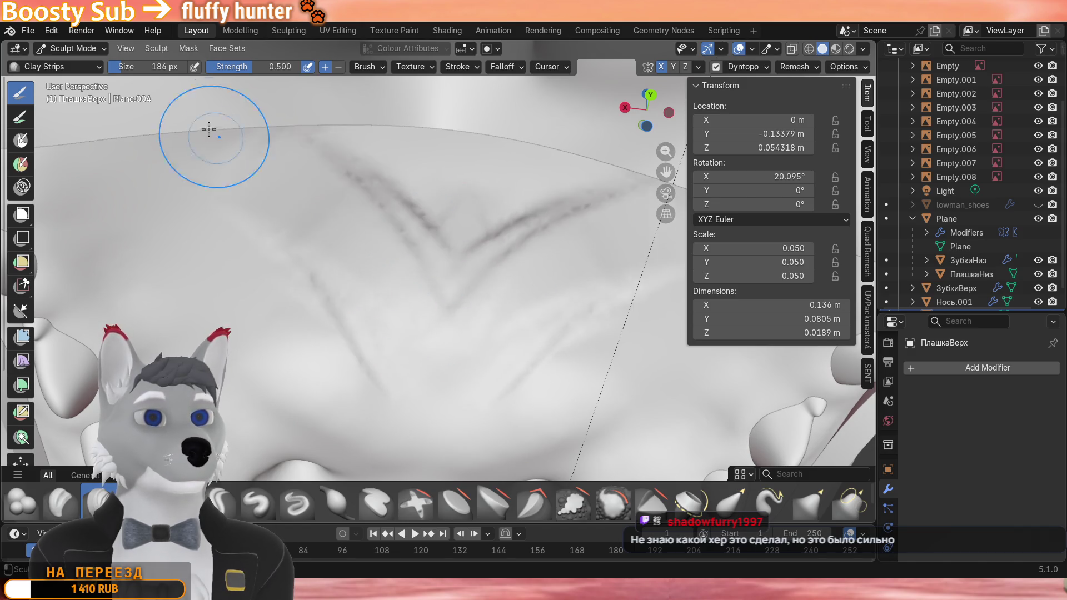
{"action": "scroll", "coordinate": [454, 258], "scroll_direction": "down", "scroll_amount": 3}
{"action": "scroll", "coordinate": [437, 242], "scroll_direction": "down", "scroll_amount": 3}
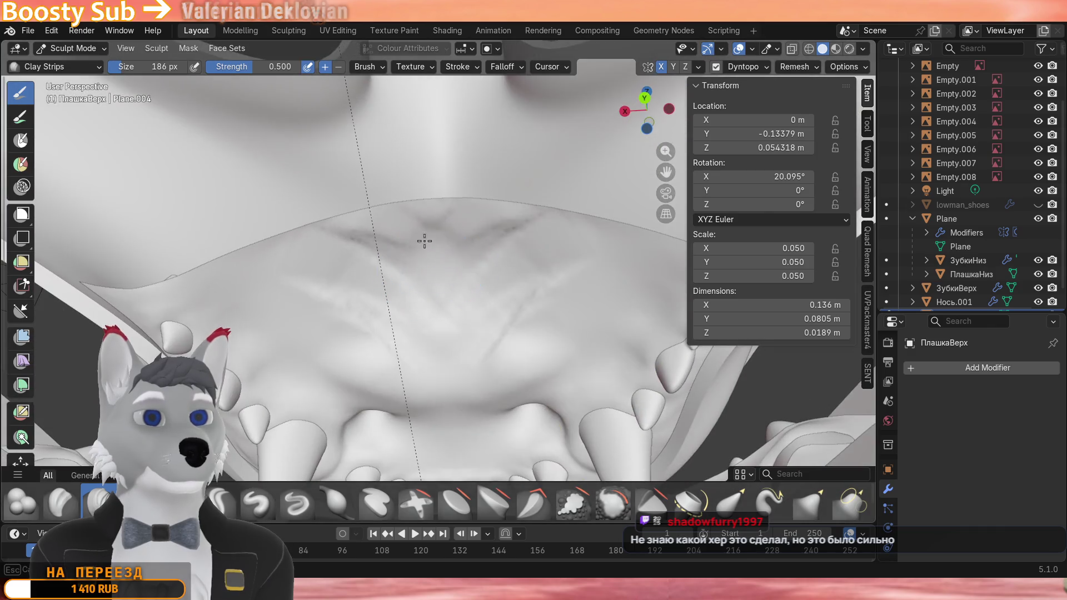
{"action": "key", "text": "ctrl+z"}
{"action": "key", "text": "ctrl+shift+z"}
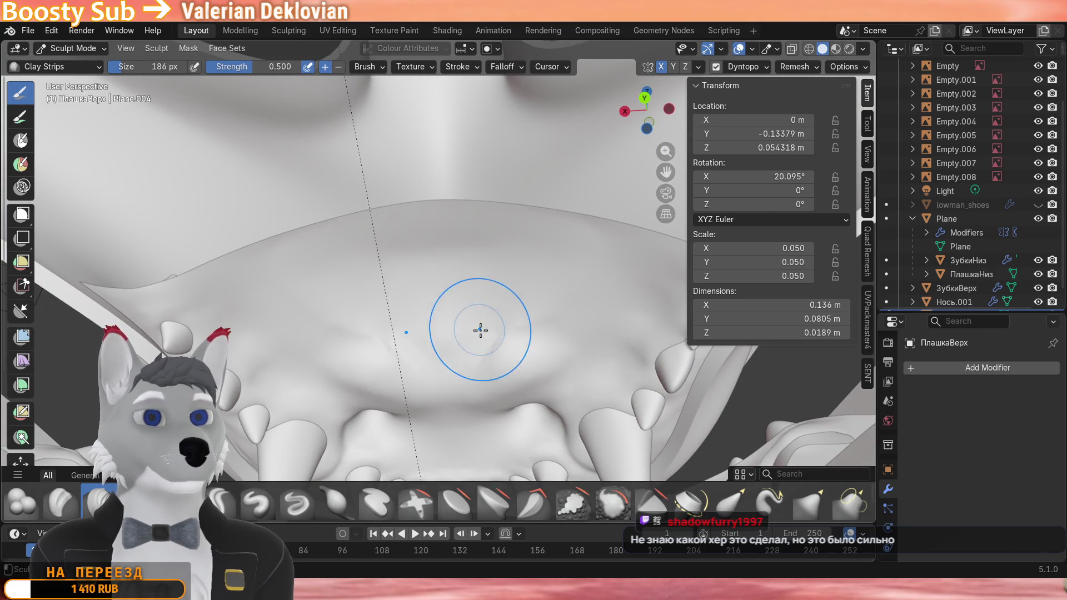
{"action": "scroll", "coordinate": [479, 329], "scroll_direction": "up", "scroll_amount": 3}
{"action": "key", "text": "ctrl+z"}
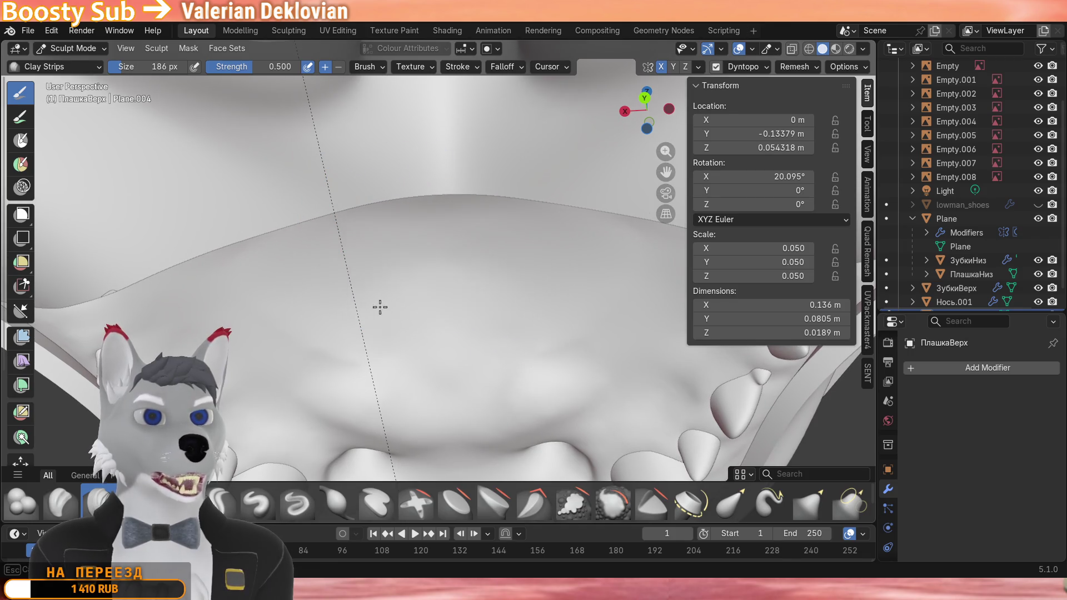
{"action": "middle_click_drag", "start_coordinate": [389, 307], "coordinate": [400, 267]}
{"action": "mouse_move", "coordinate": [366, 300]}
{"action": "middle_mouse_down"}
{"action": "mouse_move", "coordinate": [450, 281]}
{"action": "mouse_move", "coordinate": [402, 308]}
{"action": "middle_mouse_up"}
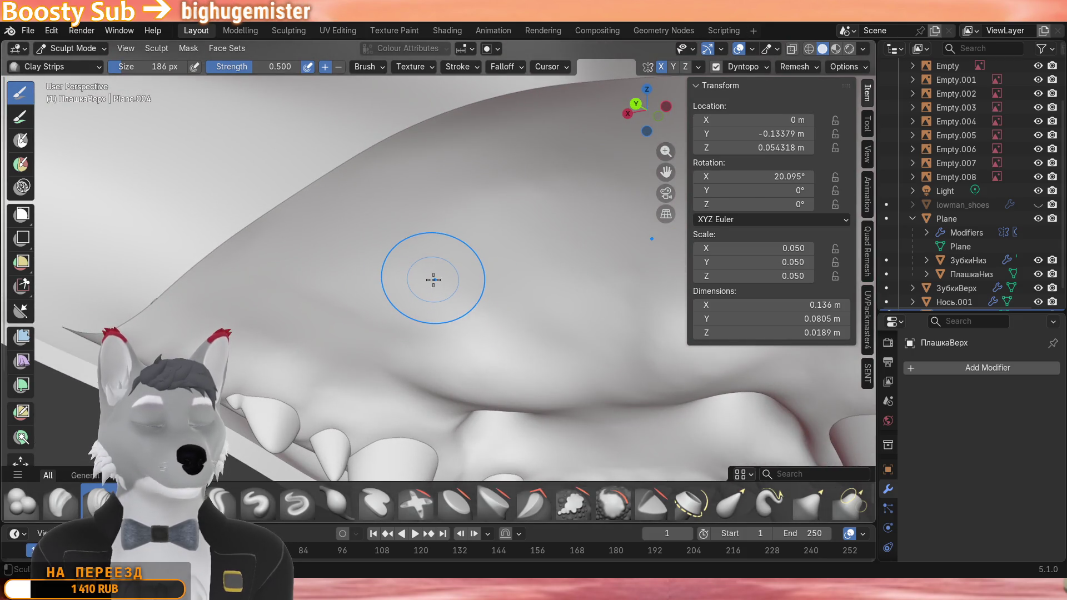
{"action": "mouse_move", "coordinate": [416, 259]}
{"action": "middle_mouse_down", "text": "ctrl"}
{"action": "mouse_move", "coordinate": [385, 294]}
{"action": "mouse_move", "coordinate": [384, 259]}
{"action": "mouse_move", "coordinate": [442, 226]}
{"action": "mouse_move", "coordinate": [436, 241]}
{"action": "middle_mouse_up", "text": "ctrl"}
{"action": "middle_click_drag", "start_coordinate": [442, 171], "coordinate": [413, 229], "text": "shift"}
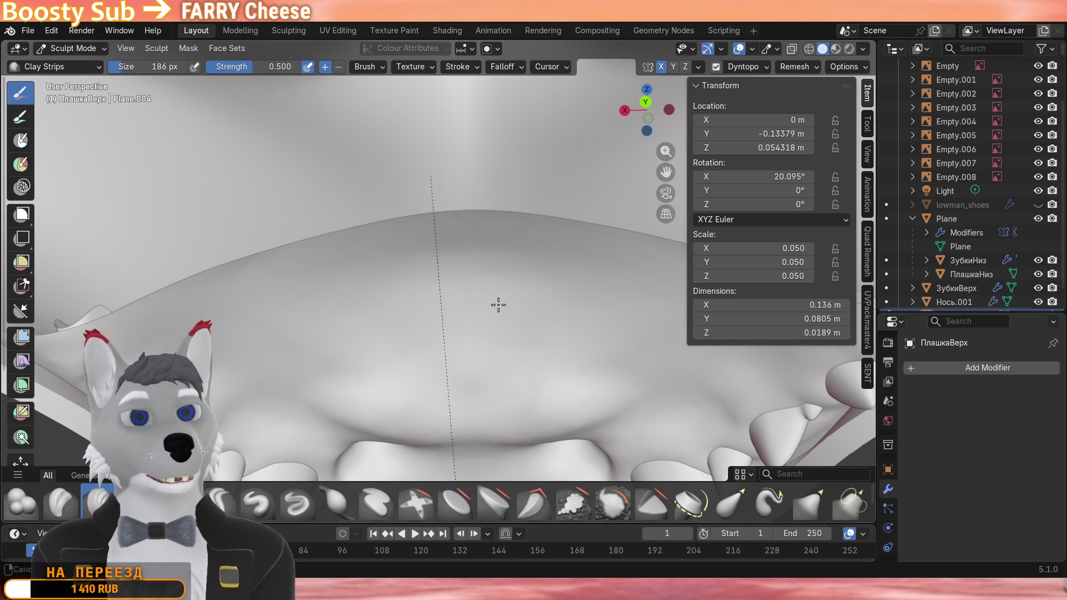
{"action": "scroll", "coordinate": [475, 282], "scroll_direction": "down", "scroll_amount": 2}
{"action": "scroll", "coordinate": [475, 282], "scroll_direction": "down", "scroll_amount": 2}
Sculpt a V-shaped palate ridge with mirrored horizontal side ridges.
{"action": "middle_click_drag", "start_coordinate": [454, 297], "coordinate": [520, 296]}
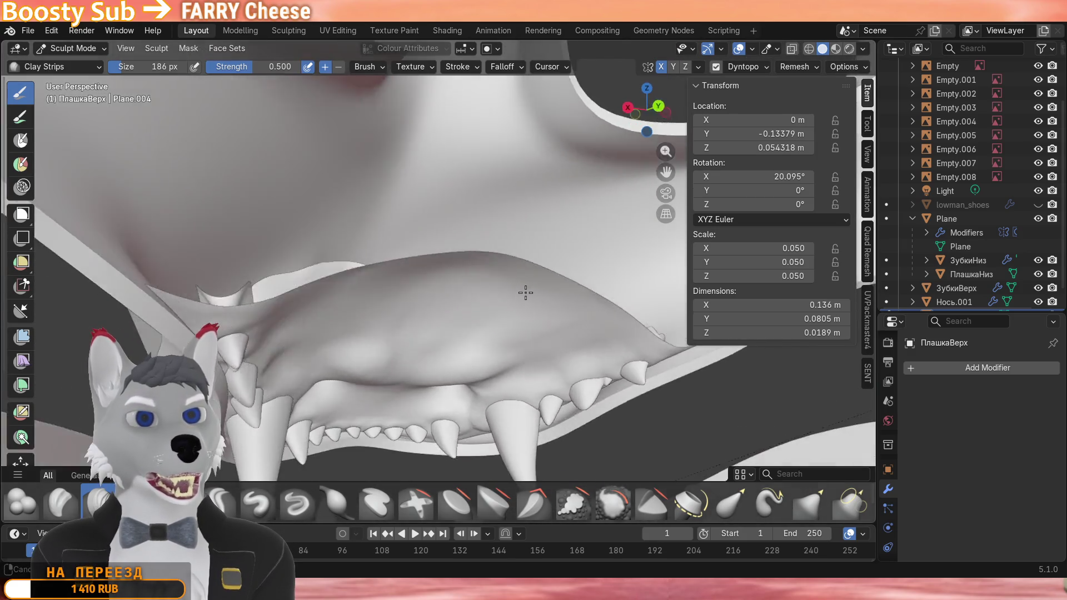
{"action": "scroll", "coordinate": [474, 321], "scroll_direction": "up", "scroll_amount": 4}
{"action": "middle_click_drag", "start_coordinate": [465, 344], "coordinate": [434, 275]}
{"action": "mouse_move", "coordinate": [434, 275]}
{"action": "left_mouse_down"}
{"action": "mouse_move", "coordinate": [300, 183]}
{"action": "mouse_move", "coordinate": [325, 171]}
{"action": "left_mouse_up"}
{"action": "scroll", "coordinate": [437, 278], "scroll_direction": "down", "scroll_amount": 2}
{"action": "mouse_move", "coordinate": [417, 250]}
{"action": "left_mouse_down"}
{"action": "mouse_move", "coordinate": [250, 246]}
{"action": "mouse_move", "coordinate": [334, 226]}
{"action": "mouse_move", "coordinate": [292, 242]}
{"action": "mouse_move", "coordinate": [467, 167]}
{"action": "mouse_move", "coordinate": [309, 217]}
{"action": "mouse_move", "coordinate": [275, 159]}
{"action": "left_mouse_up"}
{"action": "scroll", "coordinate": [367, 225], "scroll_direction": "down", "scroll_amount": 3}
{"action": "middle_click_drag", "start_coordinate": [284, 167], "coordinate": [302, 177]}
{"action": "scroll", "coordinate": [303, 177], "scroll_direction": "down", "scroll_amount": 3}
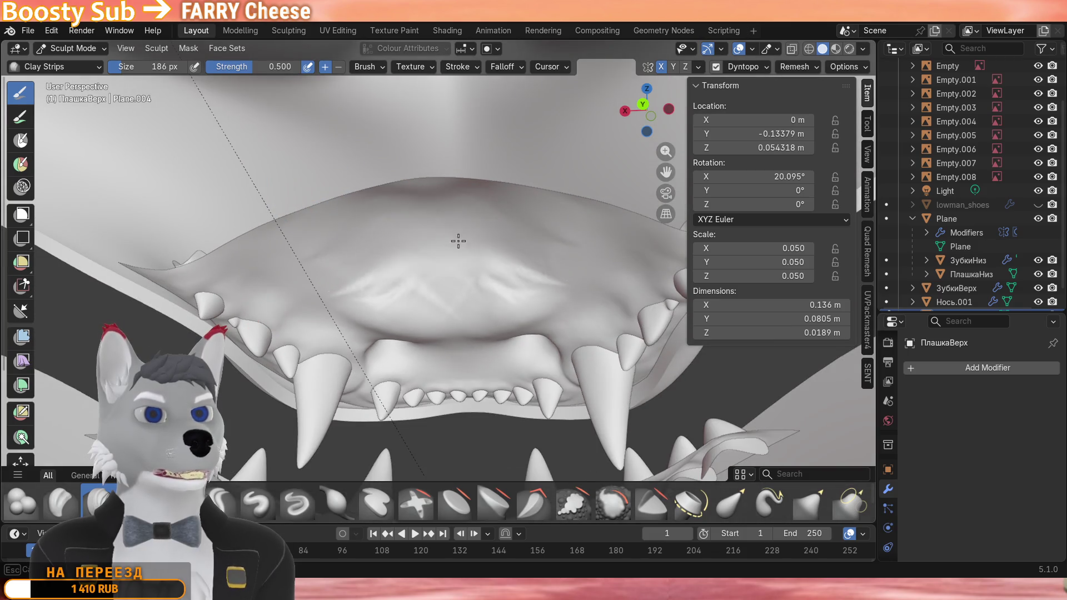
{"action": "scroll", "coordinate": [409, 243], "scroll_direction": "up", "scroll_amount": 4}
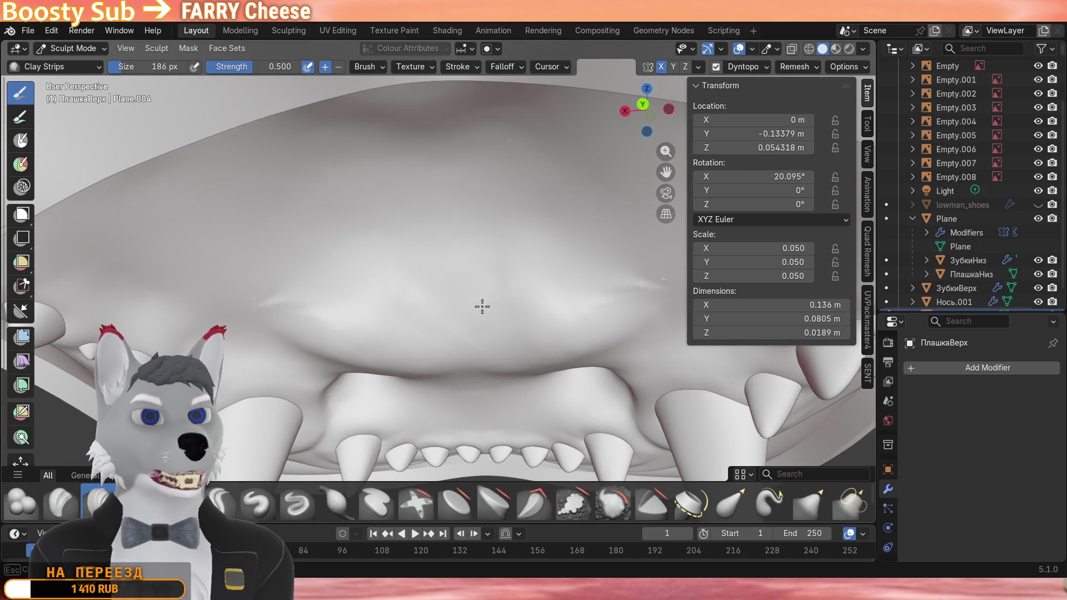
{"action": "scroll", "coordinate": [371, 231], "scroll_direction": "down", "scroll_amount": 5}
{"action": "scroll", "coordinate": [371, 230], "scroll_direction": "up", "scroll_amount": 5}
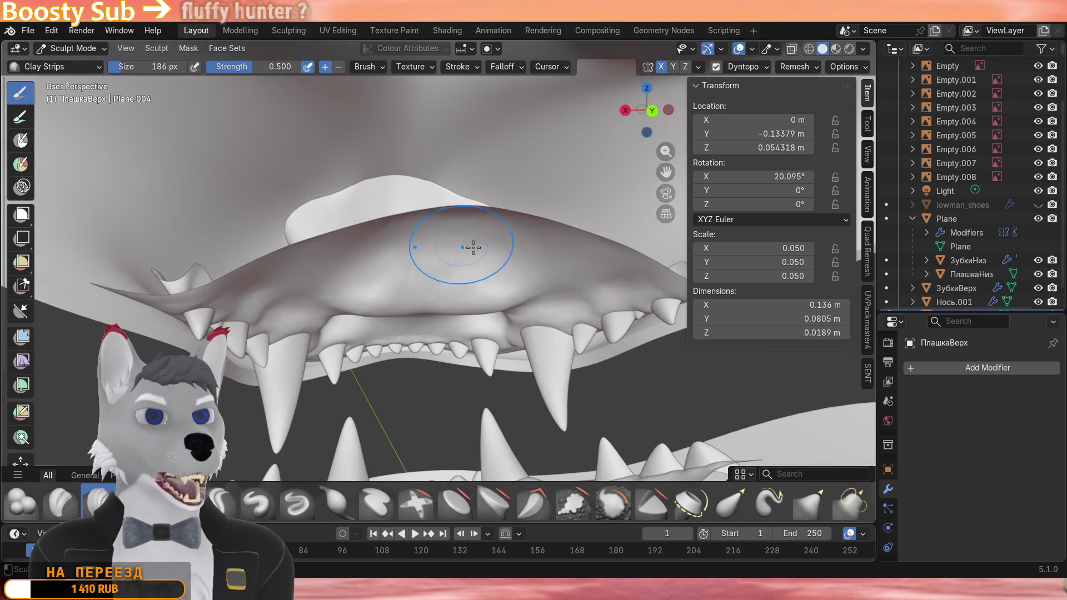
Orbit around the jaw to review the palate ridges and mouth interior.
{"action": "mouse_move", "coordinate": [400, 216]}
{"action": "middle_mouse_down"}
{"action": "mouse_move", "coordinate": [455, 202]}
{"action": "mouse_move", "coordinate": [363, 263]}
{"action": "middle_mouse_up"}
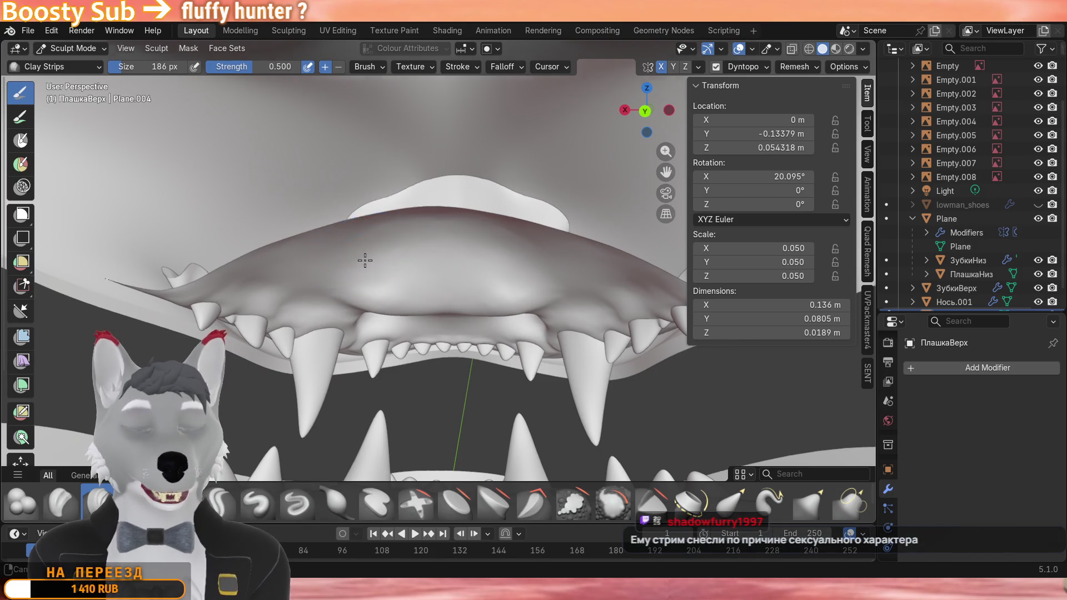
{"action": "middle_click_drag", "start_coordinate": [362, 263], "coordinate": [372, 336]}
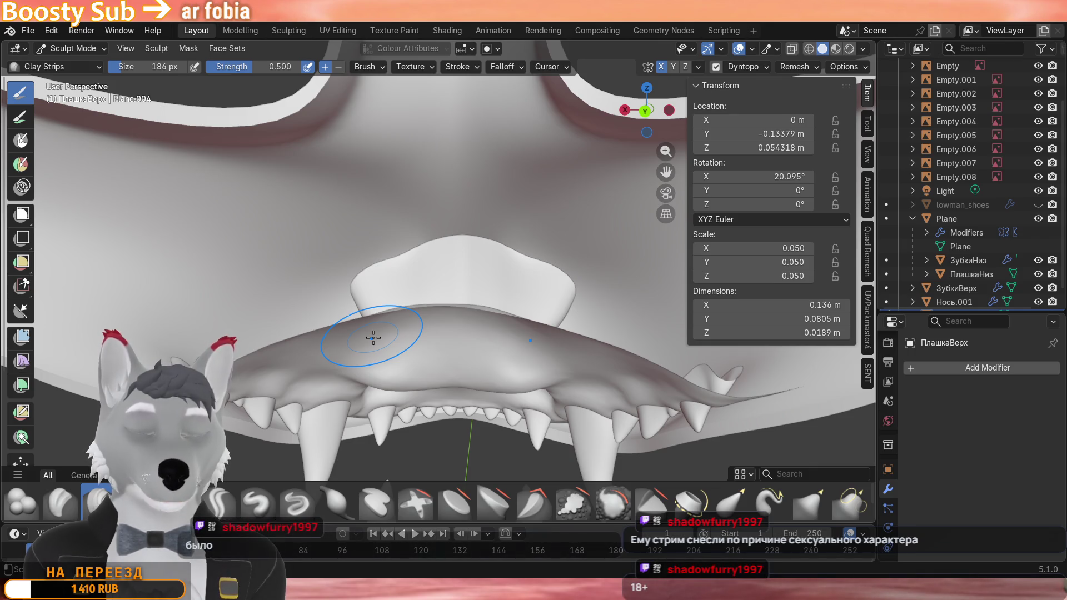
{"action": "mouse_move", "coordinate": [372, 337]}
{"action": "middle_mouse_down"}
{"action": "mouse_move", "coordinate": [405, 369]}
{"action": "mouse_move", "coordinate": [447, 267]}
{"action": "middle_mouse_up"}
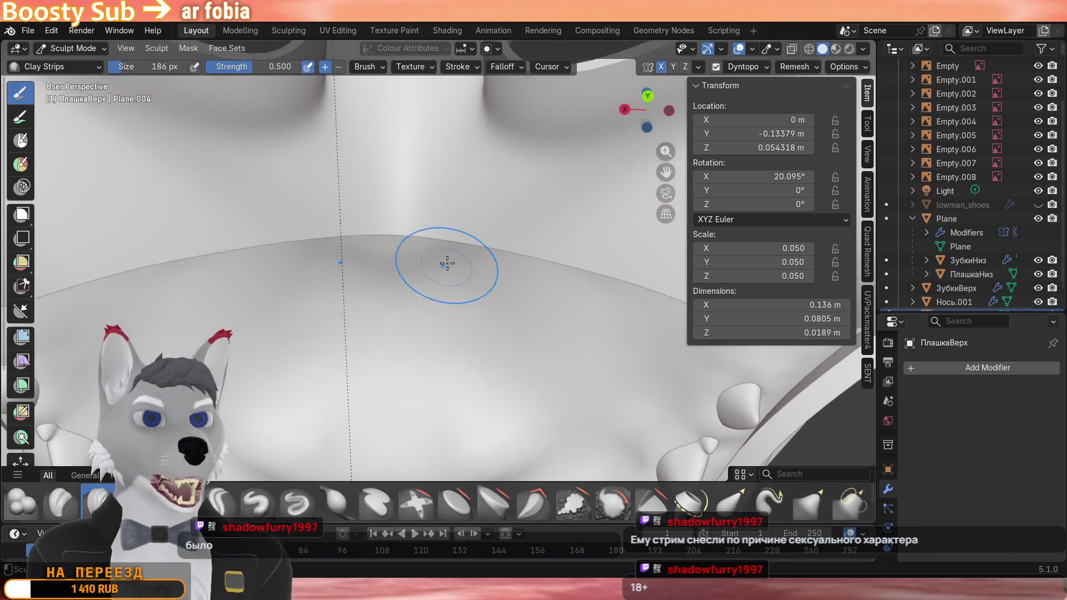
{"action": "scroll", "coordinate": [441, 295], "scroll_direction": "down", "scroll_amount": 5}
{"action": "mouse_move", "coordinate": [441, 317]}
{"action": "middle_mouse_down"}
{"action": "mouse_move", "coordinate": [434, 368]}
{"action": "mouse_move", "coordinate": [430, 251]}
{"action": "mouse_move", "coordinate": [443, 353]}
{"action": "mouse_move", "coordinate": [392, 350]}
{"action": "mouse_move", "coordinate": [417, 258]}
{"action": "mouse_move", "coordinate": [452, 245]}
{"action": "mouse_move", "coordinate": [525, 259]}
{"action": "mouse_move", "coordinate": [467, 250]}
{"action": "mouse_move", "coordinate": [434, 268]}
{"action": "mouse_move", "coordinate": [490, 269]}
{"action": "mouse_move", "coordinate": [551, 206]}
{"action": "mouse_move", "coordinate": [541, 217]}
{"action": "mouse_move", "coordinate": [556, 233]}
{"action": "middle_mouse_up"}
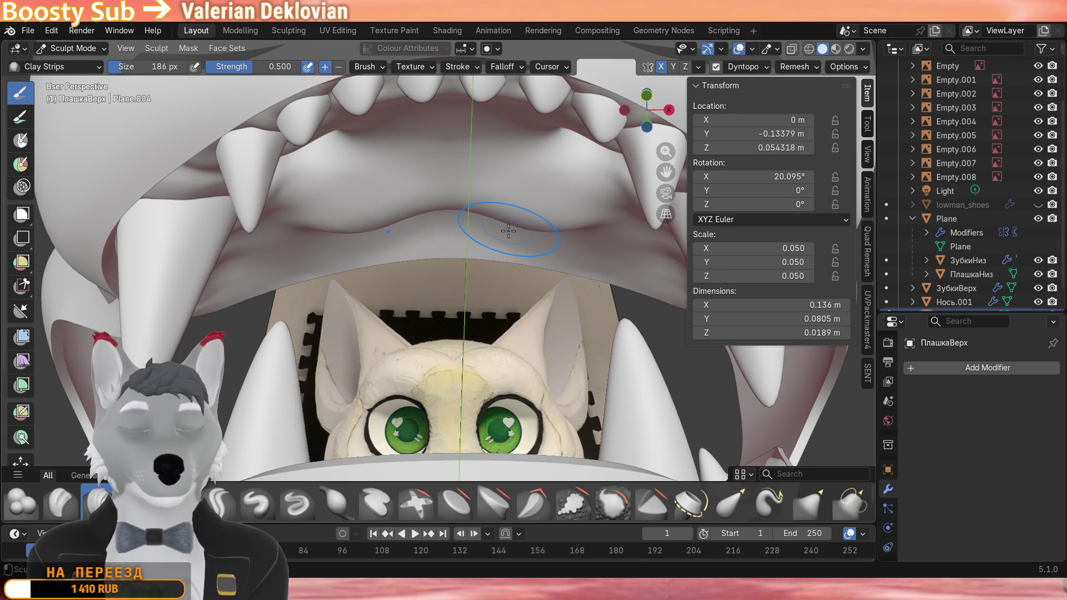
{"action": "middle_click_drag", "start_coordinate": [496, 227], "coordinate": [310, 239]}
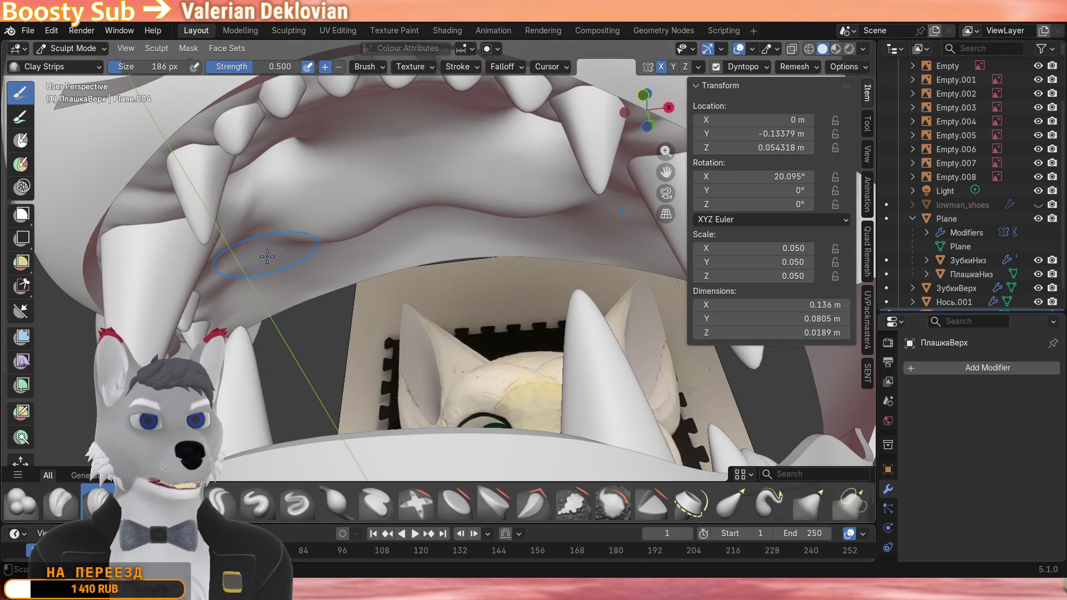
{"action": "mouse_move", "coordinate": [436, 233]}
{"action": "middle_mouse_down"}
{"action": "mouse_move", "coordinate": [392, 191]}
{"action": "mouse_move", "coordinate": [295, 229]}
{"action": "mouse_move", "coordinate": [229, 314]}
{"action": "middle_mouse_up"}
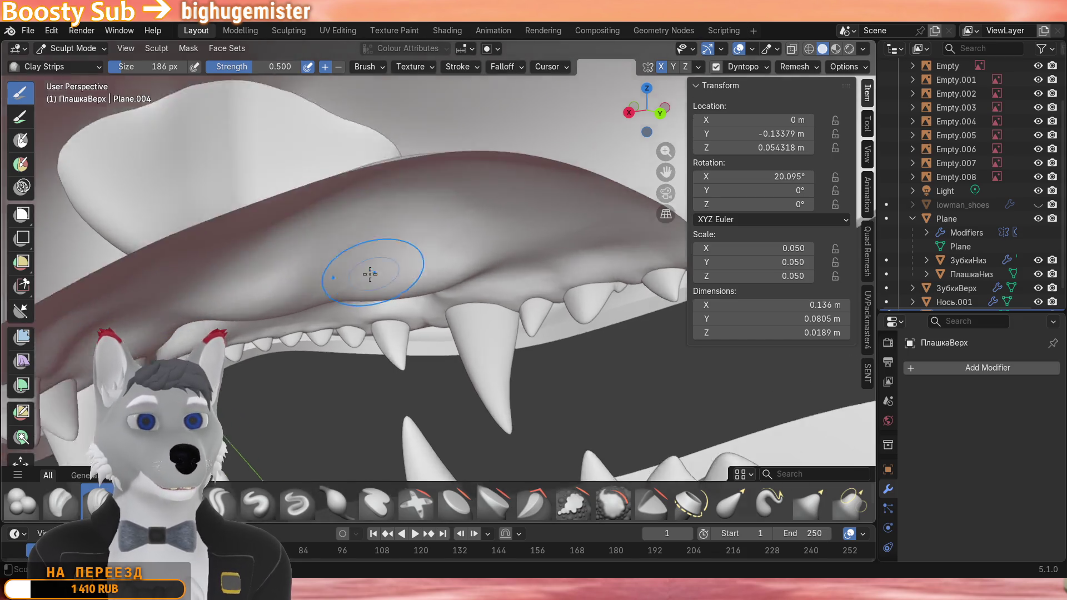
{"action": "scroll", "coordinate": [307, 270], "scroll_direction": "up", "scroll_amount": 4}
{"action": "mouse_move", "coordinate": [334, 250]}
{"action": "middle_mouse_down"}
{"action": "mouse_move", "coordinate": [367, 309]}
{"action": "mouse_move", "coordinate": [350, 324]}
{"action": "mouse_move", "coordinate": [442, 242]}
{"action": "mouse_move", "coordinate": [475, 258]}
{"action": "mouse_move", "coordinate": [414, 216]}
{"action": "middle_mouse_up"}
{"action": "scroll", "coordinate": [351, 323], "scroll_direction": "down", "scroll_amount": 4}
{"action": "left_click_drag", "start_coordinate": [267, 155], "coordinate": [600, 148]}
{"action": "left_click_drag", "start_coordinate": [492, 149], "coordinate": [629, 152]}
{"action": "left_click_drag", "start_coordinate": [405, 151], "coordinate": [575, 155]}
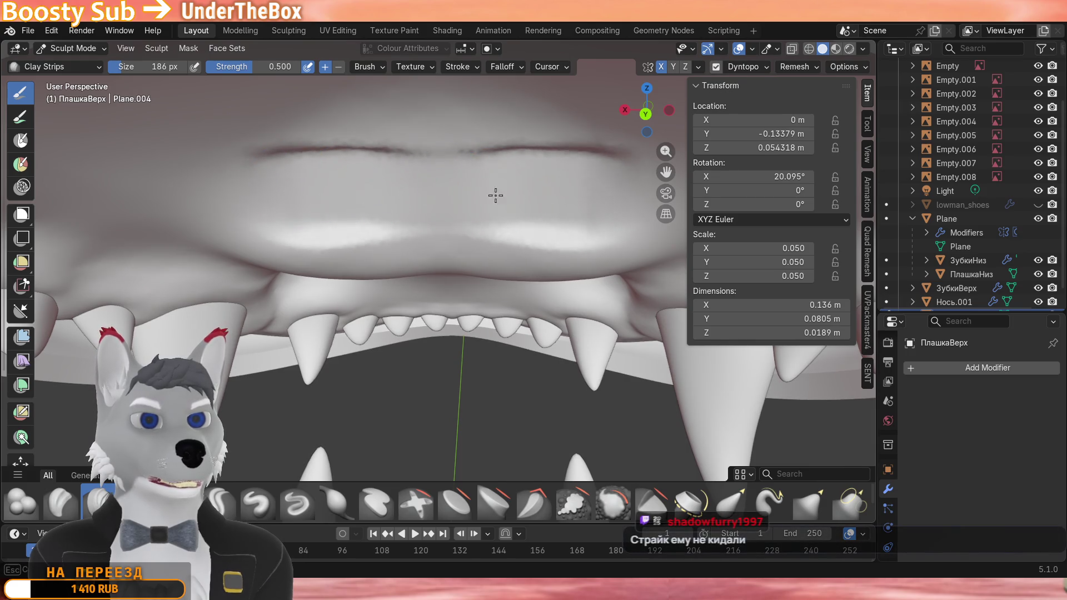
{"action": "left_click_drag", "start_coordinate": [208, 167], "coordinate": [308, 155]}
{"action": "mouse_move", "coordinate": [542, 150]}
{"action": "left_mouse_down"}
{"action": "mouse_move", "coordinate": [625, 158]}
{"action": "mouse_move", "coordinate": [591, 152]}
{"action": "left_mouse_up"}
{"action": "scroll", "coordinate": [448, 211], "scroll_direction": "down", "scroll_amount": 2}
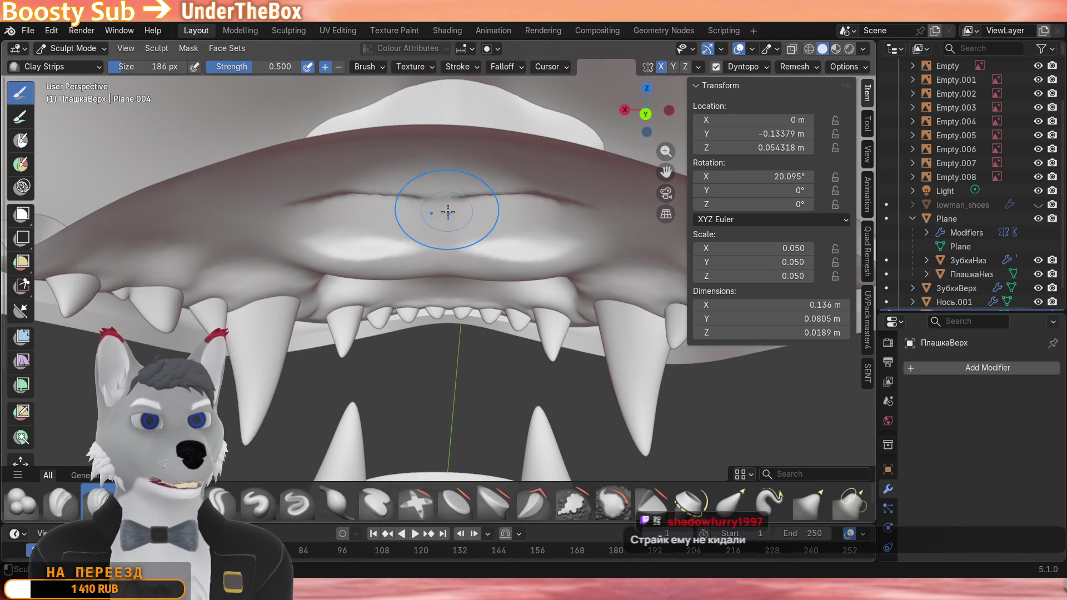
{"action": "key", "text": "ctrl+z"}
{"action": "key", "text": "ctrl+z"}
{"action": "key", "text": "ctrl+z"}
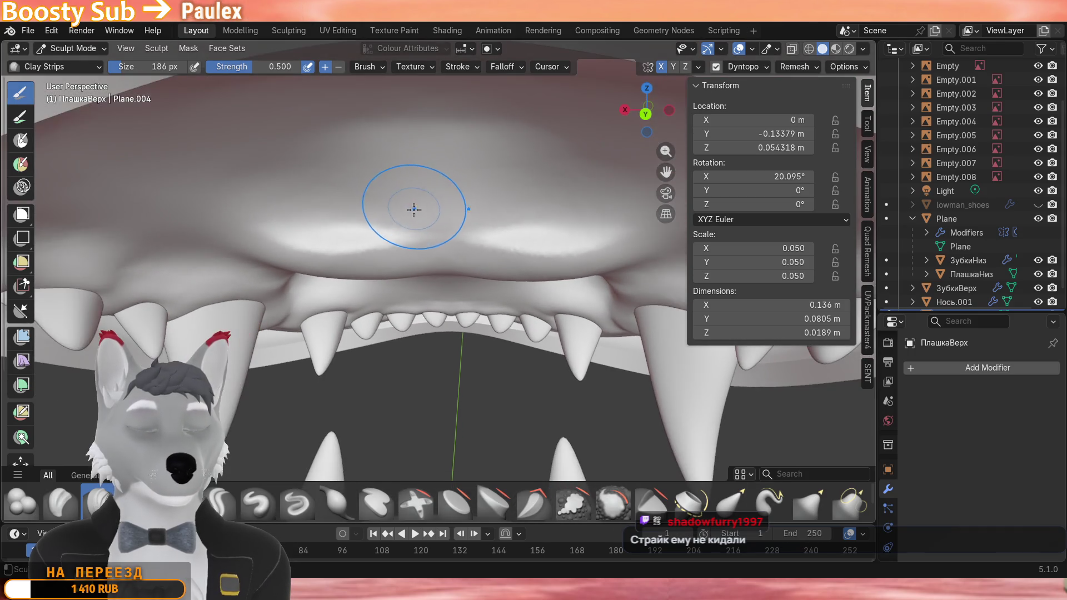
{"action": "scroll", "coordinate": [443, 149], "scroll_direction": "up", "scroll_amount": 5}
{"action": "middle_click_drag", "start_coordinate": [443, 148], "coordinate": [368, 320]}
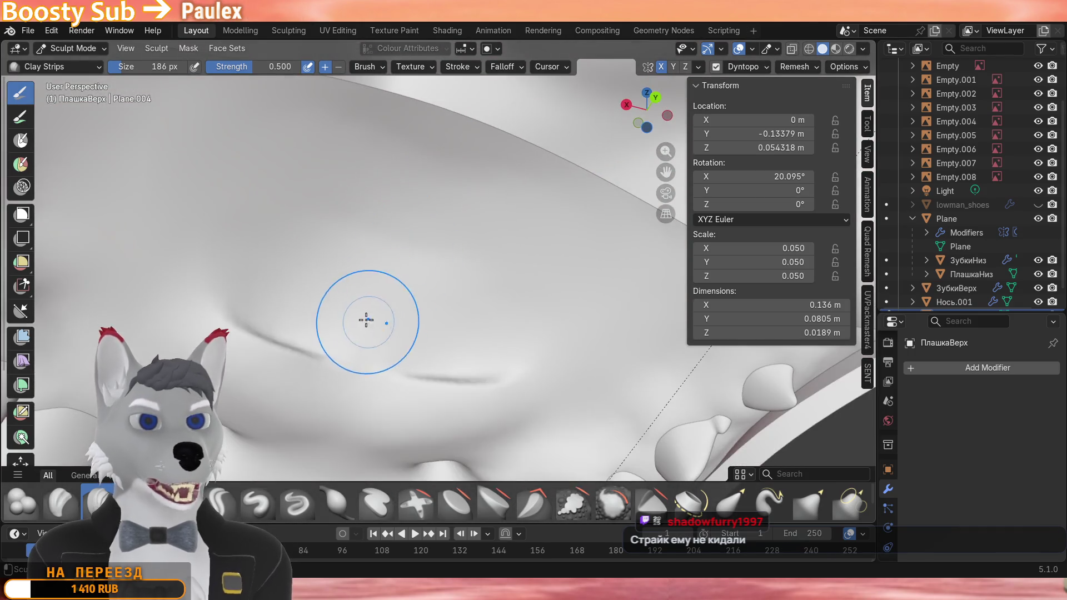
{"action": "scroll", "coordinate": [350, 292], "scroll_direction": "down", "scroll_amount": 4}
{"action": "scroll", "coordinate": [321, 275], "scroll_direction": "down", "scroll_amount": 2}
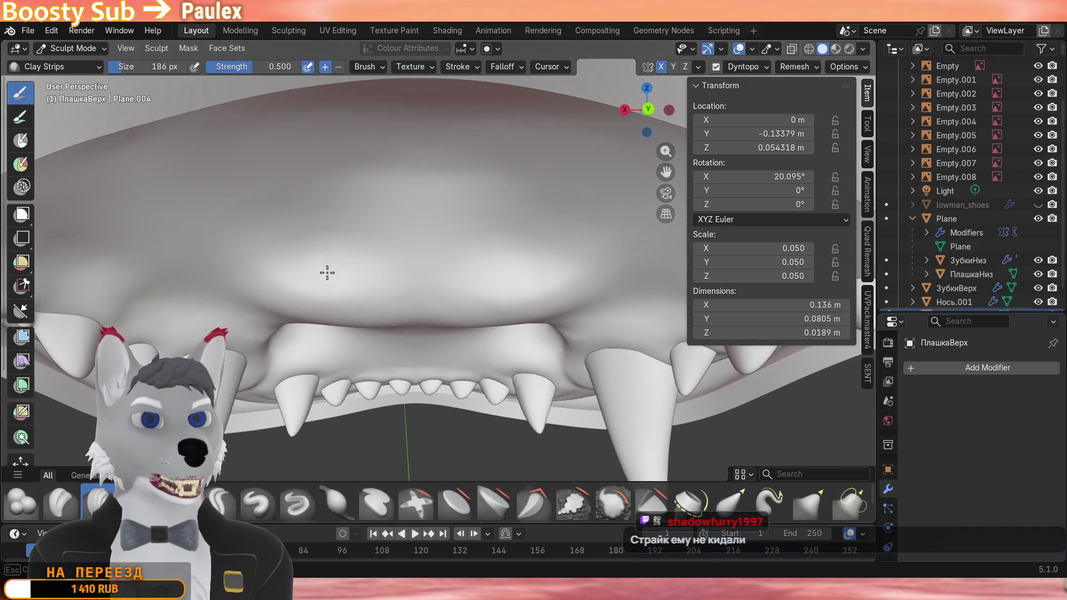
{"action": "scroll", "coordinate": [458, 214], "scroll_direction": "up", "scroll_amount": 6}
{"action": "scroll", "coordinate": [459, 215], "scroll_direction": "down", "scroll_amount": 5}
{"action": "middle_click_drag", "start_coordinate": [367, 242], "coordinate": [434, 242]}
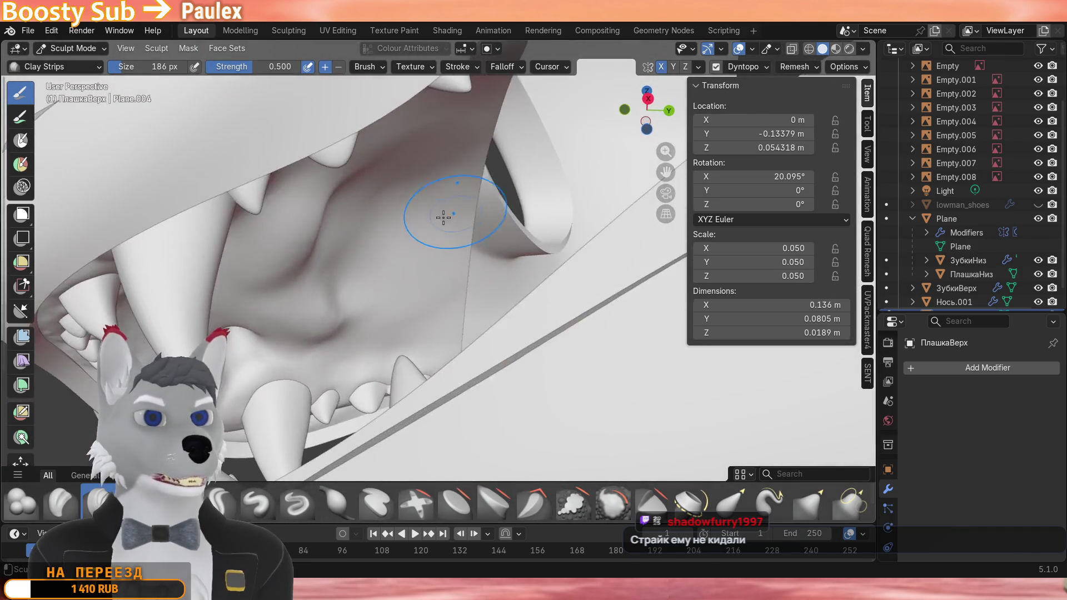
{"action": "scroll", "coordinate": [450, 216], "scroll_direction": "up", "scroll_amount": 6}
{"action": "scroll", "coordinate": [459, 234], "scroll_direction": "down", "scroll_amount": 3}
{"action": "scroll", "coordinate": [459, 238], "scroll_direction": "down", "scroll_amount": 3}
{"action": "middle_click_drag", "start_coordinate": [459, 238], "coordinate": [464, 243]}
{"action": "scroll", "coordinate": [438, 211], "scroll_direction": "down", "scroll_amount": 5}
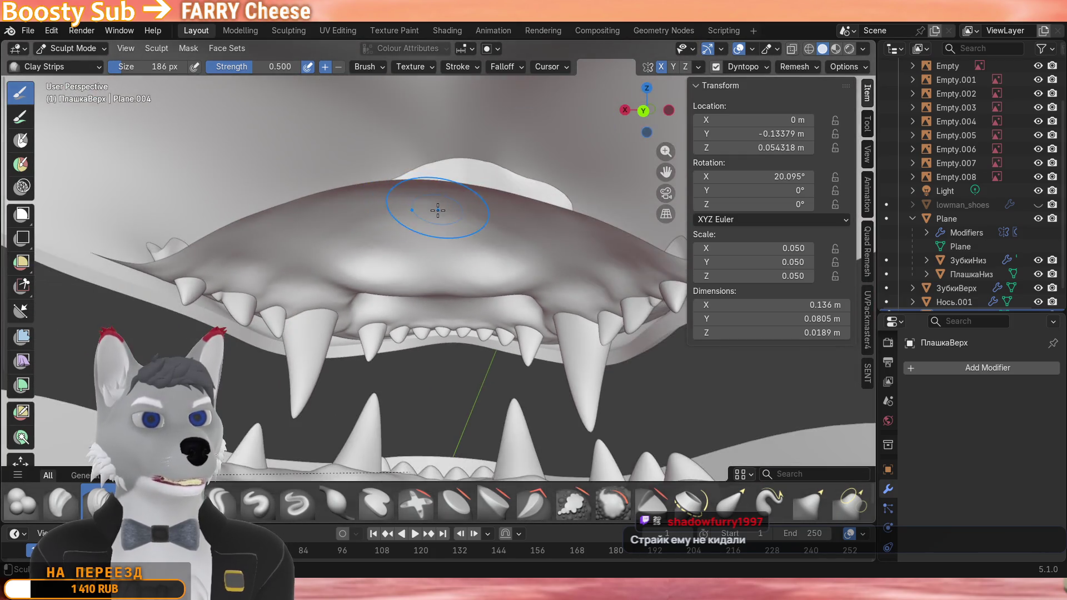
{"action": "mouse_move", "coordinate": [367, 225]}
{"action": "middle_mouse_down"}
{"action": "mouse_move", "coordinate": [249, 167]}
{"action": "mouse_move", "coordinate": [224, 111]}
{"action": "middle_mouse_up"}
{"action": "scroll", "coordinate": [223, 111], "scroll_direction": "down", "scroll_amount": 4}
{"action": "mouse_move", "coordinate": [250, 209]}
{"action": "middle_mouse_down"}
{"action": "mouse_move", "coordinate": [285, 288]}
{"action": "mouse_move", "coordinate": [350, 250]}
{"action": "mouse_move", "coordinate": [399, 269]}
{"action": "middle_mouse_up"}
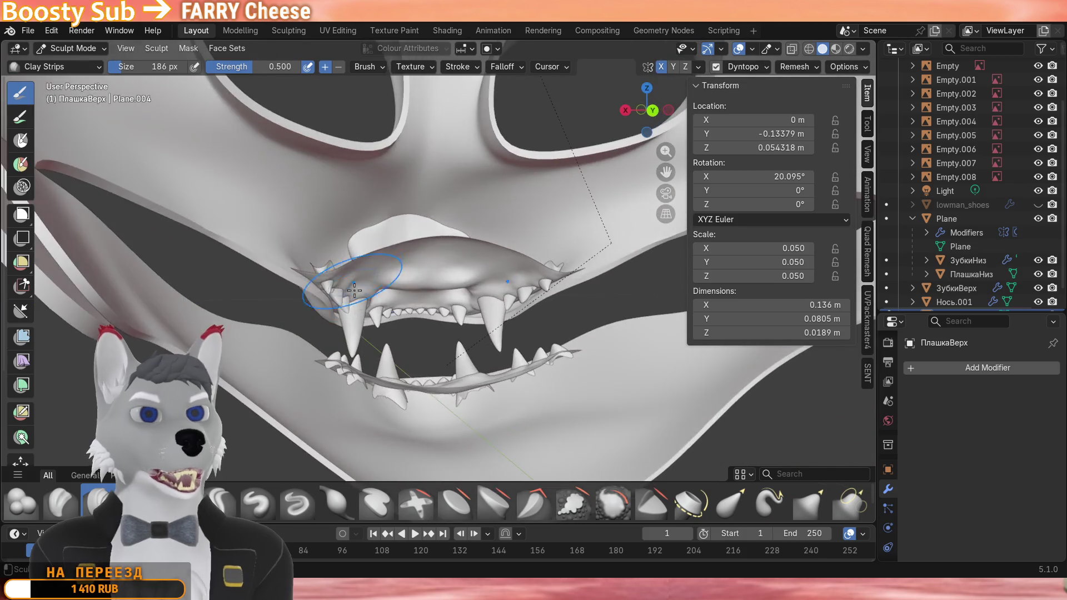
{"action": "scroll", "coordinate": [400, 269], "scroll_direction": "up", "scroll_amount": 4}
{"action": "scroll", "coordinate": [400, 268], "scroll_direction": "up", "scroll_amount": 4}
{"action": "scroll", "coordinate": [350, 309], "scroll_direction": "down", "scroll_amount": 2}
{"action": "scroll", "coordinate": [350, 308], "scroll_direction": "down", "scroll_amount": 2}
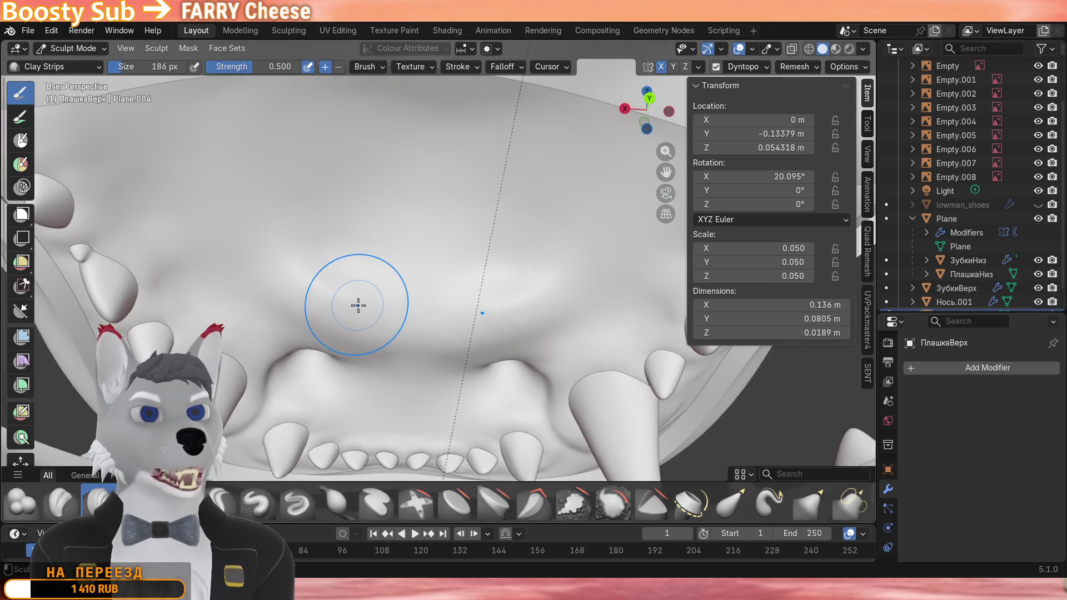
{"action": "scroll", "coordinate": [328, 322], "scroll_direction": "up", "scroll_amount": 4}
{"action": "scroll", "coordinate": [329, 322], "scroll_direction": "down", "scroll_amount": 4}
{"action": "scroll", "coordinate": [329, 284], "scroll_direction": "up", "scroll_amount": 4}
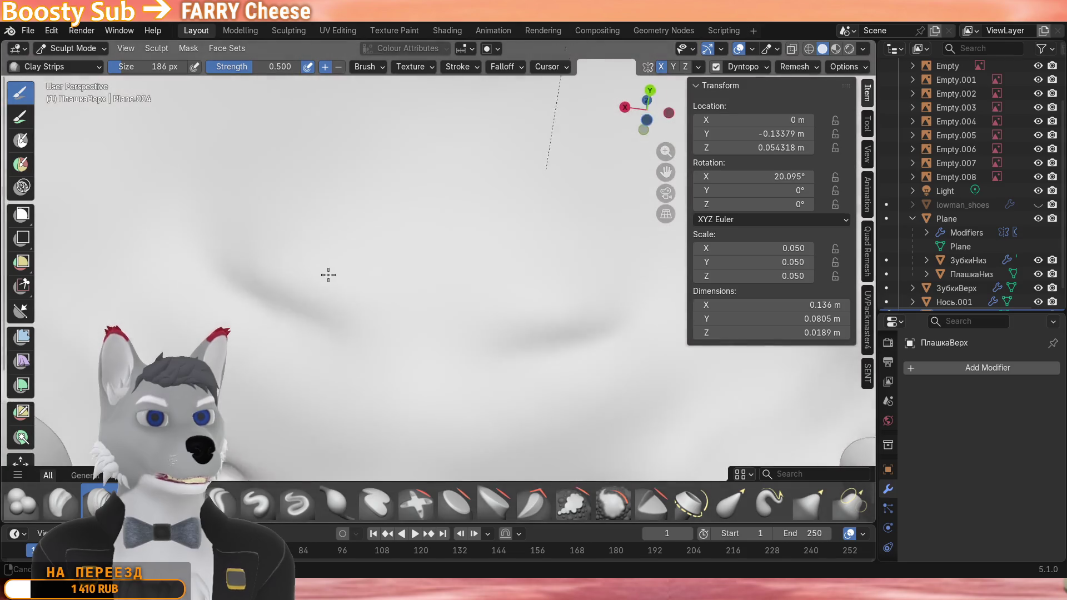
{"action": "mouse_move", "coordinate": [313, 308]}
{"action": "middle_mouse_down"}
{"action": "mouse_move", "coordinate": [369, 275]}
{"action": "mouse_move", "coordinate": [429, 298]}
{"action": "mouse_move", "coordinate": [400, 276]}
{"action": "mouse_move", "coordinate": [417, 301]}
{"action": "mouse_move", "coordinate": [442, 428]}
{"action": "middle_mouse_up"}
{"action": "scroll", "coordinate": [369, 275], "scroll_direction": "down", "scroll_amount": 6}
{"action": "scroll", "coordinate": [429, 298], "scroll_direction": "up", "scroll_amount": 3}
{"action": "scroll", "coordinate": [417, 300], "scroll_direction": "up", "scroll_amount": 5}
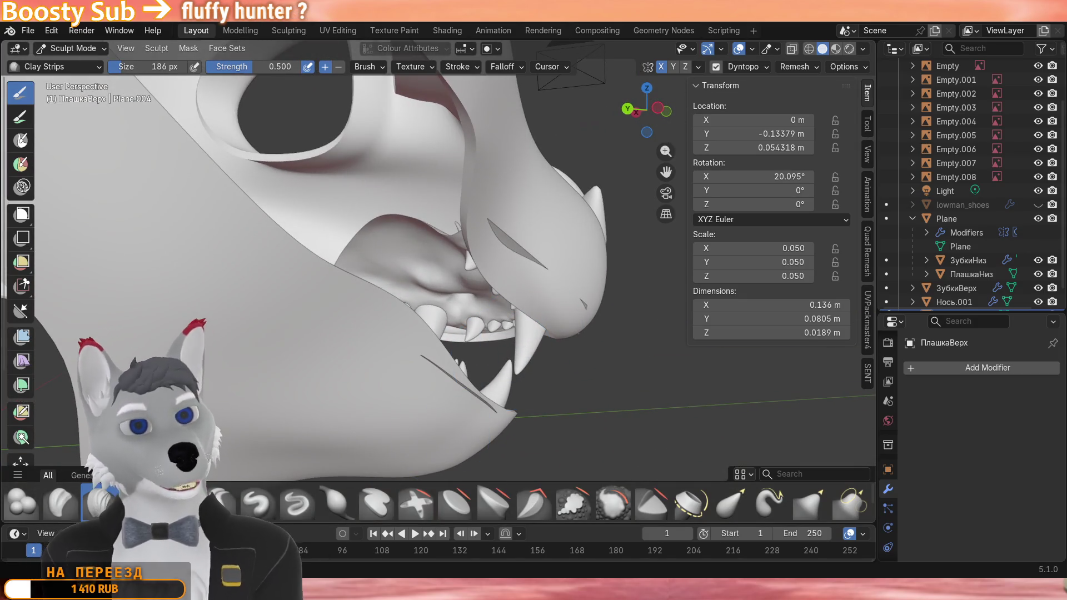
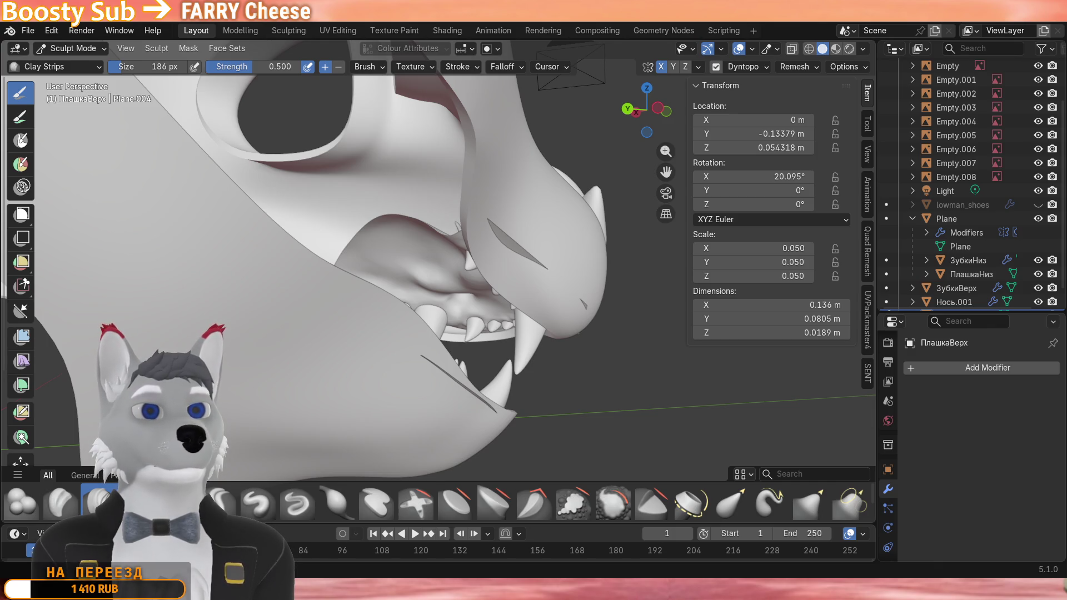
Try sculpting ridges and a V-shaped crease on the upper gum, then undo them all.
{"action": "mouse_move", "coordinate": [416, 333]}
{"action": "middle_mouse_down"}
{"action": "mouse_move", "coordinate": [538, 384]}
{"action": "mouse_move", "coordinate": [435, 263]}
{"action": "middle_mouse_up"}
{"action": "scroll", "coordinate": [538, 384], "scroll_direction": "up", "scroll_amount": 4}
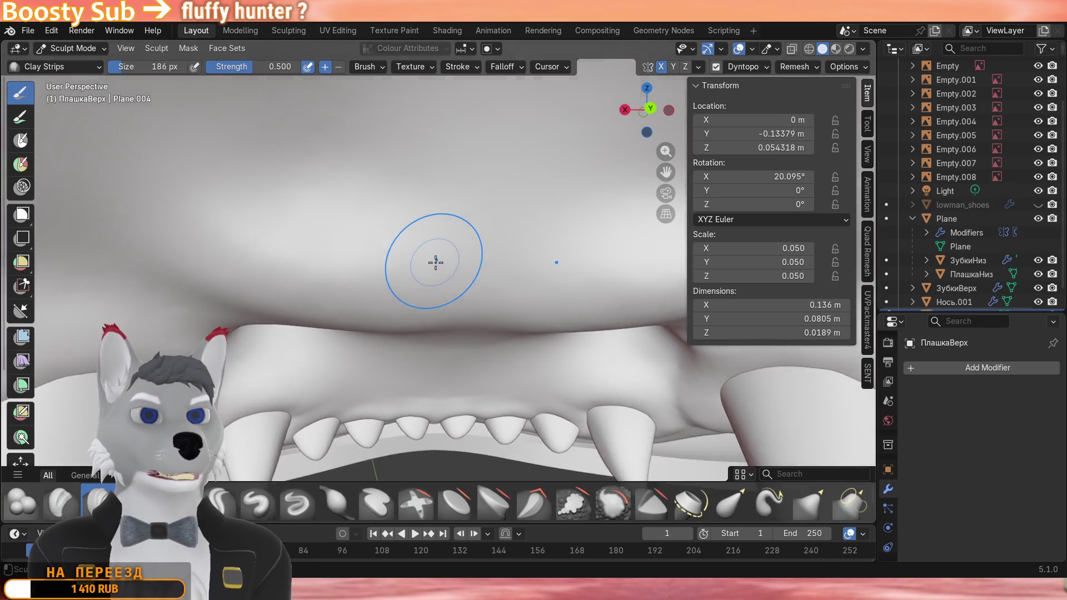
{"action": "scroll", "coordinate": [435, 263], "scroll_direction": "up", "scroll_amount": 3}
{"action": "mouse_move", "coordinate": [435, 262]}
{"action": "left_mouse_down"}
{"action": "mouse_move", "coordinate": [583, 217]}
{"action": "mouse_move", "coordinate": [375, 250]}
{"action": "mouse_move", "coordinate": [431, 256]}
{"action": "mouse_move", "coordinate": [391, 250]}
{"action": "mouse_move", "coordinate": [583, 225]}
{"action": "left_mouse_up"}
{"action": "left_click_drag", "start_coordinate": [500, 184], "coordinate": [517, 209]}
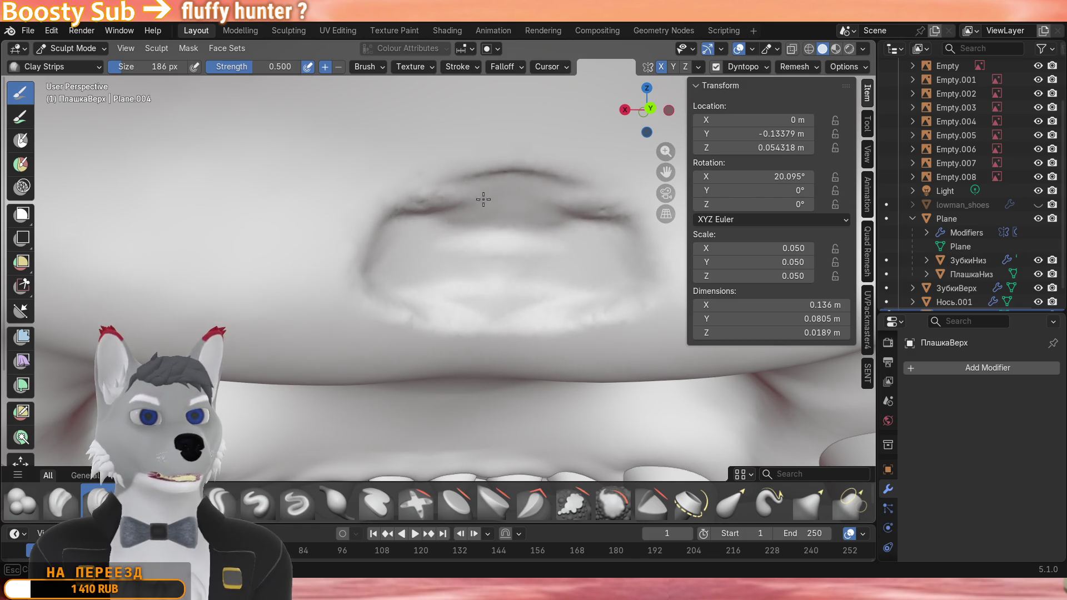
{"action": "scroll", "coordinate": [476, 240], "scroll_direction": "down", "scroll_amount": 3}
{"action": "key", "text": "ctrl+z"}
{"action": "key", "text": "ctrl+z"}
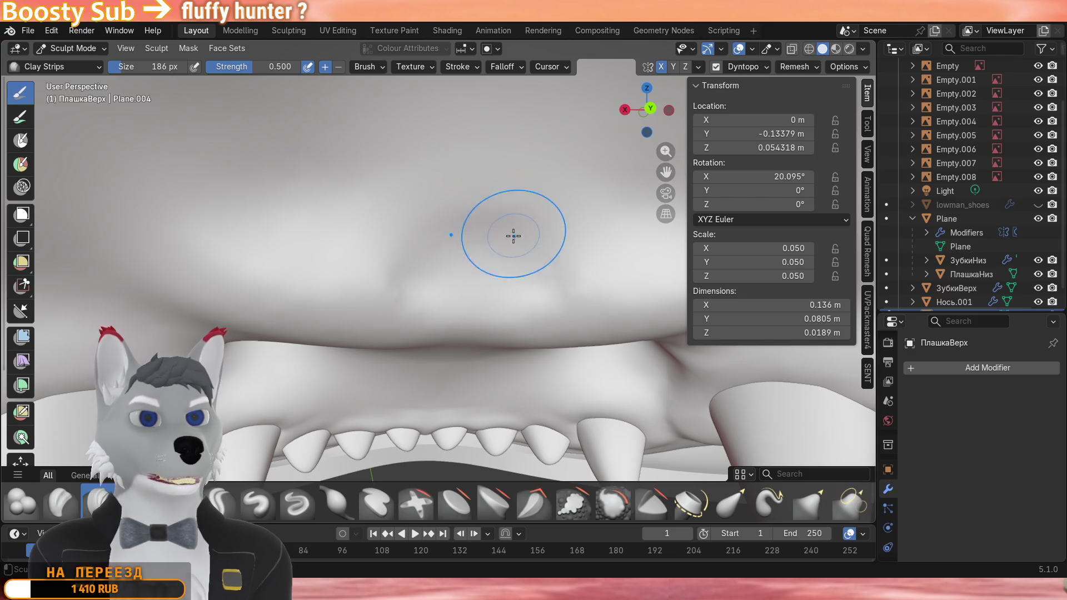
{"action": "key", "text": "ctrl+z"}
{"action": "key", "text": "ctrl+z"}
{"action": "scroll", "coordinate": [501, 247], "scroll_direction": "up", "scroll_amount": 3}
{"action": "left_click_drag", "start_coordinate": [517, 208], "coordinate": [541, 267]}
{"action": "left_click_drag", "start_coordinate": [501, 192], "coordinate": [450, 234]}
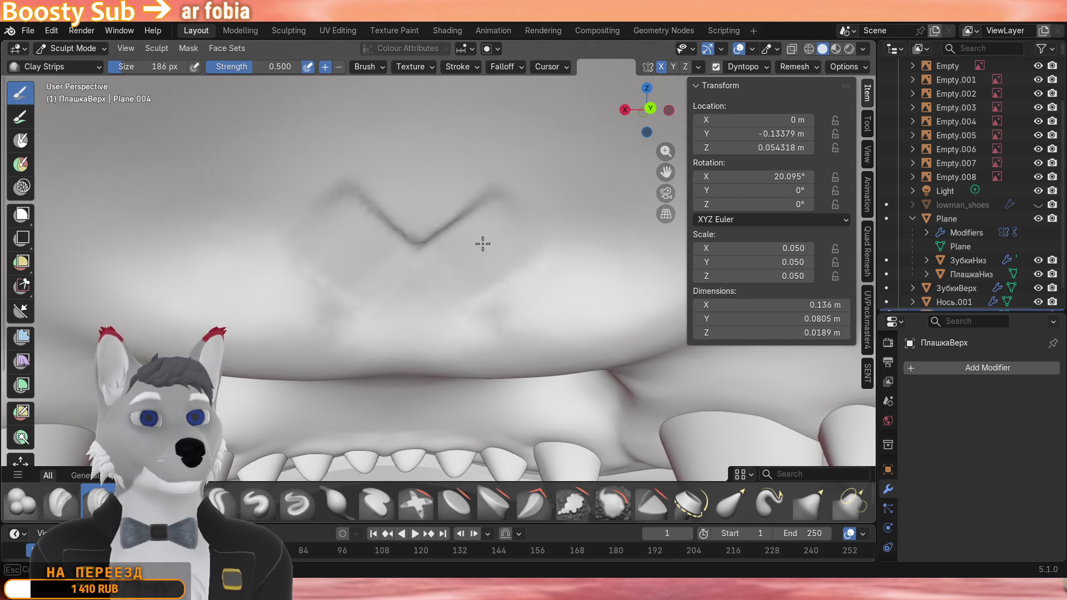
{"action": "left_click_drag", "start_coordinate": [333, 179], "coordinate": [391, 225]}
{"action": "key", "text": "ctrl+z"}
{"action": "key", "text": "ctrl+z"}
{"action": "key", "text": "ctrl+z"}
{"action": "scroll", "coordinate": [428, 230], "scroll_direction": "down", "scroll_amount": 4}
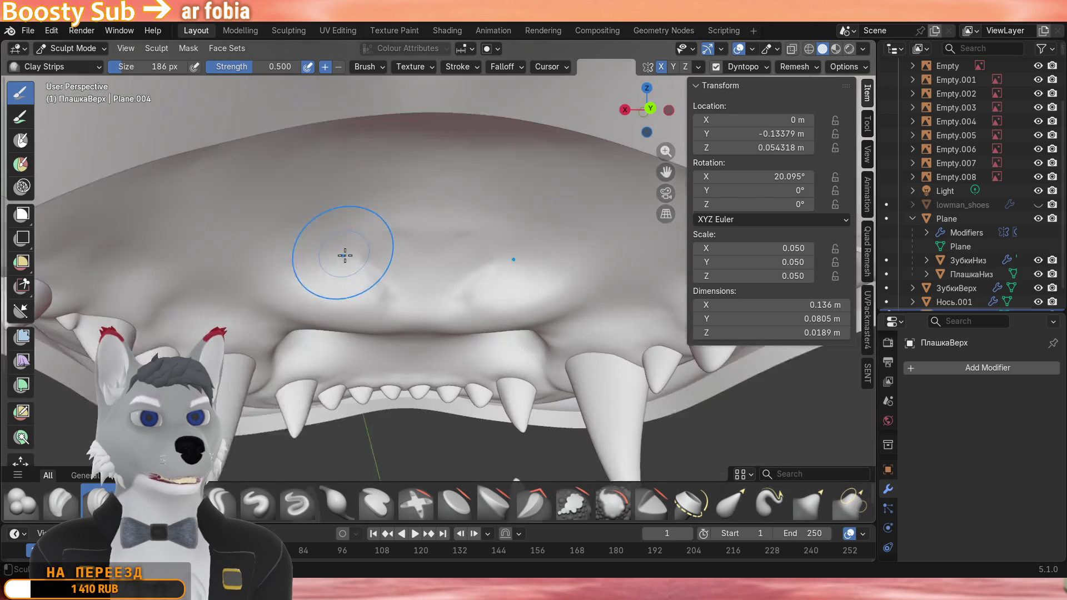
Inspect the jaw from several angles, return to Object Mode and clear Plane's rotation with Alt+R.
{"action": "mouse_move", "coordinate": [369, 276]}
{"action": "middle_mouse_down"}
{"action": "mouse_move", "coordinate": [469, 298]}
{"action": "mouse_move", "coordinate": [450, 276]}
{"action": "middle_mouse_up"}
{"action": "scroll", "coordinate": [479, 286], "scroll_direction": "down", "scroll_amount": 5}
{"action": "scroll", "coordinate": [433, 275], "scroll_direction": "up", "scroll_amount": 4}
{"action": "scroll", "coordinate": [450, 317], "scroll_direction": "up", "scroll_amount": 3}
{"action": "scroll", "coordinate": [461, 331], "scroll_direction": "up", "scroll_amount": 4}
{"action": "scroll", "coordinate": [461, 332], "scroll_direction": "down", "scroll_amount": 6}
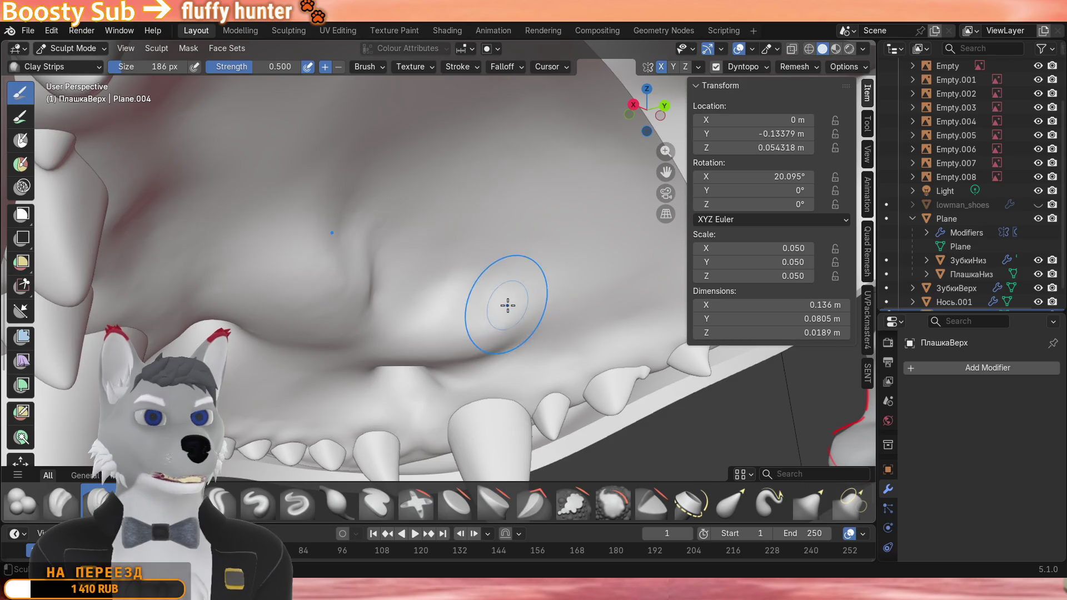
{"action": "middle_click_drag", "start_coordinate": [508, 300], "coordinate": [409, 300]}
{"action": "middle_click_drag", "start_coordinate": [526, 271], "coordinate": [525, 248]}
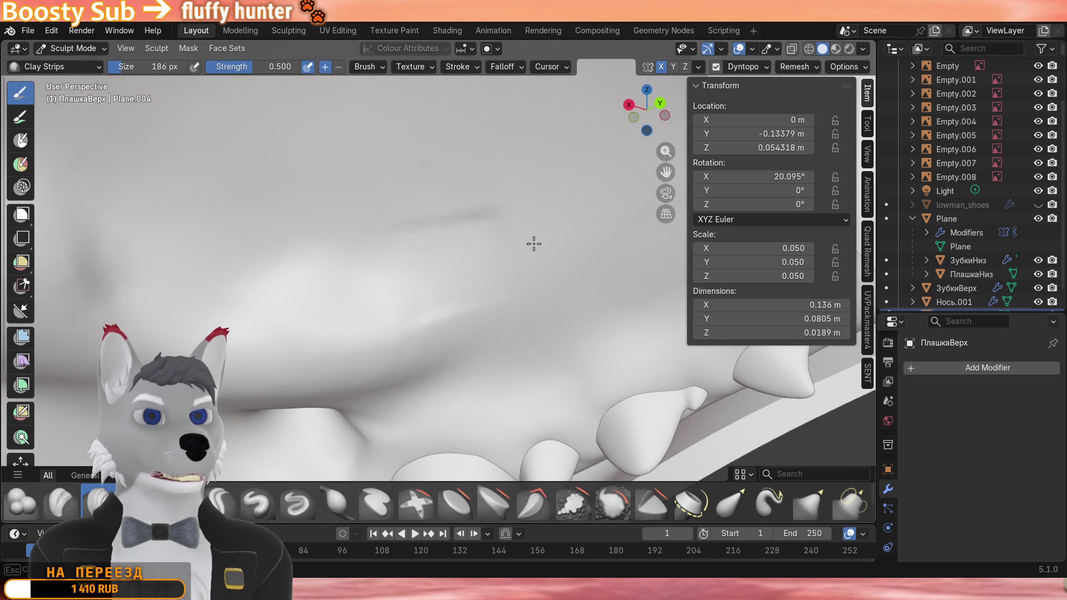
{"action": "middle_click_drag", "start_coordinate": [389, 265], "coordinate": [450, 251], "text": "shift"}
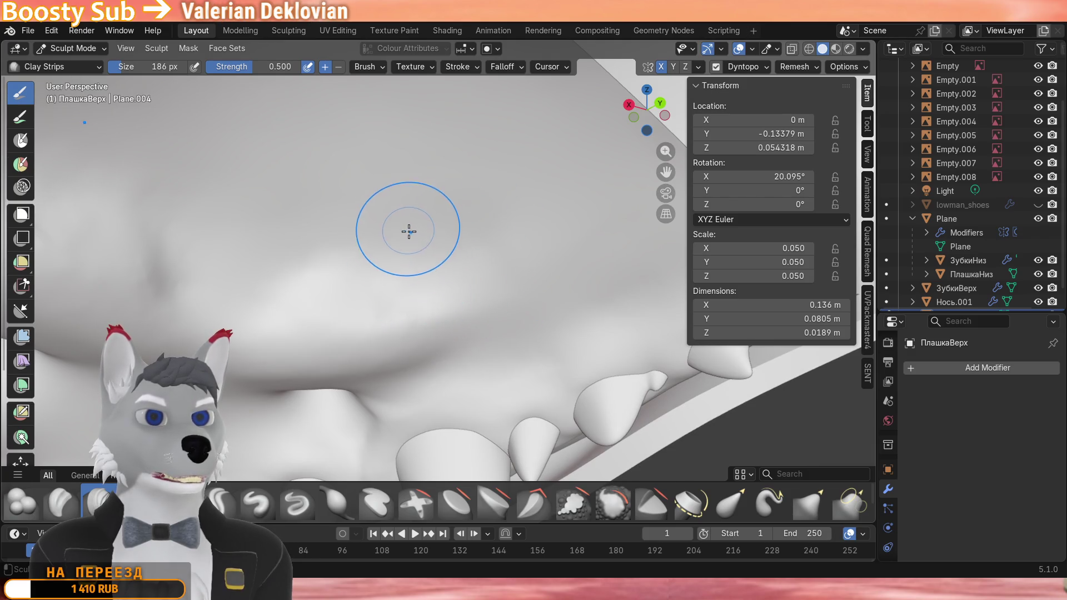
{"action": "middle_click_drag", "start_coordinate": [408, 231], "coordinate": [419, 269]}
{"action": "mouse_move", "coordinate": [261, 239]}
{"action": "middle_mouse_down"}
{"action": "mouse_move", "coordinate": [190, 248]}
{"action": "mouse_move", "coordinate": [323, 290]}
{"action": "mouse_move", "coordinate": [267, 283]}
{"action": "mouse_move", "coordinate": [335, 287]}
{"action": "mouse_move", "coordinate": [393, 251]}
{"action": "mouse_move", "coordinate": [582, 228]}
{"action": "mouse_move", "coordinate": [534, 209]}
{"action": "mouse_move", "coordinate": [467, 275]}
{"action": "mouse_move", "coordinate": [530, 296]}
{"action": "middle_mouse_up"}
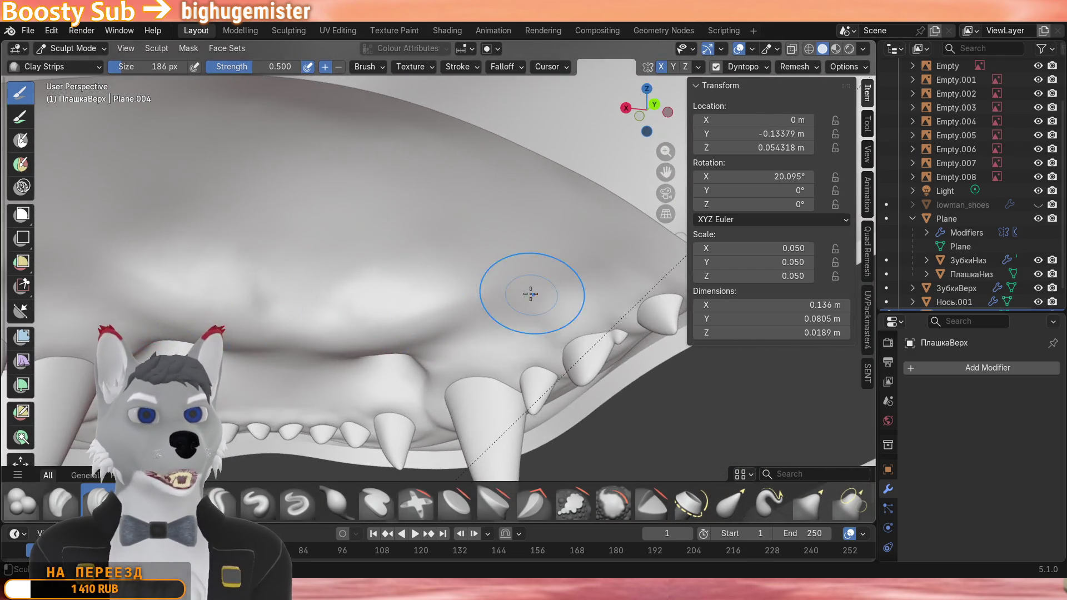
{"action": "scroll", "coordinate": [303, 286], "scroll_direction": "down", "scroll_amount": 4}
{"action": "mouse_move", "coordinate": [303, 284]}
{"action": "middle_mouse_down"}
{"action": "mouse_move", "coordinate": [205, 308]}
{"action": "mouse_move", "coordinate": [125, 250]}
{"action": "middle_mouse_up"}
{"action": "scroll", "coordinate": [125, 101], "scroll_direction": "up", "scroll_amount": 3}
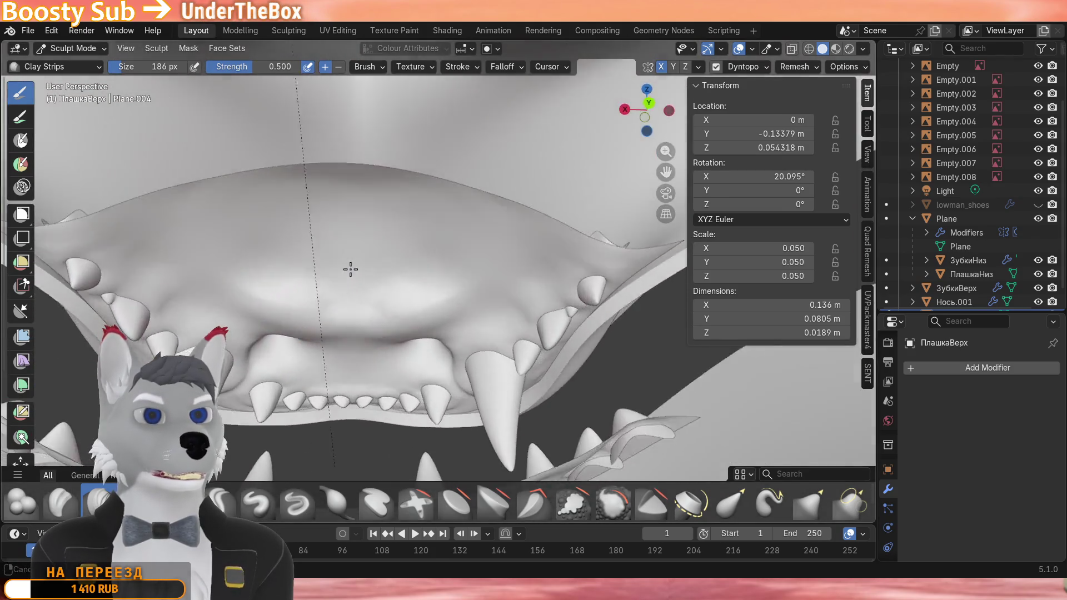
{"action": "middle_click_drag", "start_coordinate": [125, 100], "coordinate": [146, 91]}
{"action": "middle_click_drag", "start_coordinate": [435, 277], "coordinate": [409, 296]}
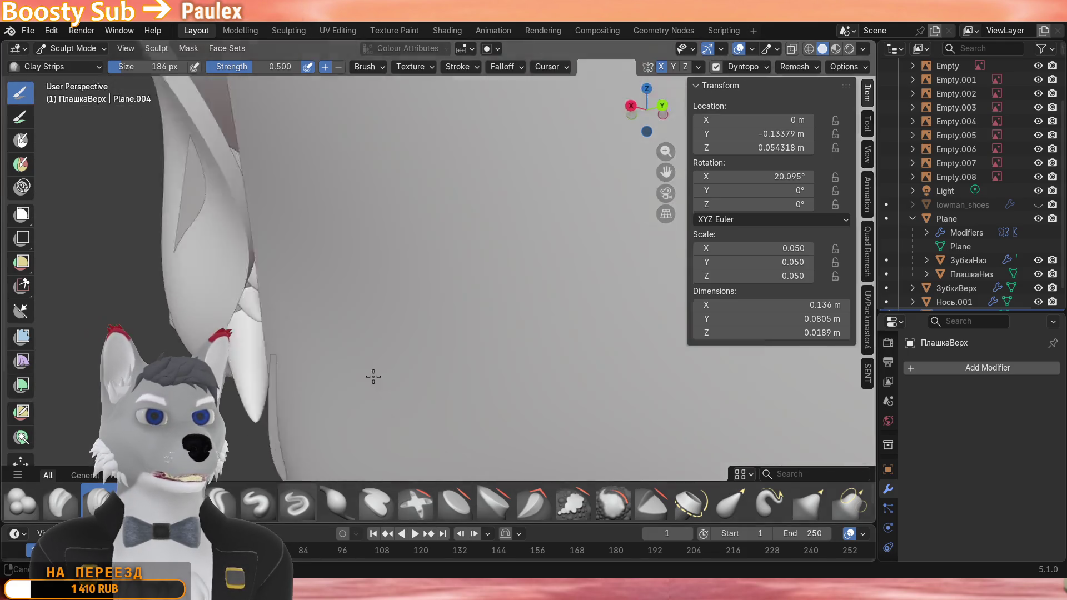
{"action": "mouse_move", "coordinate": [375, 375]}
{"action": "middle_mouse_down"}
{"action": "mouse_move", "coordinate": [458, 333]}
{"action": "mouse_move", "coordinate": [546, 327]}
{"action": "mouse_move", "coordinate": [450, 409]}
{"action": "mouse_move", "coordinate": [421, 392]}
{"action": "mouse_move", "coordinate": [444, 407]}
{"action": "middle_mouse_up"}
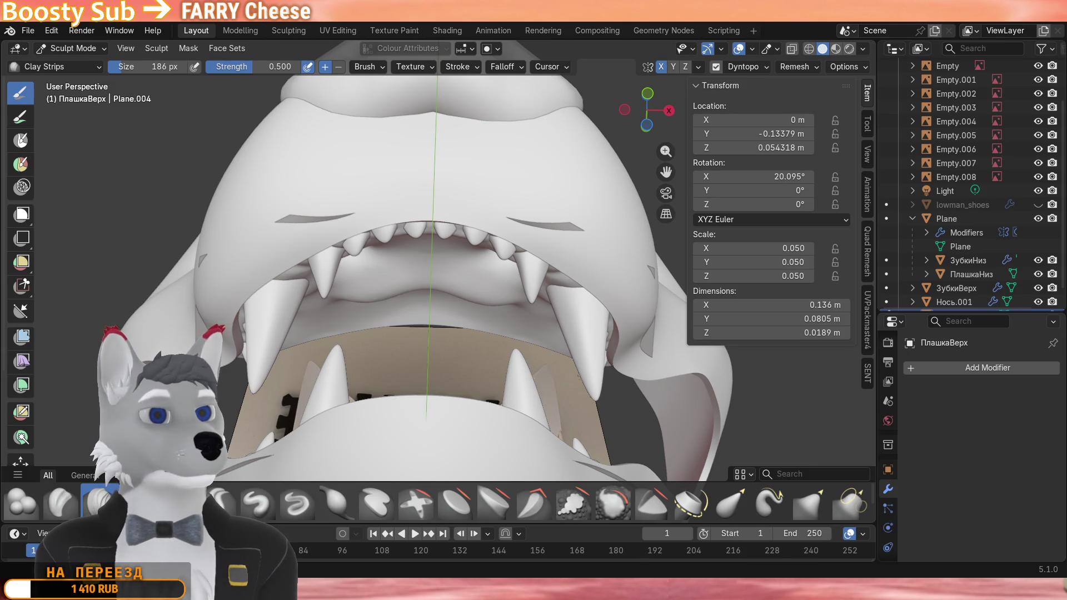
{"action": "middle_click_drag", "start_coordinate": [416, 250], "coordinate": [409, 350]}
{"action": "left_click", "coordinate": [112, 54]}
{"action": "left_click", "coordinate": [451, 325]}
{"action": "key", "text": "alt+r"}
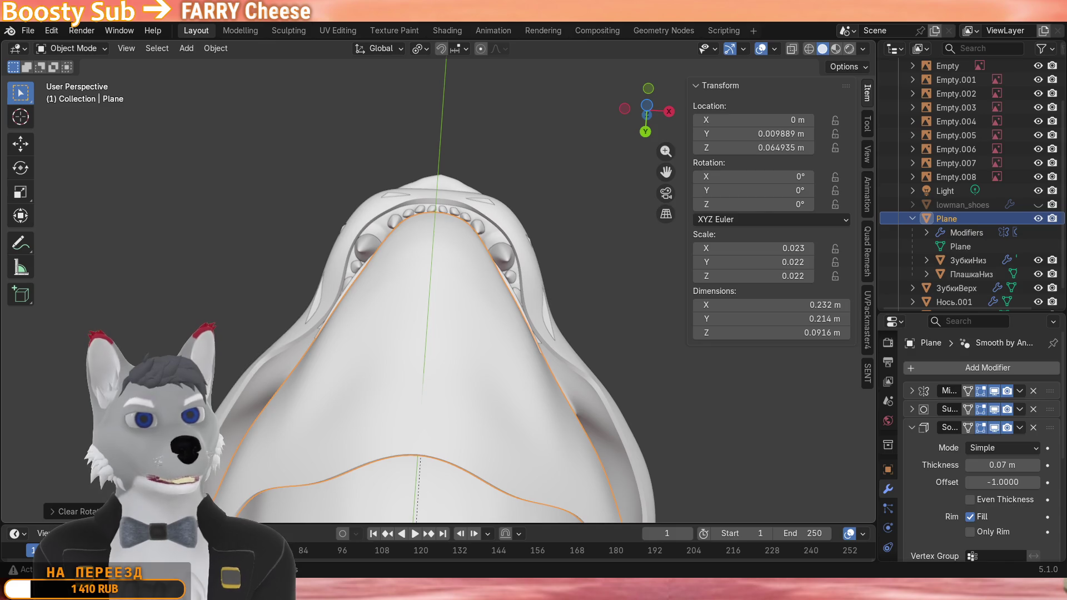
{"action": "scroll", "coordinate": [434, 379], "scroll_direction": "up", "scroll_amount": 3}
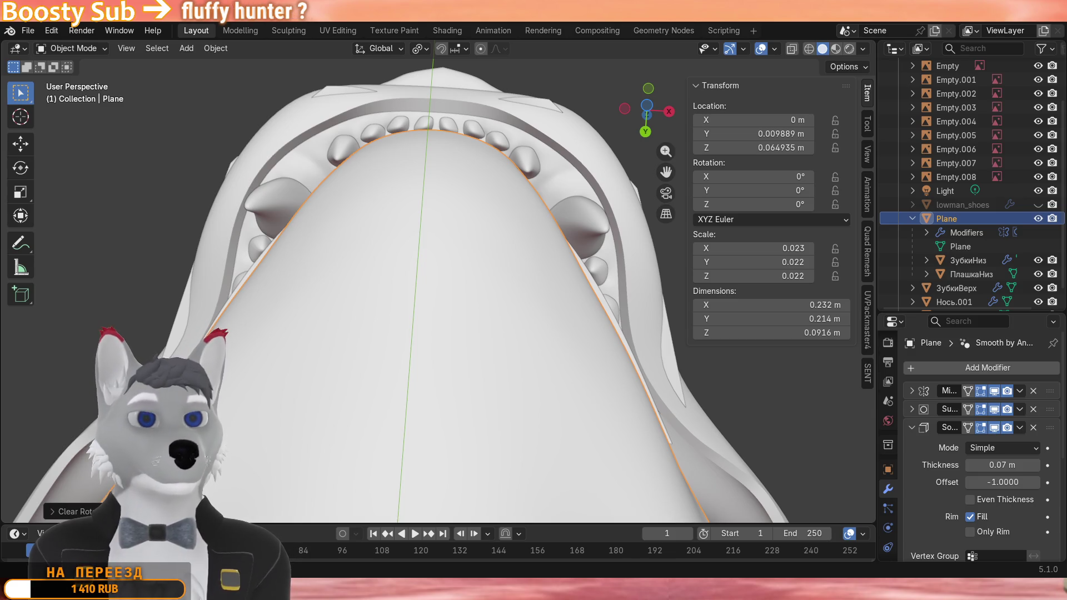
Start tilting the Plane jaw piece about X twice, then cancel so it keeps zero rotation.
{"action": "mouse_move", "coordinate": [450, 444]}
{"action": "middle_mouse_down"}
{"action": "mouse_move", "coordinate": [377, 486]}
{"action": "mouse_move", "coordinate": [451, 414]}
{"action": "mouse_move", "coordinate": [501, 459]}
{"action": "middle_mouse_up"}
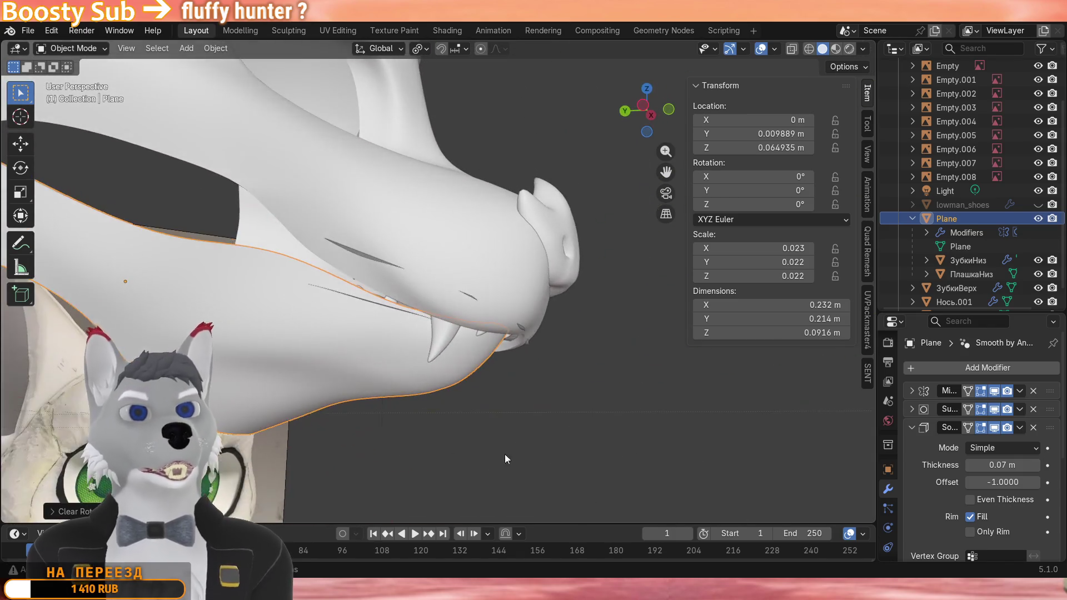
{"action": "scroll", "coordinate": [501, 459], "scroll_direction": "up", "scroll_amount": 2}
{"action": "key", "text": "r"}
{"action": "key", "text": "x"}
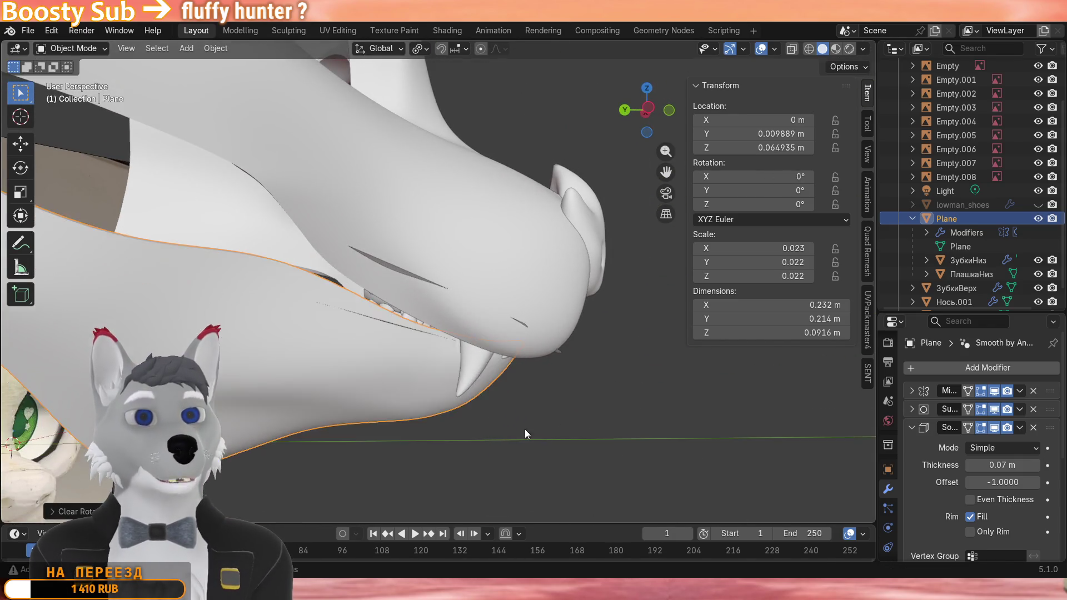
{"action": "key", "text": "Escape"}
{"action": "scroll", "coordinate": [510, 427], "scroll_direction": "down", "scroll_amount": 4}
{"action": "key", "text": "r"}
{"action": "key", "text": "x"}
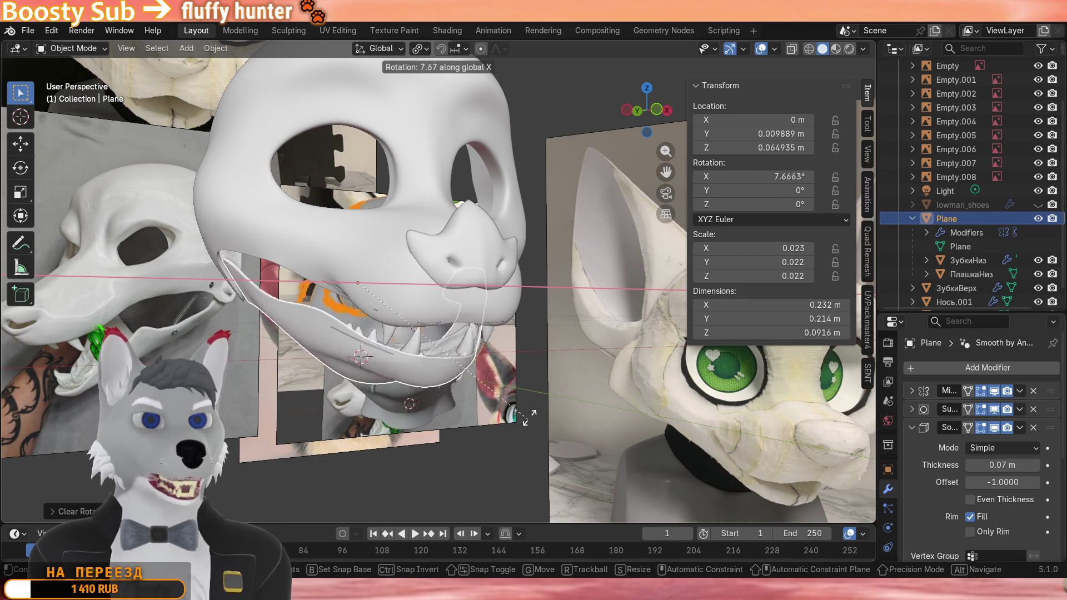
{"action": "right_click", "coordinate": [524, 380]}
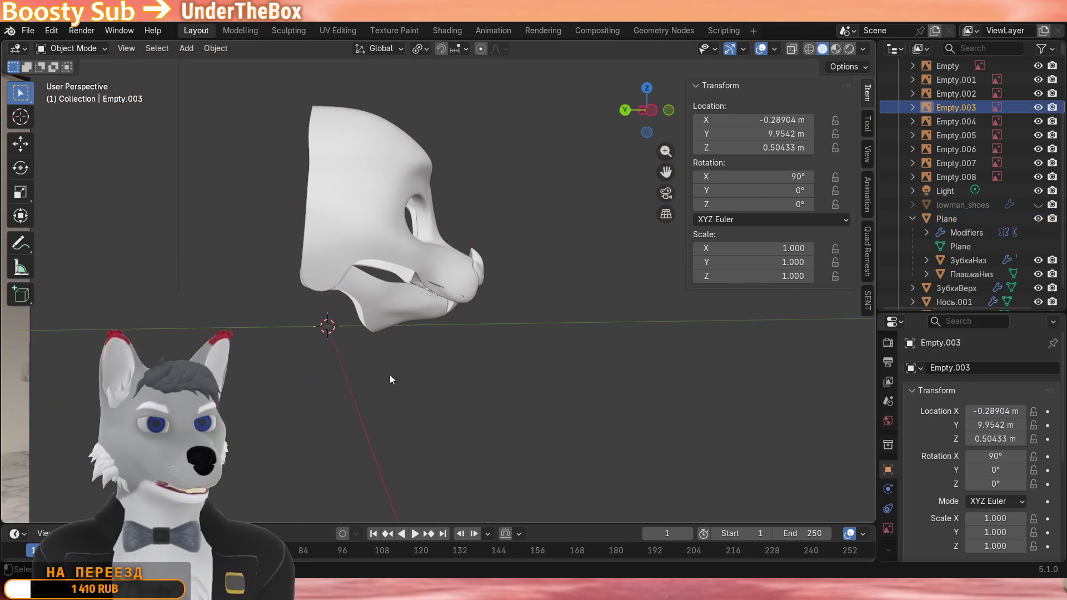
Orbit around the mask to inspect the seated tooth rows.
{"action": "mouse_move", "coordinate": [390, 374]}
{"action": "middle_mouse_down"}
{"action": "mouse_move", "coordinate": [498, 388]}
{"action": "mouse_move", "coordinate": [407, 369]}
{"action": "mouse_move", "coordinate": [514, 382]}
{"action": "mouse_move", "coordinate": [513, 367]}
{"action": "middle_mouse_up"}
{"action": "scroll", "coordinate": [497, 383], "scroll_direction": "up", "scroll_amount": 4}
{"action": "scroll", "coordinate": [495, 383], "scroll_direction": "up", "scroll_amount": 4}
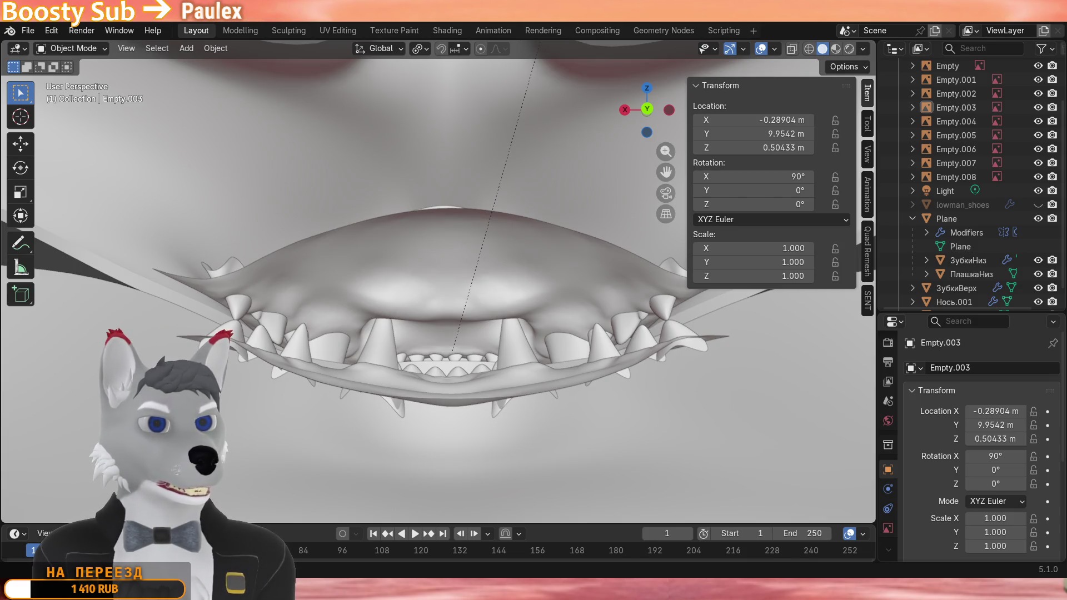
{"action": "middle_click_drag", "start_coordinate": [354, 514], "coordinate": [354, 500]}
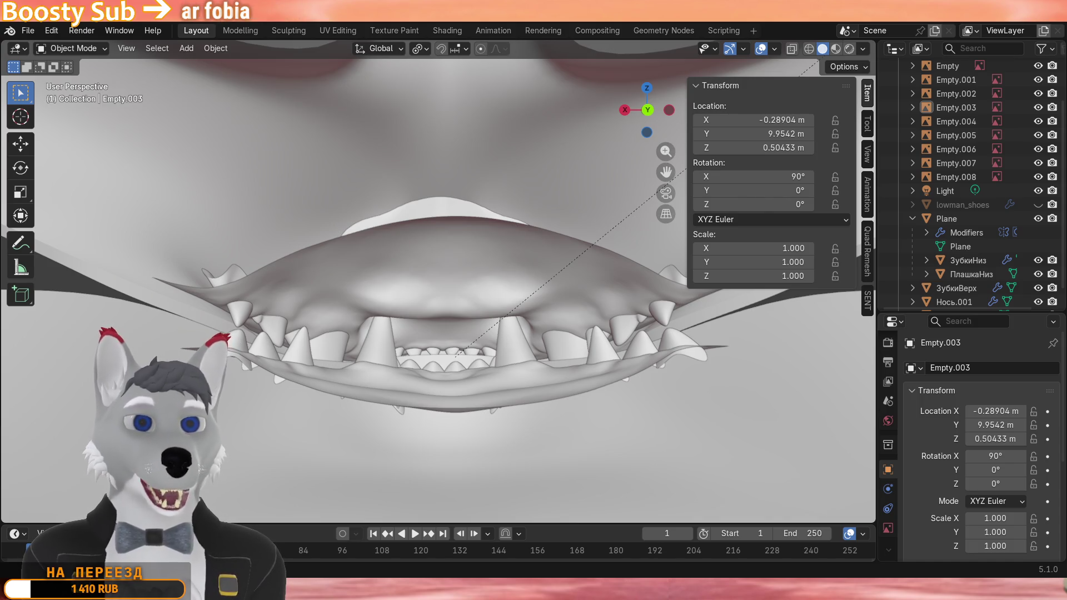
{"action": "scroll", "coordinate": [438, 351], "scroll_direction": "down", "scroll_amount": 3}
{"action": "mouse_move", "coordinate": [437, 350]}
{"action": "middle_mouse_down"}
{"action": "mouse_move", "coordinate": [533, 353]}
{"action": "mouse_move", "coordinate": [709, 323]}
{"action": "mouse_move", "coordinate": [534, 384]}
{"action": "mouse_move", "coordinate": [587, 305]}
{"action": "mouse_move", "coordinate": [530, 310]}
{"action": "mouse_move", "coordinate": [682, 382]}
{"action": "mouse_move", "coordinate": [589, 388]}
{"action": "middle_mouse_up"}
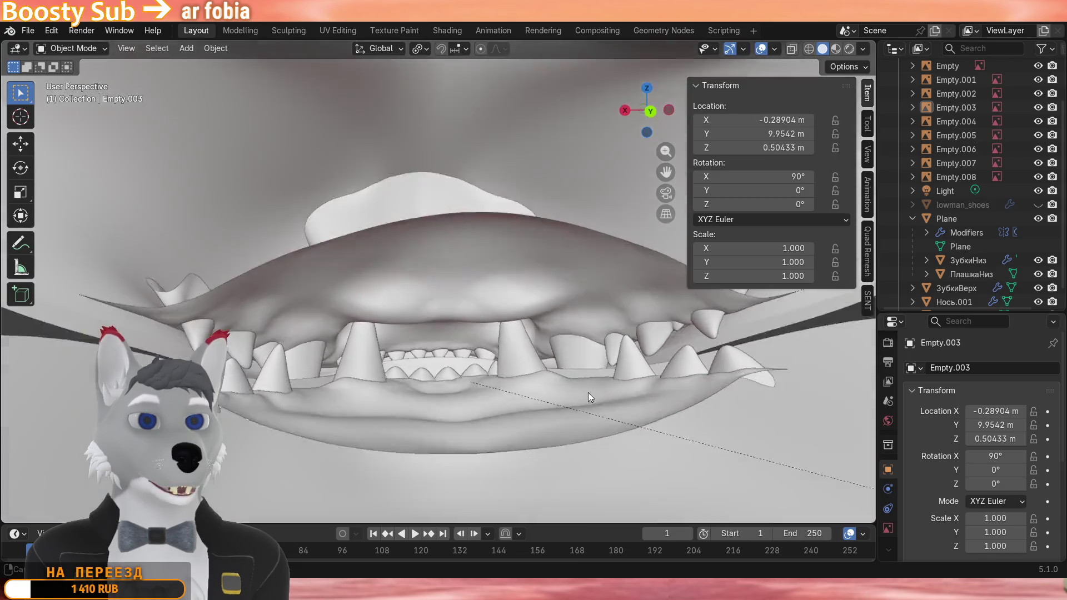
{"action": "scroll", "coordinate": [450, 320], "scroll_direction": "down", "scroll_amount": 3}
{"action": "scroll", "coordinate": [436, 320], "scroll_direction": "down", "scroll_amount": 3}
{"action": "mouse_move", "coordinate": [455, 333]}
{"action": "middle_mouse_down"}
{"action": "mouse_move", "coordinate": [435, 343]}
{"action": "mouse_move", "coordinate": [466, 317]}
{"action": "mouse_move", "coordinate": [482, 277]}
{"action": "mouse_move", "coordinate": [404, 327]}
{"action": "mouse_move", "coordinate": [484, 311]}
{"action": "mouse_move", "coordinate": [471, 289]}
{"action": "mouse_move", "coordinate": [429, 330]}
{"action": "middle_mouse_up"}
{"action": "left_click", "coordinate": [447, 311]}
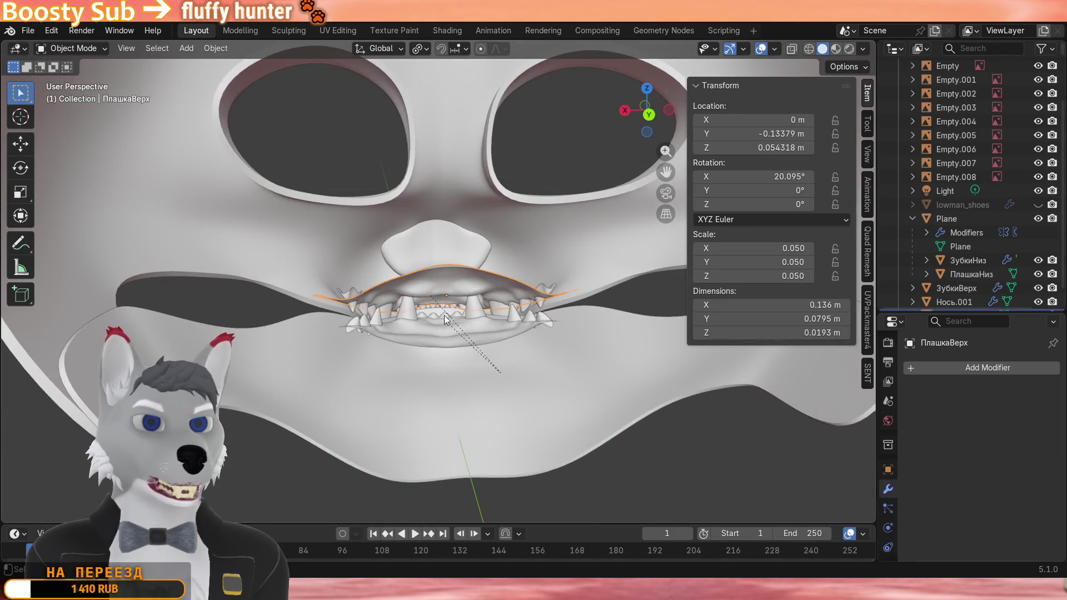
Select the lower gum plate ПлашкаНиз and view it in profile against the reference photos.
{"action": "left_click", "coordinate": [417, 384]}
{"action": "scroll", "coordinate": [392, 383], "scroll_direction": "down", "scroll_amount": 4}
{"action": "scroll", "coordinate": [382, 441], "scroll_direction": "down", "scroll_amount": 2}
{"action": "mouse_move", "coordinate": [294, 450]}
{"action": "middle_mouse_down"}
{"action": "mouse_move", "coordinate": [424, 405]}
{"action": "mouse_move", "coordinate": [423, 395]}
{"action": "mouse_move", "coordinate": [517, 386]}
{"action": "mouse_move", "coordinate": [657, 348]}
{"action": "mouse_move", "coordinate": [470, 380]}
{"action": "mouse_move", "coordinate": [457, 398]}
{"action": "mouse_move", "coordinate": [636, 397]}
{"action": "mouse_move", "coordinate": [431, 413]}
{"action": "mouse_move", "coordinate": [522, 371]}
{"action": "mouse_move", "coordinate": [455, 373]}
{"action": "mouse_move", "coordinate": [432, 401]}
{"action": "mouse_move", "coordinate": [465, 368]}
{"action": "mouse_move", "coordinate": [661, 358]}
{"action": "mouse_move", "coordinate": [517, 368]}
{"action": "mouse_move", "coordinate": [607, 359]}
{"action": "mouse_move", "coordinate": [526, 370]}
{"action": "middle_mouse_up"}
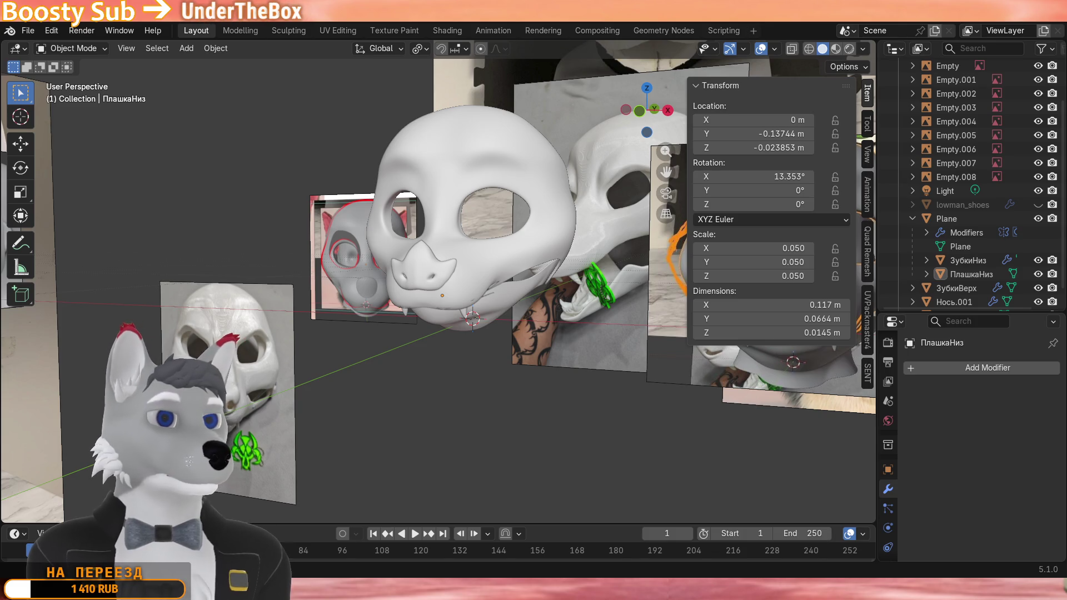
{"action": "mouse_move", "coordinate": [544, 392]}
{"action": "middle_mouse_down"}
{"action": "mouse_move", "coordinate": [567, 324]}
{"action": "mouse_move", "coordinate": [540, 257]}
{"action": "mouse_move", "coordinate": [294, 413]}
{"action": "middle_mouse_up"}
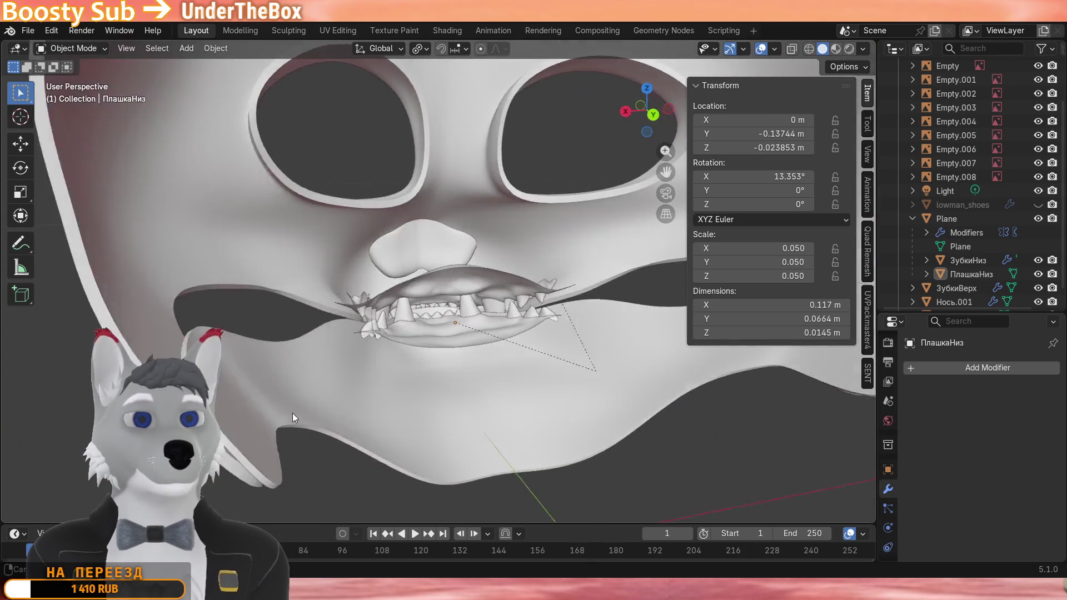
{"action": "scroll", "coordinate": [309, 414], "scroll_direction": "up", "scroll_amount": 3}
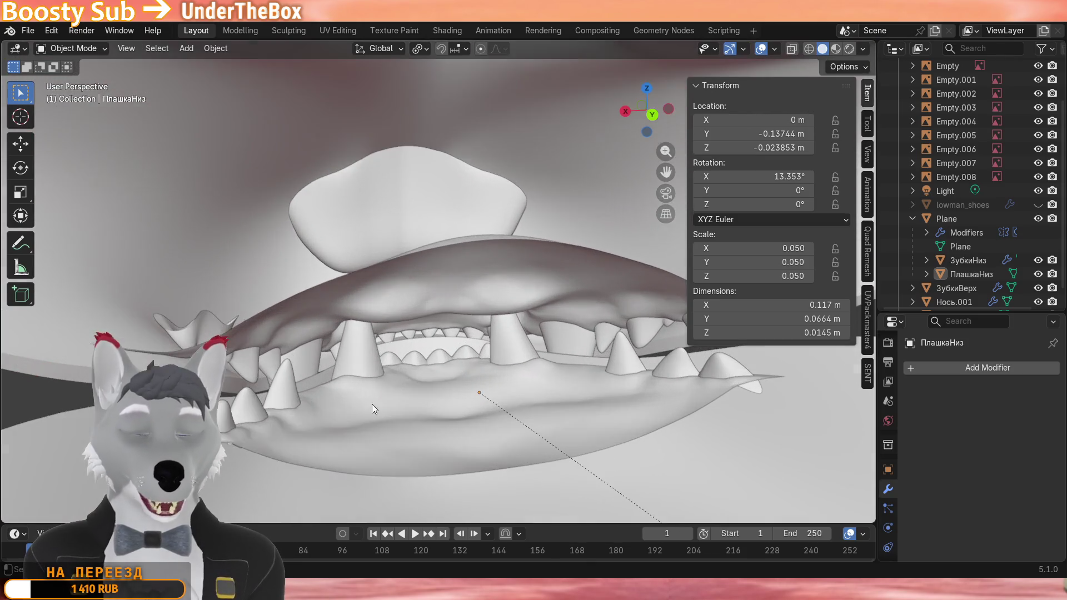
{"action": "scroll", "coordinate": [371, 409], "scroll_direction": "down", "scroll_amount": 4}
Rotate the Plane lower jaw piece open about 14.8 degrees around X.
{"action": "left_click", "coordinate": [369, 417]}
{"action": "mouse_move", "coordinate": [423, 419]}
{"action": "middle_mouse_down"}
{"action": "mouse_move", "coordinate": [489, 403]}
{"action": "mouse_move", "coordinate": [399, 417]}
{"action": "mouse_move", "coordinate": [500, 400]}
{"action": "middle_mouse_up"}
{"action": "key", "text": "r"}
{"action": "key", "text": "x"}
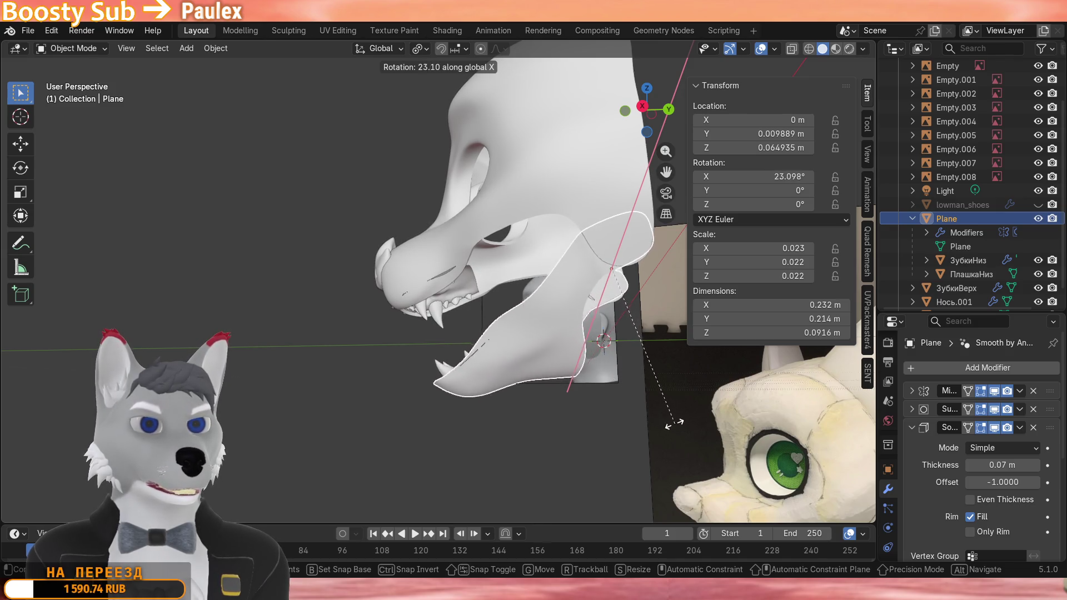
{"action": "left_click", "coordinate": [654, 419]}
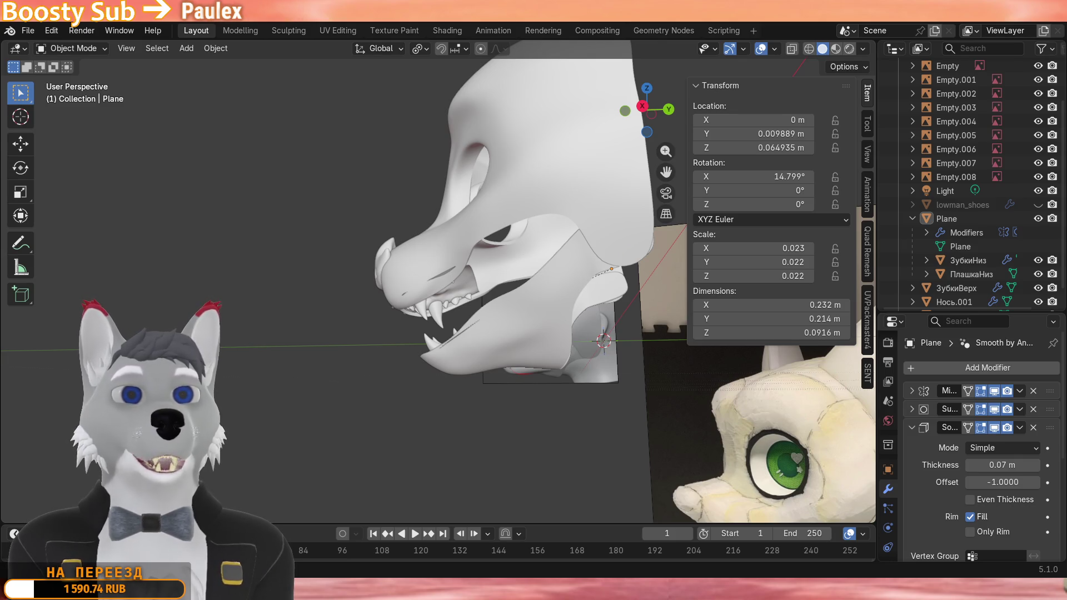
View the skull from the front and reselect the Plane lower jaw piece.
{"action": "mouse_move", "coordinate": [349, 411]}
{"action": "middle_mouse_down"}
{"action": "mouse_move", "coordinate": [531, 424]}
{"action": "mouse_move", "coordinate": [475, 413]}
{"action": "mouse_move", "coordinate": [571, 405]}
{"action": "mouse_move", "coordinate": [449, 298]}
{"action": "mouse_move", "coordinate": [560, 317]}
{"action": "middle_mouse_up"}
{"action": "left_click", "coordinate": [475, 412]}
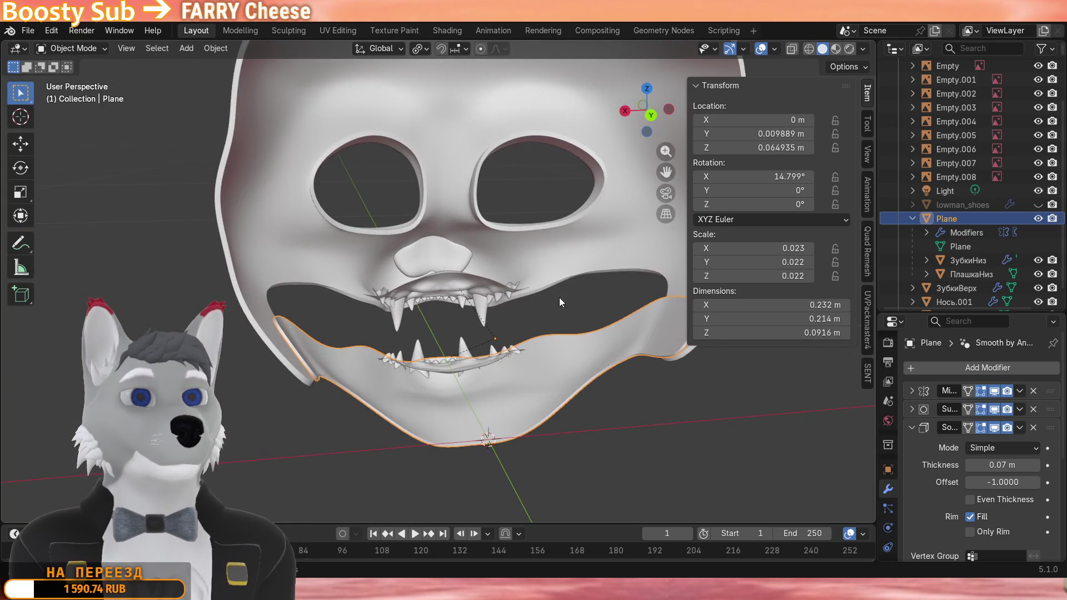
Rotate the Plane jaw piece back to 0 degrees on X, closing the mouth.
{"action": "key", "text": "r"}
{"action": "key", "text": "x"}
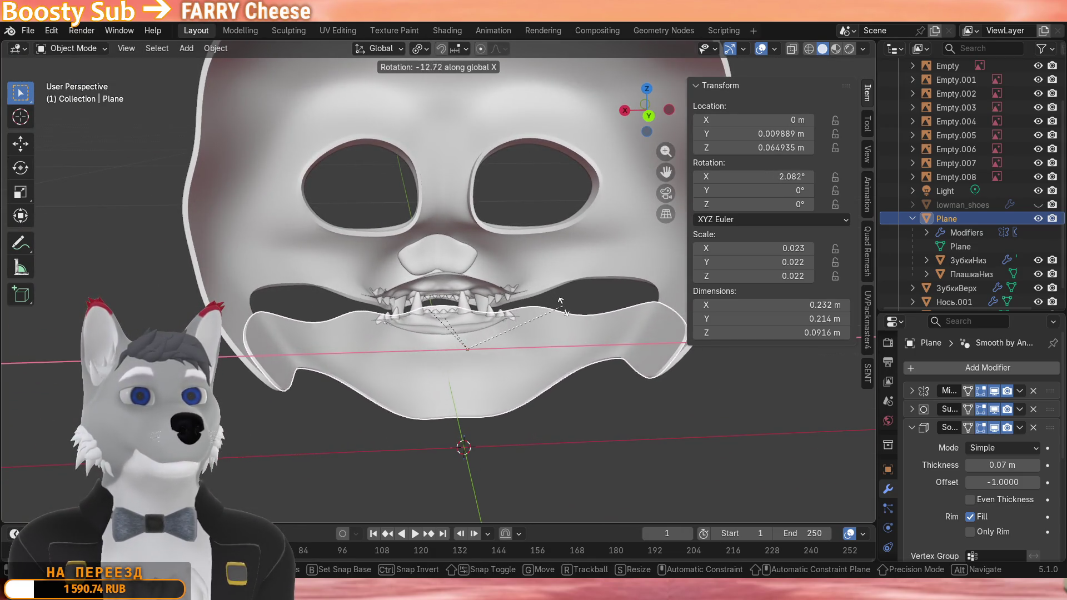
{"action": "left_click", "coordinate": [562, 312]}
{"action": "scroll", "coordinate": [562, 313], "scroll_direction": "up", "scroll_amount": 3}
Check the closed jaw from below and the side, then select the Empty.006 reference image.
{"action": "mouse_move", "coordinate": [563, 286]}
{"action": "middle_mouse_down"}
{"action": "mouse_move", "coordinate": [562, 230]}
{"action": "mouse_move", "coordinate": [626, 270]}
{"action": "middle_mouse_up"}
{"action": "scroll", "coordinate": [508, 293], "scroll_direction": "down", "scroll_amount": 4}
{"action": "middle_click_drag", "start_coordinate": [507, 293], "coordinate": [573, 287]}
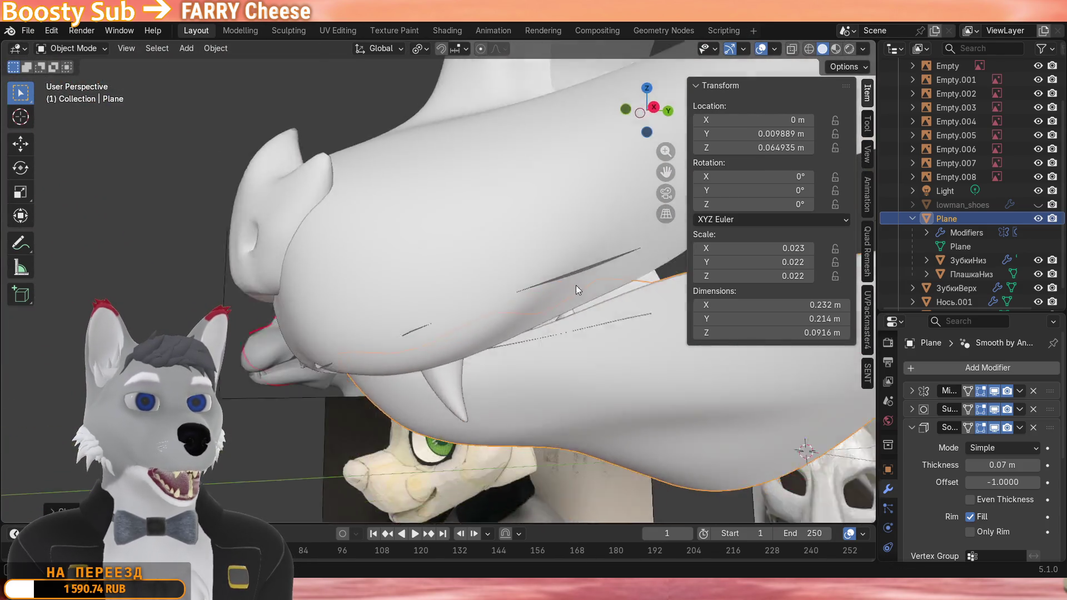
{"action": "scroll", "coordinate": [342, 344], "scroll_direction": "down", "scroll_amount": 2}
{"action": "mouse_move", "coordinate": [342, 344]}
{"action": "middle_mouse_down"}
{"action": "mouse_move", "coordinate": [583, 350]}
{"action": "mouse_move", "coordinate": [549, 360]}
{"action": "middle_mouse_up"}
{"action": "left_click", "coordinate": [552, 358]}
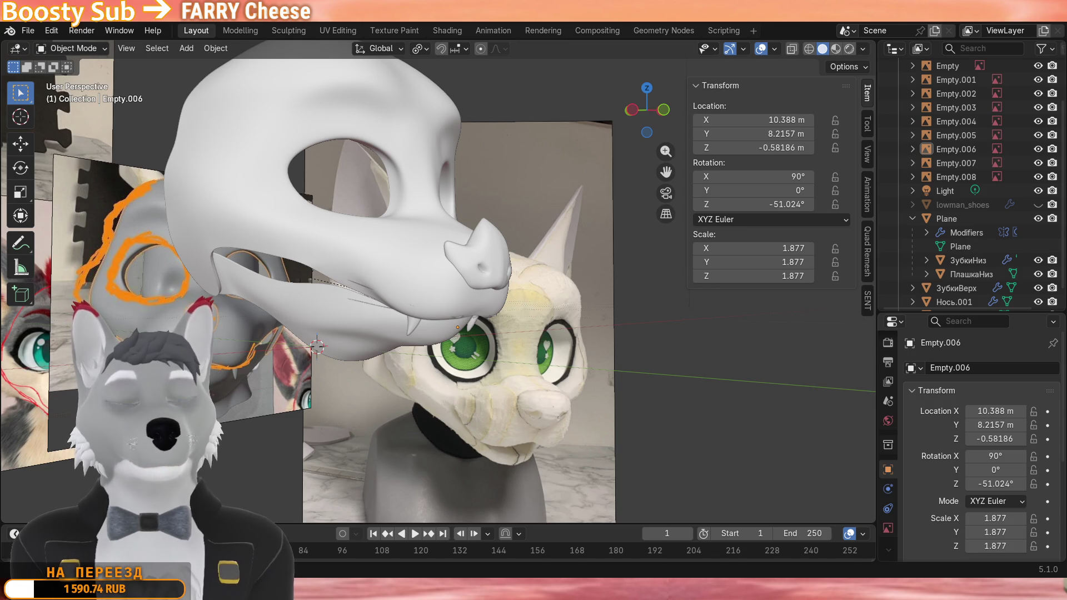
Select the mirrored nose piece Нось.001 and view the head shell and teeth from the front.
{"action": "mouse_move", "coordinate": [400, 367]}
{"action": "middle_mouse_down"}
{"action": "mouse_move", "coordinate": [326, 407]}
{"action": "mouse_move", "coordinate": [381, 264]}
{"action": "mouse_move", "coordinate": [340, 268]}
{"action": "mouse_move", "coordinate": [413, 248]}
{"action": "mouse_move", "coordinate": [436, 349]}
{"action": "mouse_move", "coordinate": [445, 304]}
{"action": "mouse_move", "coordinate": [330, 421]}
{"action": "mouse_move", "coordinate": [309, 425]}
{"action": "mouse_move", "coordinate": [465, 348]}
{"action": "mouse_move", "coordinate": [404, 375]}
{"action": "mouse_move", "coordinate": [443, 299]}
{"action": "middle_mouse_up"}
{"action": "left_click", "coordinate": [380, 267]}
{"action": "scroll", "coordinate": [443, 299], "scroll_direction": "up", "scroll_amount": 3}
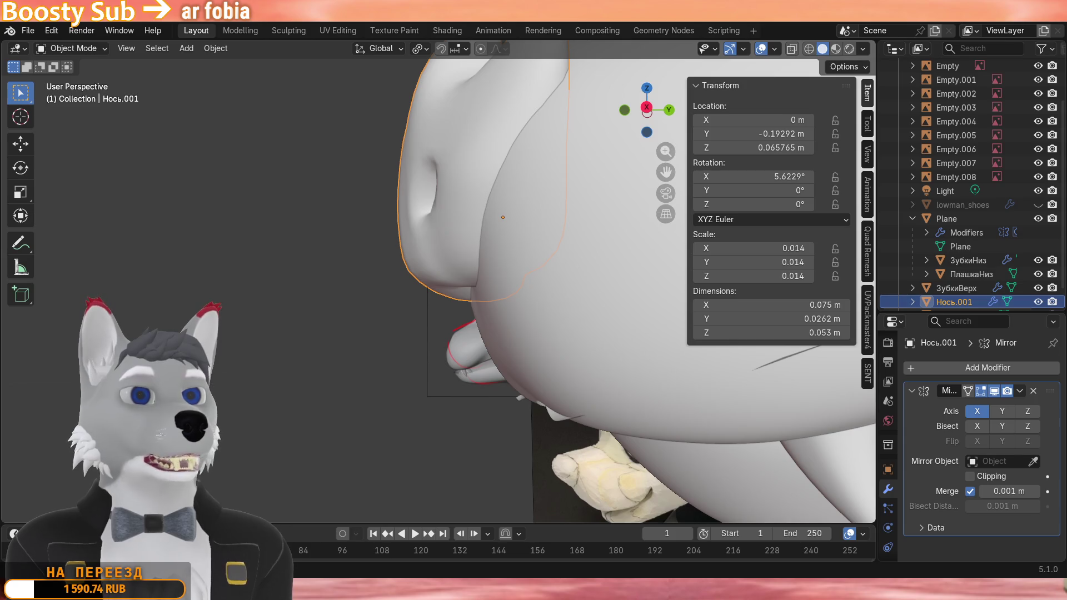
{"action": "mouse_move", "coordinate": [500, 333]}
{"action": "middle_mouse_down"}
{"action": "mouse_move", "coordinate": [447, 261]}
{"action": "mouse_move", "coordinate": [405, 331]}
{"action": "mouse_move", "coordinate": [280, 347]}
{"action": "mouse_move", "coordinate": [382, 309]}
{"action": "mouse_move", "coordinate": [324, 347]}
{"action": "mouse_move", "coordinate": [251, 359]}
{"action": "mouse_move", "coordinate": [230, 377]}
{"action": "mouse_move", "coordinate": [281, 412]}
{"action": "mouse_move", "coordinate": [449, 361]}
{"action": "mouse_move", "coordinate": [420, 323]}
{"action": "mouse_move", "coordinate": [431, 347]}
{"action": "mouse_move", "coordinate": [439, 247]}
{"action": "mouse_move", "coordinate": [617, 348]}
{"action": "mouse_move", "coordinate": [496, 341]}
{"action": "middle_mouse_up"}
{"action": "scroll", "coordinate": [448, 260], "scroll_direction": "down", "scroll_amount": 5}
{"action": "scroll", "coordinate": [280, 348], "scroll_direction": "up", "scroll_amount": 3}
{"action": "scroll", "coordinate": [381, 310], "scroll_direction": "up", "scroll_amount": 3}
{"action": "scroll", "coordinate": [400, 336], "scroll_direction": "down", "scroll_amount": 4}
{"action": "scroll", "coordinate": [495, 341], "scroll_direction": "up", "scroll_amount": 2}
{"action": "middle_click_drag", "start_coordinate": [542, 375], "coordinate": [501, 353]}
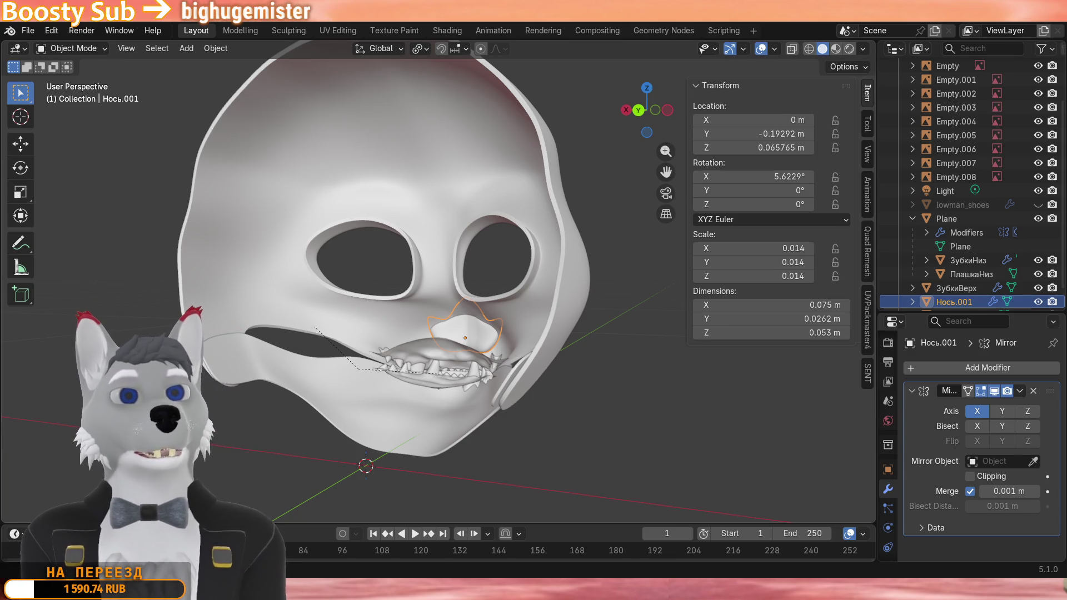
Leave local view to survey the whole scene with its references, then frame the head again.
{"action": "middle_click_drag", "start_coordinate": [500, 334], "coordinate": [346, 344]}
{"action": "key", "text": "slash"}
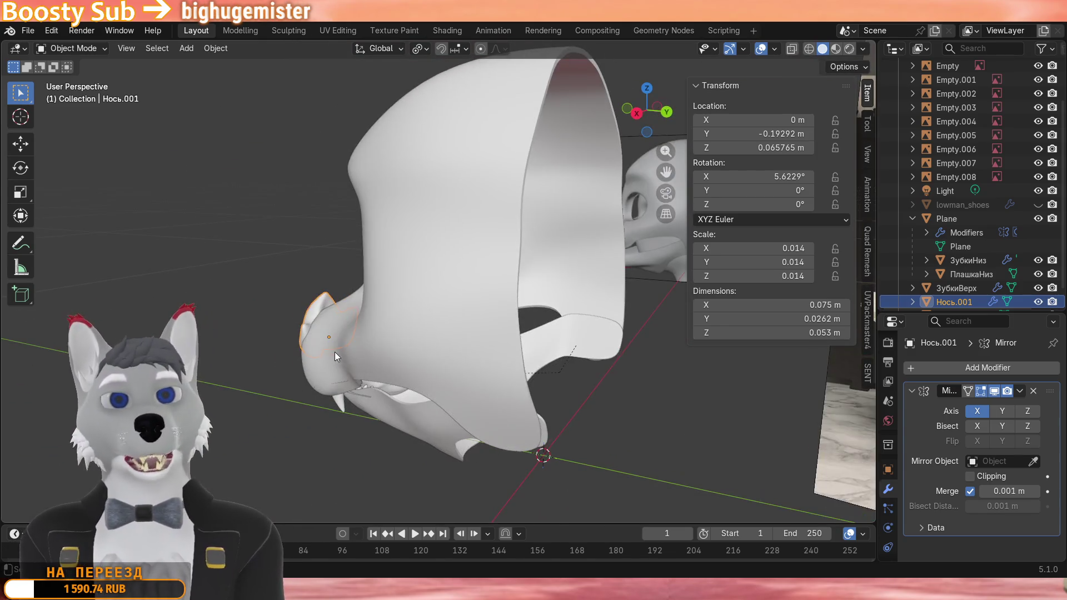
{"action": "scroll", "coordinate": [366, 332], "scroll_direction": "down", "scroll_amount": 5}
{"action": "middle_click_drag", "start_coordinate": [278, 328], "coordinate": [500, 317]}
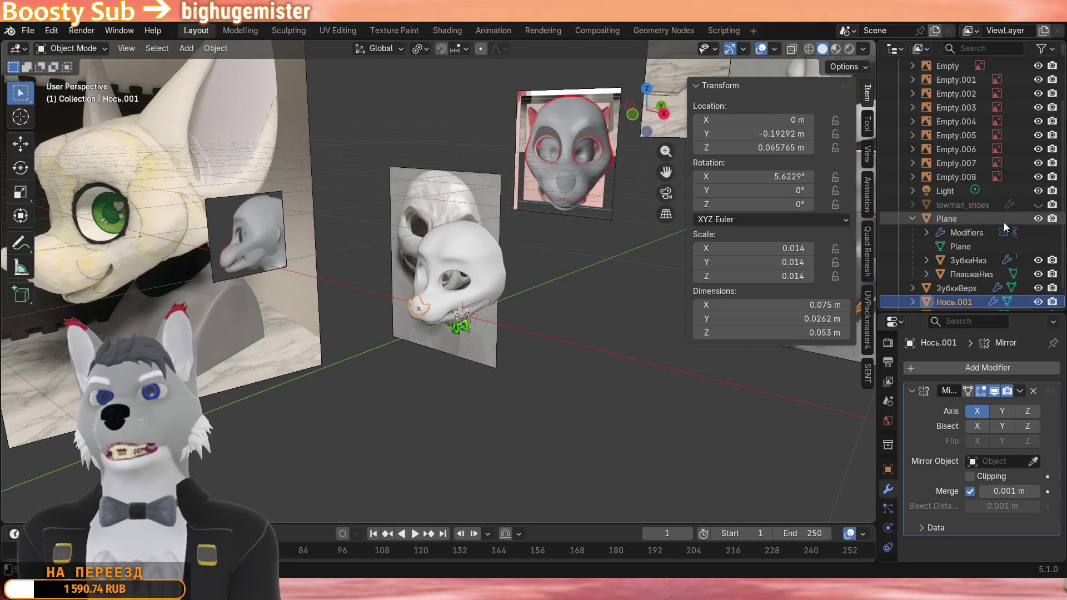
{"action": "key", "text": "KP_Decimal"}
{"action": "middle_click_drag", "start_coordinate": [465, 449], "coordinate": [524, 413]}
{"action": "middle_click_drag", "start_coordinate": [409, 461], "coordinate": [314, 517]}
{"action": "scroll", "coordinate": [416, 218], "scroll_direction": "down", "scroll_amount": 5}
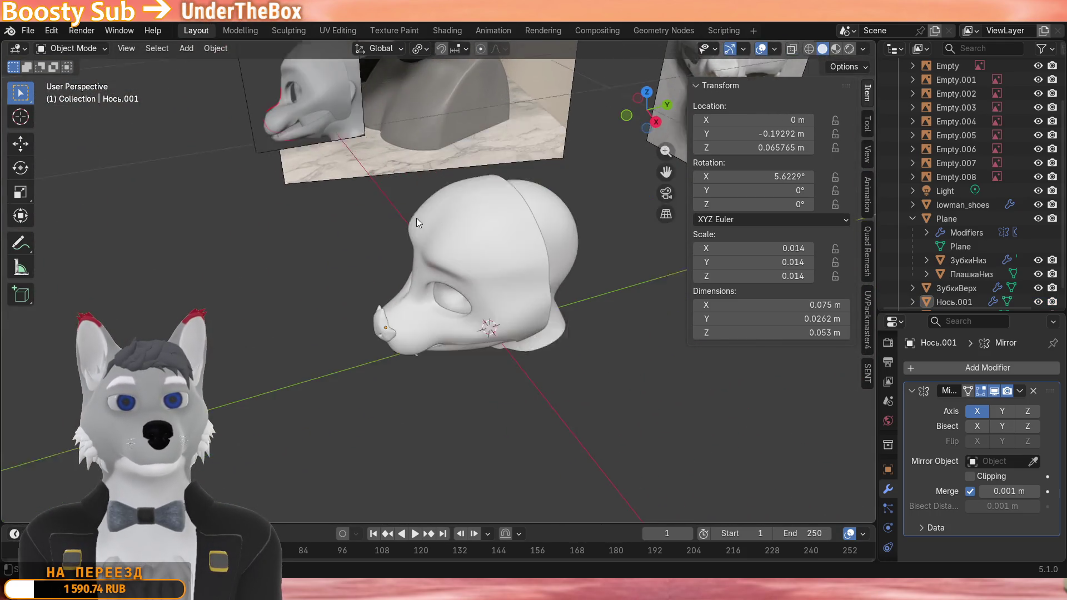
{"action": "scroll", "coordinate": [465, 170], "scroll_direction": "up", "scroll_amount": 8}
Make the upper head shell Cube active and briefly check its mesh in wireframe Edit Mode.
{"action": "left_click", "coordinate": [492, 216]}
{"action": "key", "text": "Tab"}
{"action": "key", "text": "z"}
{"action": "left_click", "coordinate": [387, 241]}
{"action": "scroll", "coordinate": [387, 241], "scroll_direction": "up", "scroll_amount": 5}
{"action": "key", "text": "z"}
{"action": "scroll", "coordinate": [461, 220], "scroll_direction": "down", "scroll_amount": 6}
{"action": "key", "text": "Tab"}
{"action": "scroll", "coordinate": [372, 258], "scroll_direction": "down", "scroll_amount": 3}
{"action": "mouse_move", "coordinate": [372, 258]}
{"action": "middle_mouse_down"}
{"action": "mouse_move", "coordinate": [370, 277]}
{"action": "mouse_move", "coordinate": [474, 277]}
{"action": "mouse_move", "coordinate": [341, 318]}
{"action": "mouse_move", "coordinate": [283, 264]}
{"action": "mouse_move", "coordinate": [479, 308]}
{"action": "mouse_move", "coordinate": [340, 339]}
{"action": "mouse_move", "coordinate": [384, 307]}
{"action": "mouse_move", "coordinate": [454, 322]}
{"action": "mouse_move", "coordinate": [452, 310]}
{"action": "mouse_move", "coordinate": [543, 306]}
{"action": "mouse_move", "coordinate": [651, 272]}
{"action": "middle_mouse_up"}
{"action": "scroll", "coordinate": [977, 257], "scroll_direction": "up", "scroll_amount": 3}
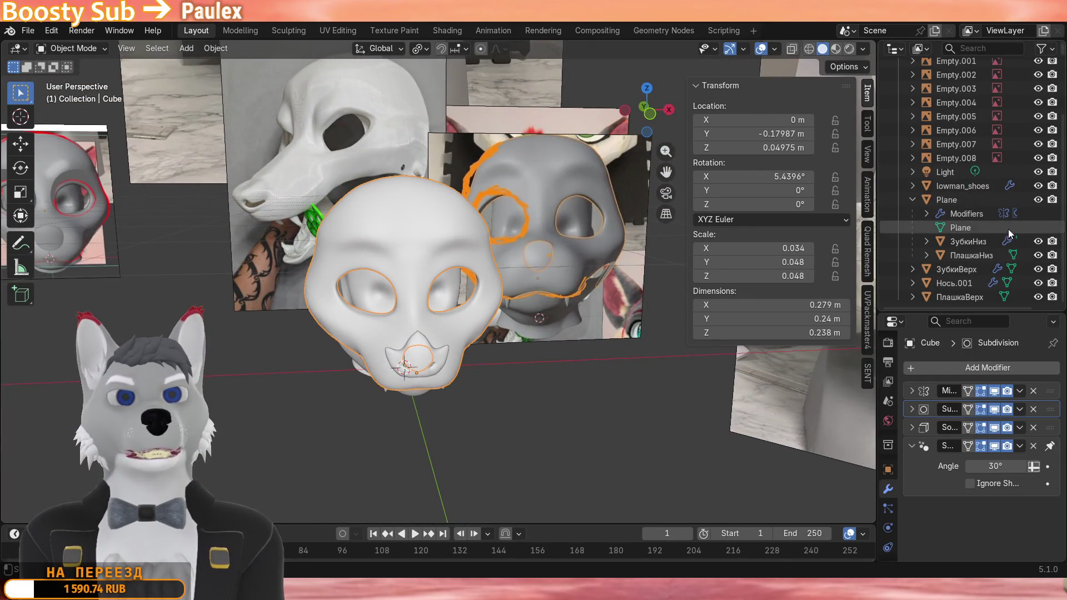
{"action": "scroll", "coordinate": [977, 256], "scroll_direction": "up", "scroll_amount": 2}
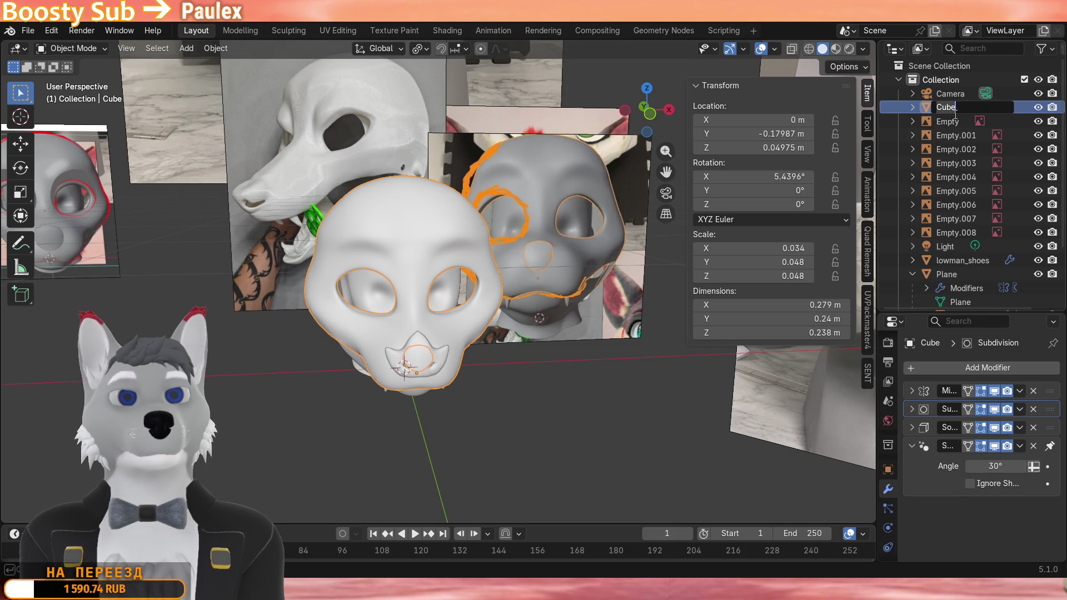
Rename the upper shell Cube to Верх and the lower jaw Plane to Низ.
{"action": "key", "text": "Return"}
{"action": "middle_click_drag", "start_coordinate": [516, 337], "coordinate": [451, 370]}
{"action": "left_click", "coordinate": [450, 367]}
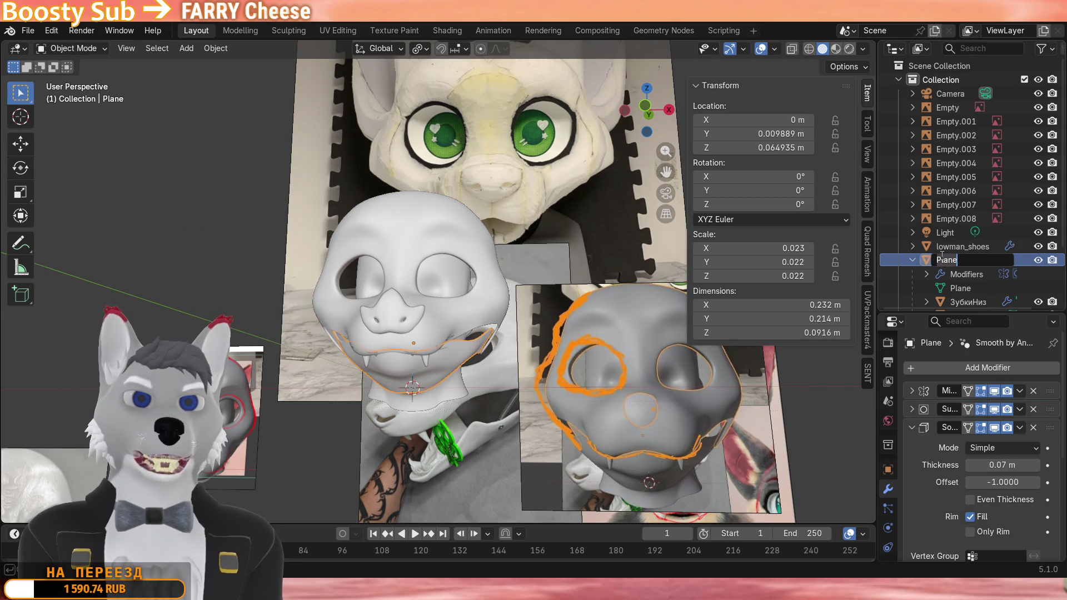
{"action": "type", "text": "з"}
{"action": "key", "text": "Return"}
Duplicate Верх and offset the copy Верх.001 about 0.46 m to the left along X.
{"action": "left_click", "coordinate": [998, 261]}
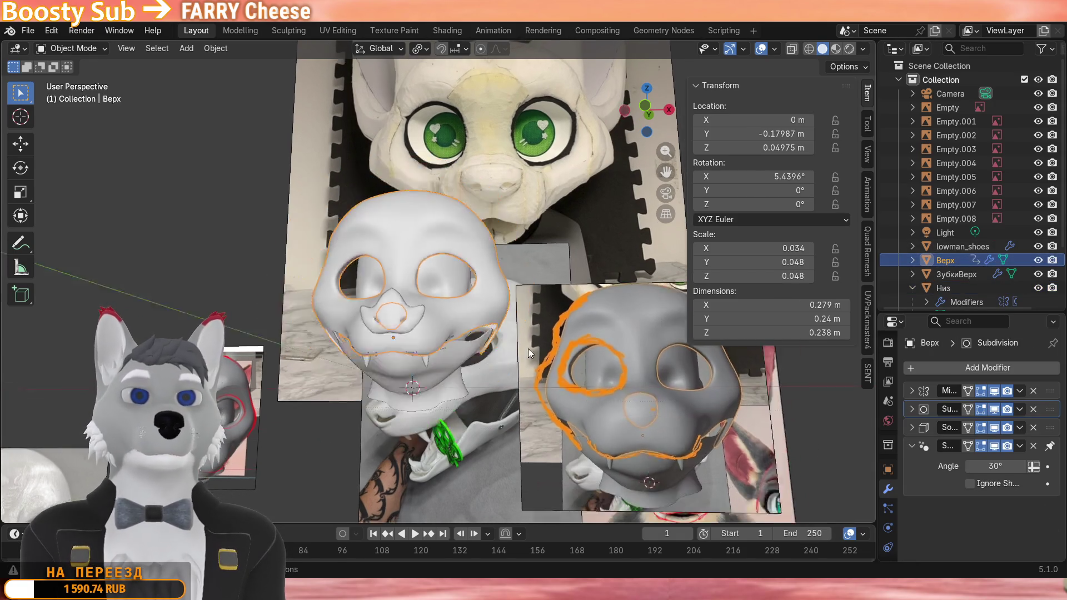
{"action": "key", "text": "shift+d"}
{"action": "left_click", "coordinate": [477, 343]}
{"action": "key", "text": "g"}
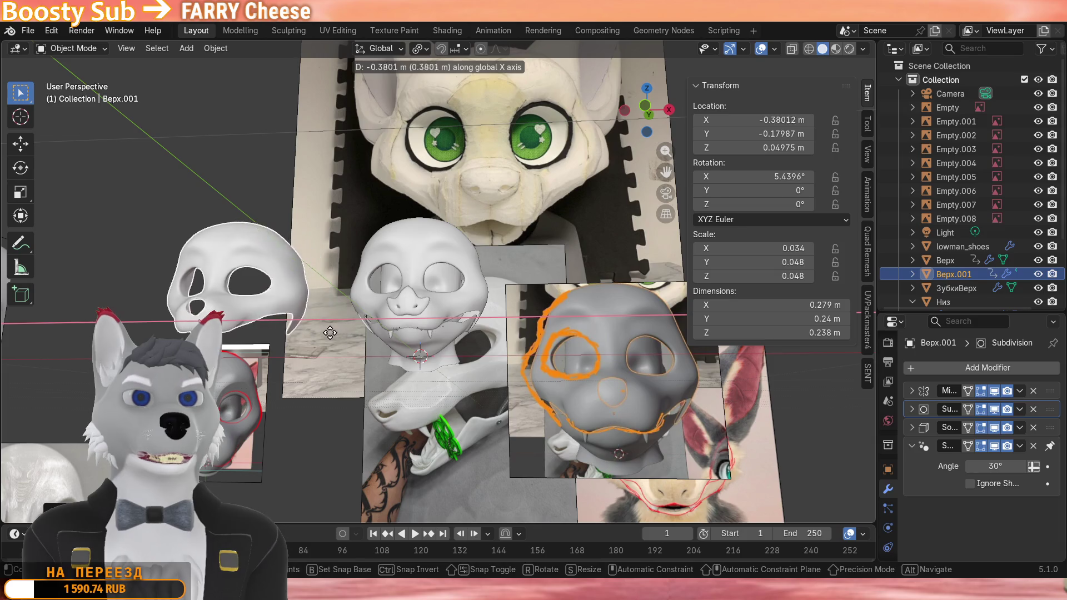
{"action": "left_click", "coordinate": [318, 345]}
Duplicate Низ beside the shell copy along X and hide the backup Низ.001.
{"action": "left_click", "coordinate": [439, 330]}
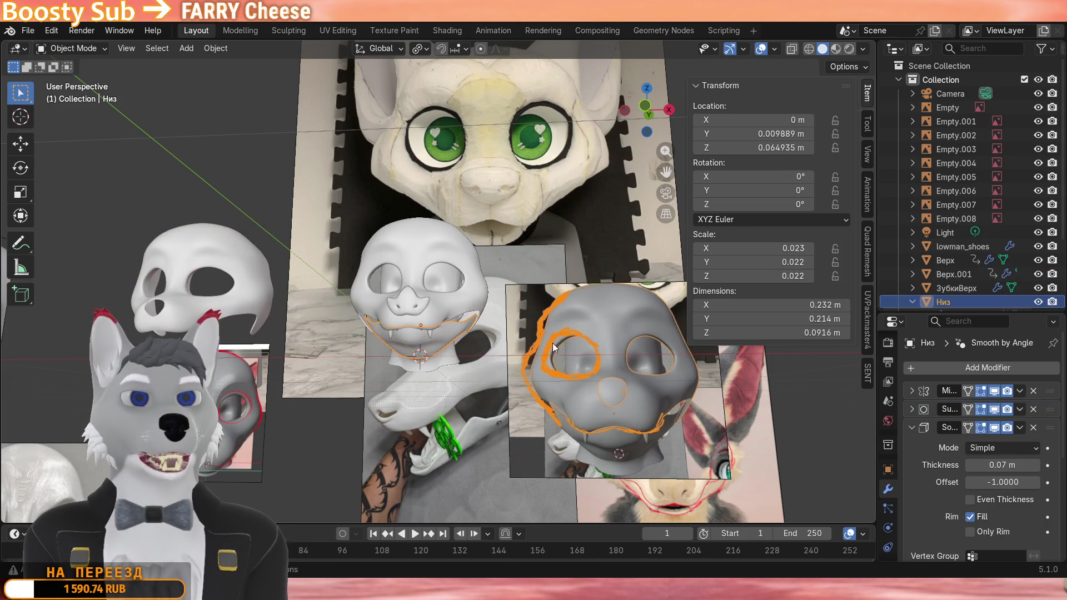
{"action": "key", "text": "g"}
{"action": "key", "text": "x"}
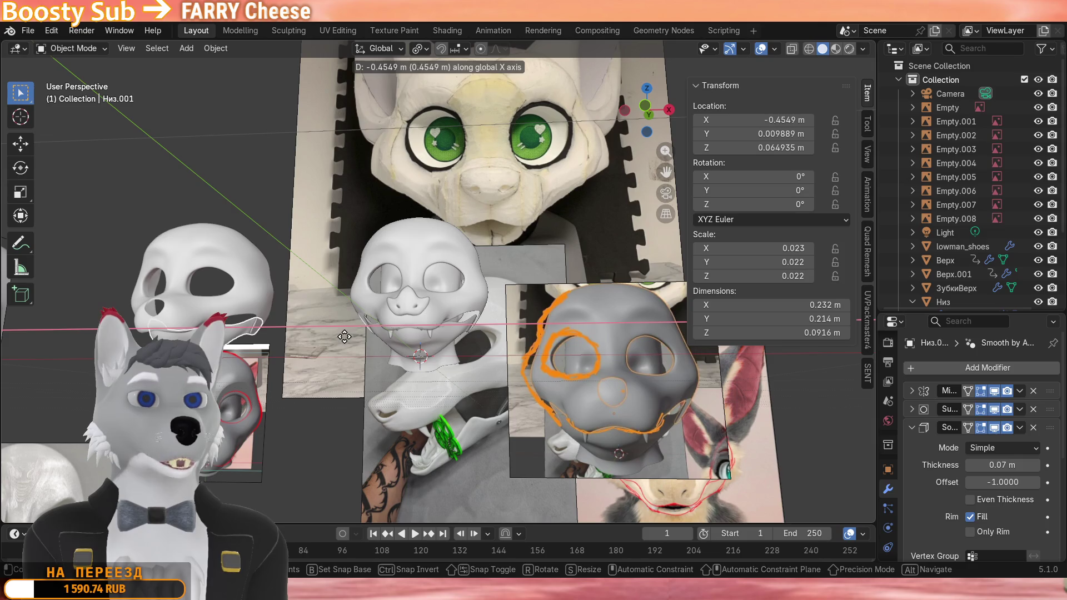
{"action": "left_click", "coordinate": [344, 336]}
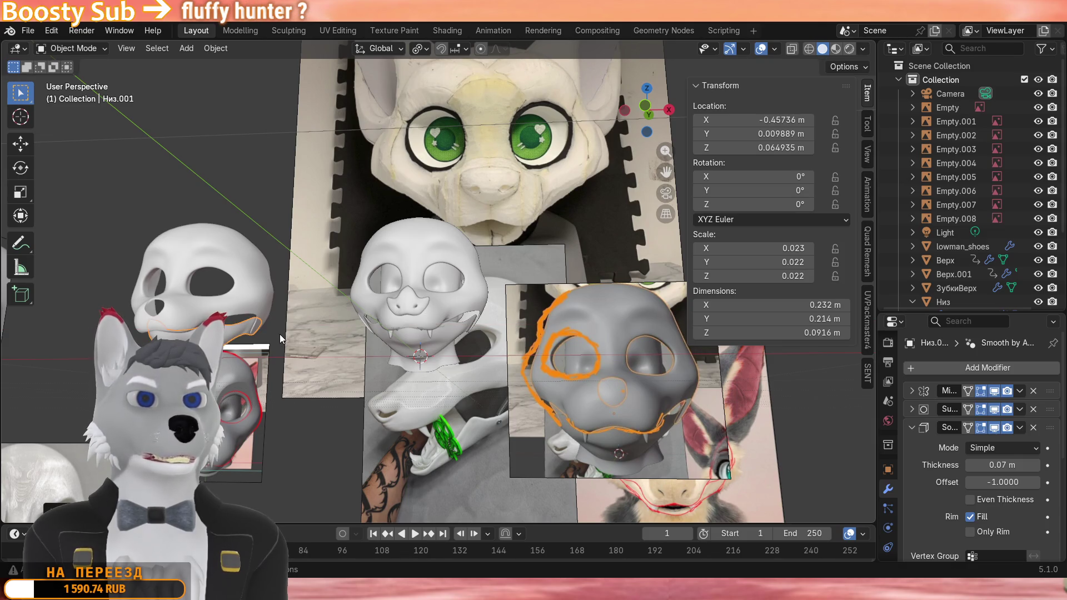
{"action": "key", "text": "ctrl+z"}
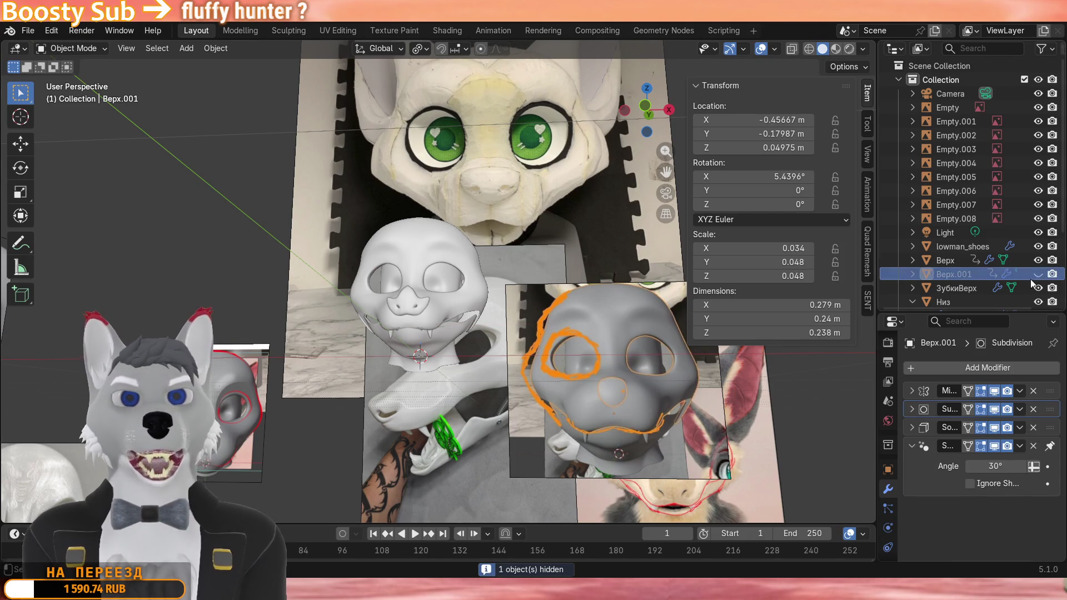
{"action": "scroll", "coordinate": [984, 250], "scroll_direction": "down", "scroll_amount": 3}
{"action": "scroll", "coordinate": [1051, 280], "scroll_direction": "down", "scroll_amount": 3}
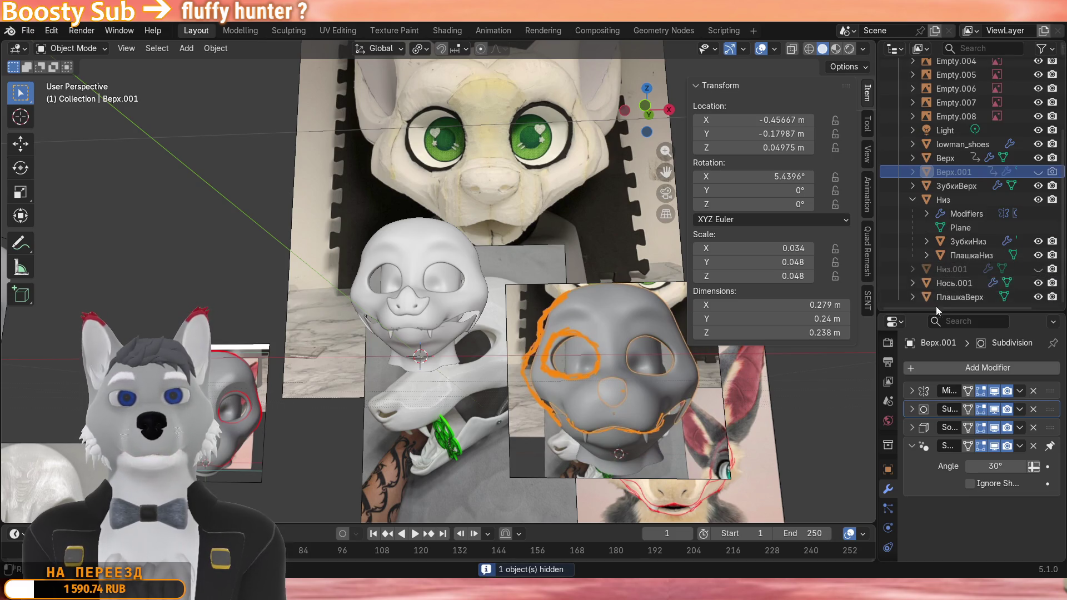
{"action": "scroll", "coordinate": [396, 300], "scroll_direction": "up", "scroll_amount": 4}
{"action": "scroll", "coordinate": [366, 297], "scroll_direction": "up", "scroll_amount": 3}
Apply Верх's Mirror and Subdivision modifiers, keeping Solidify live, and enter Edit Mode on its dense mesh.
{"action": "mouse_move", "coordinate": [358, 296]}
{"action": "middle_mouse_down"}
{"action": "mouse_move", "coordinate": [307, 310]}
{"action": "mouse_move", "coordinate": [433, 247]}
{"action": "middle_mouse_up"}
{"action": "left_click", "coordinate": [433, 248]}
{"action": "scroll", "coordinate": [437, 271], "scroll_direction": "up", "scroll_amount": 4}
{"action": "mouse_move", "coordinate": [386, 277]}
{"action": "middle_mouse_down"}
{"action": "mouse_move", "coordinate": [297, 264]}
{"action": "mouse_move", "coordinate": [350, 277]}
{"action": "mouse_move", "coordinate": [403, 245]}
{"action": "mouse_move", "coordinate": [556, 191]}
{"action": "mouse_move", "coordinate": [534, 286]}
{"action": "mouse_move", "coordinate": [477, 291]}
{"action": "middle_mouse_up"}
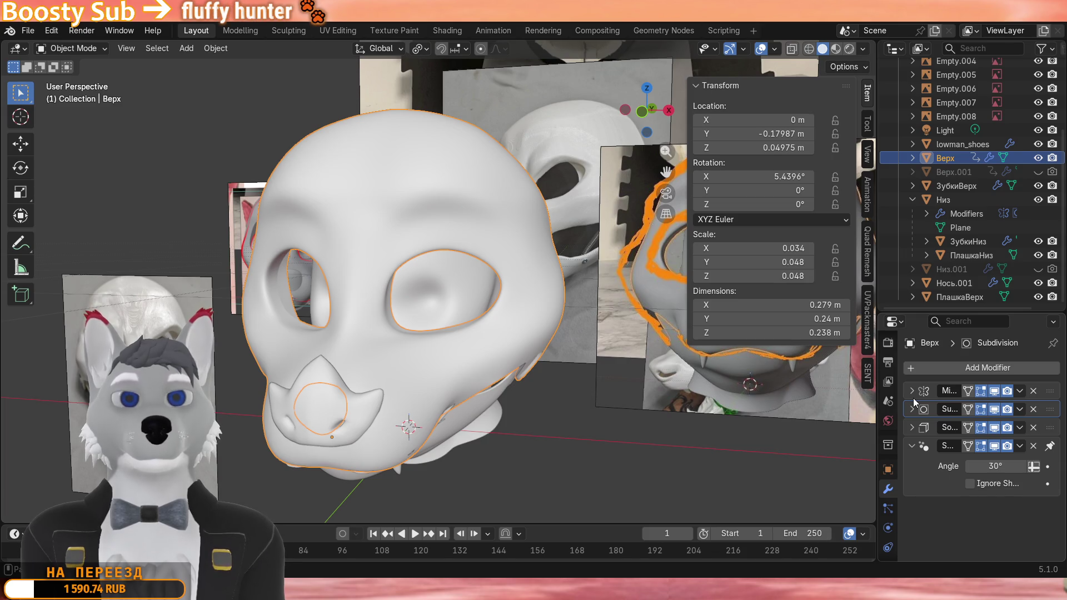
{"action": "mouse_move", "coordinate": [565, 340]}
{"action": "middle_mouse_down"}
{"action": "mouse_move", "coordinate": [361, 323]}
{"action": "mouse_move", "coordinate": [569, 315]}
{"action": "middle_mouse_up"}
{"action": "scroll", "coordinate": [494, 323], "scroll_direction": "up", "scroll_amount": 3}
{"action": "scroll", "coordinate": [568, 315], "scroll_direction": "up", "scroll_amount": 1}
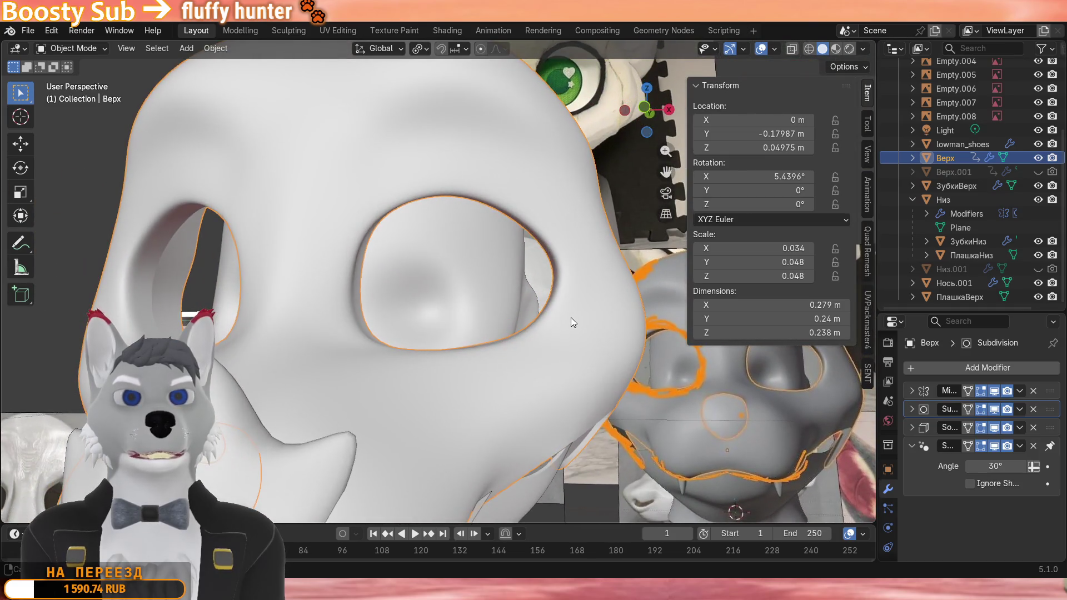
{"action": "key", "text": "ctrl+a"}
{"action": "key", "text": "ctrl+a"}
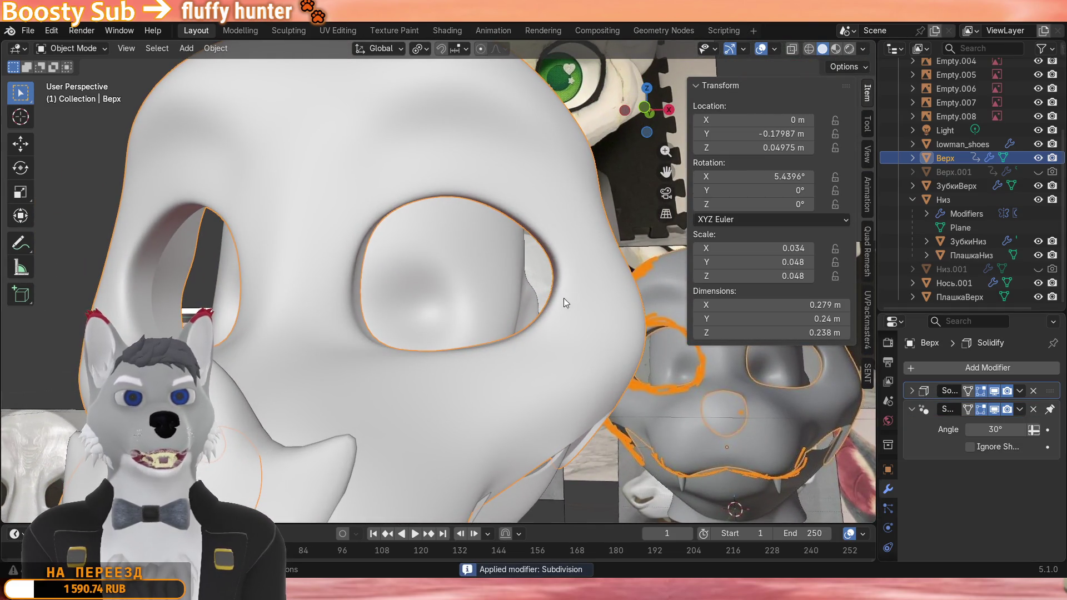
{"action": "key", "text": "Tab"}
{"action": "mouse_move", "coordinate": [564, 297]}
{"action": "middle_mouse_down"}
{"action": "mouse_move", "coordinate": [507, 315]}
{"action": "mouse_move", "coordinate": [334, 208]}
{"action": "mouse_move", "coordinate": [213, 93]}
{"action": "middle_mouse_up"}
{"action": "scroll", "coordinate": [450, 316], "scroll_direction": "up", "scroll_amount": 3}
{"action": "scroll", "coordinate": [449, 318], "scroll_direction": "up", "scroll_amount": 3}
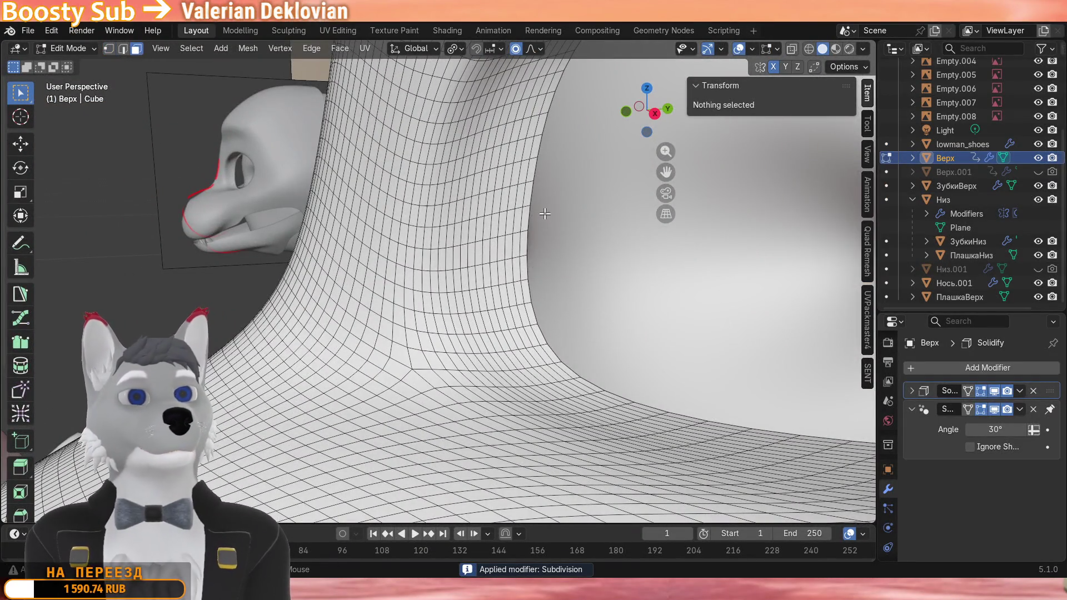
Select the edge loop around the eye hole and nudge it slightly.
{"action": "left_click", "coordinate": [525, 207], "text": "alt"}
{"action": "scroll", "coordinate": [510, 217], "scroll_direction": "down", "scroll_amount": 5}
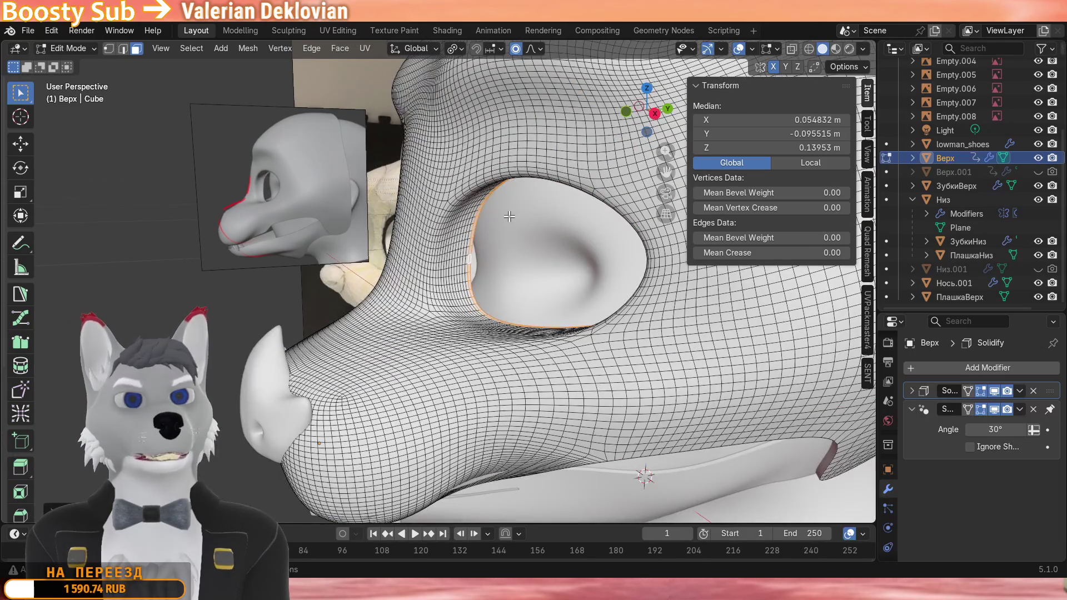
{"action": "scroll", "coordinate": [509, 217], "scroll_direction": "up", "scroll_amount": 5}
{"action": "middle_click_drag", "start_coordinate": [508, 214], "coordinate": [411, 257]}
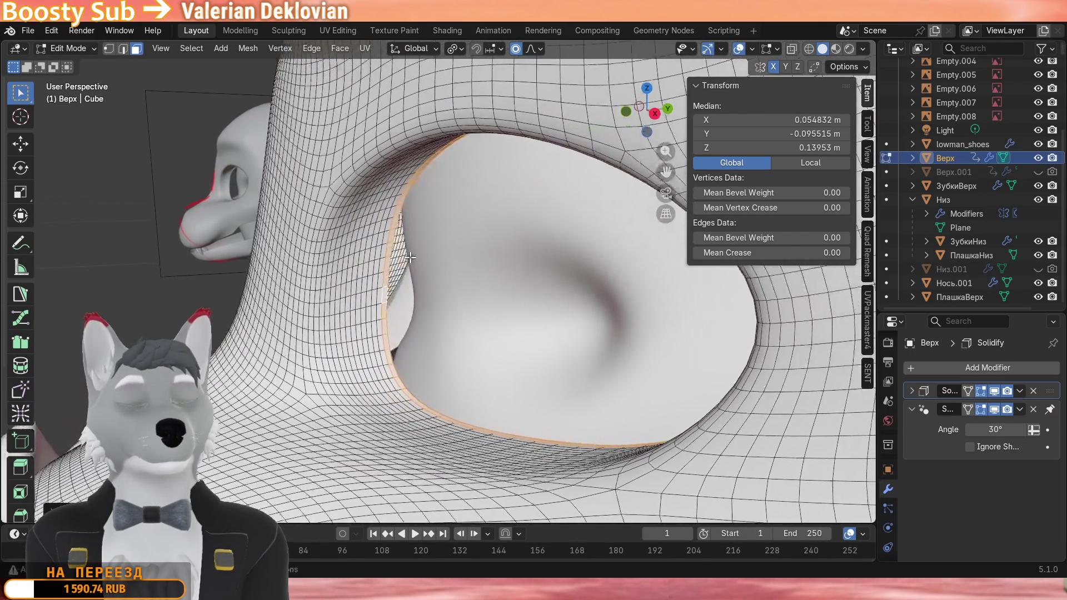
{"action": "scroll", "coordinate": [410, 248], "scroll_direction": "up", "scroll_amount": 2}
{"action": "scroll", "coordinate": [364, 273], "scroll_direction": "up", "scroll_amount": 5}
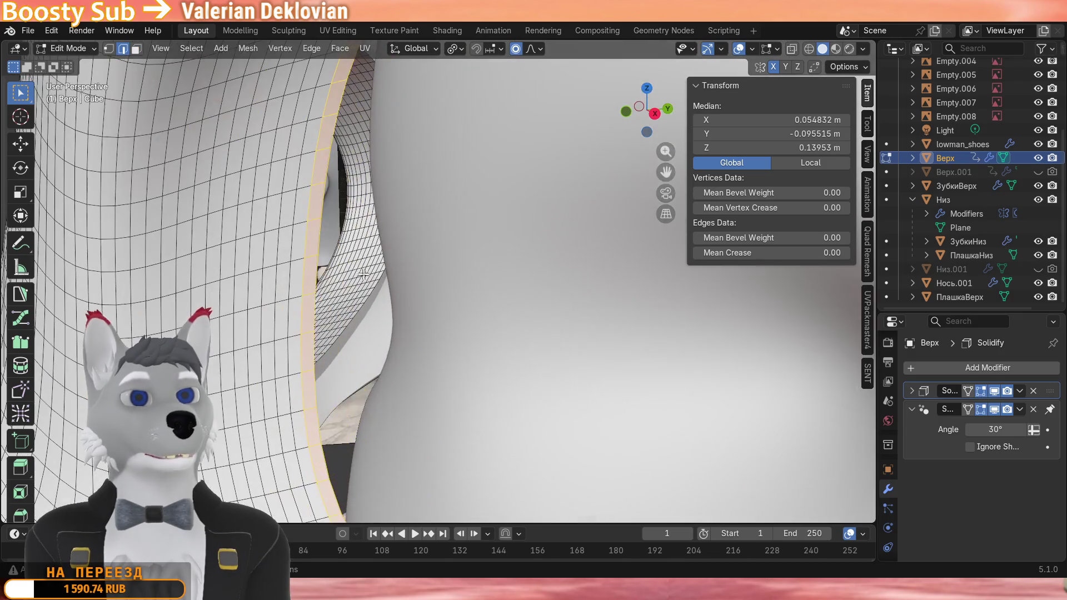
{"action": "mouse_move", "coordinate": [318, 270]}
{"action": "middle_mouse_down"}
{"action": "mouse_move", "coordinate": [574, 227]}
{"action": "mouse_move", "coordinate": [425, 250]}
{"action": "mouse_move", "coordinate": [875, 377]}
{"action": "middle_mouse_up"}
{"action": "key", "text": "g"}
{"action": "left_click", "coordinate": [398, 265]}
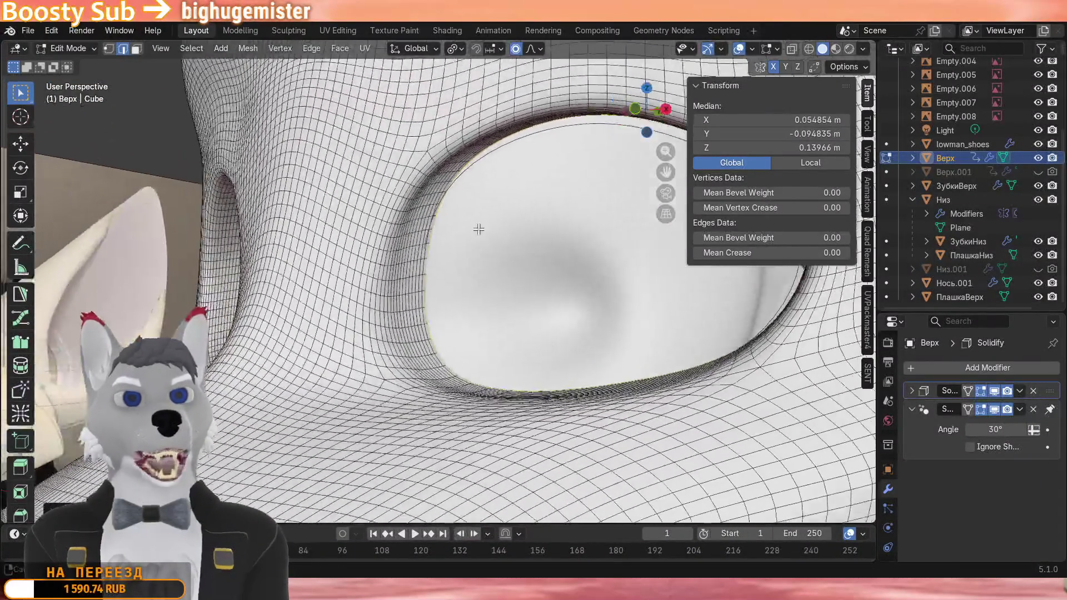
{"action": "scroll", "coordinate": [534, 291], "scroll_direction": "down", "scroll_amount": 5}
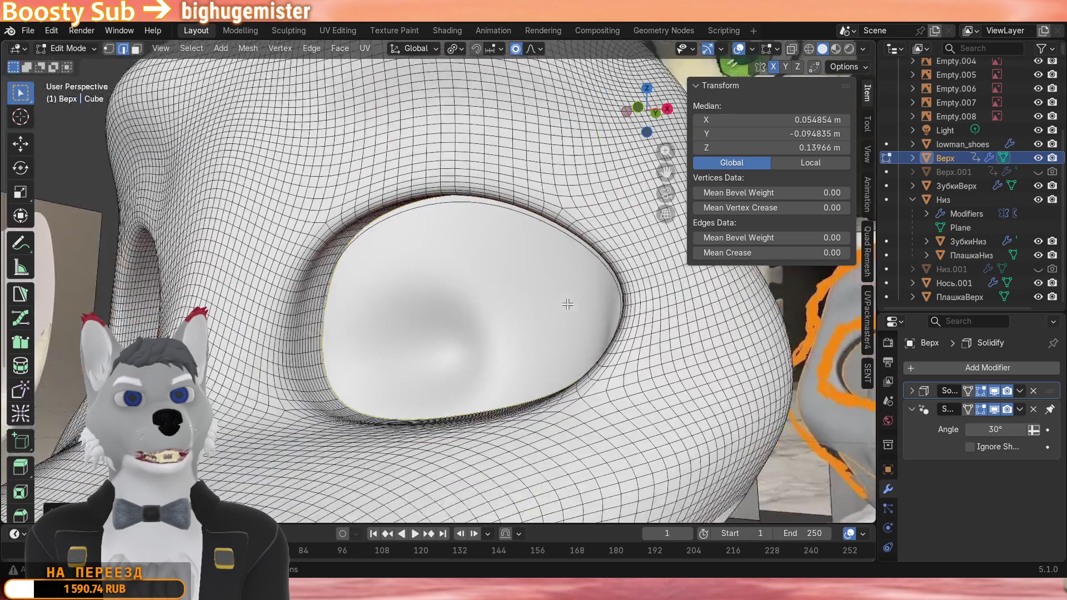
Check the shell at object level, then keep repositioning the eye-rim loop in Edit Mode.
{"action": "key", "text": "Tab"}
{"action": "mouse_move", "coordinate": [540, 296]}
{"action": "middle_mouse_down"}
{"action": "mouse_move", "coordinate": [577, 303]}
{"action": "mouse_move", "coordinate": [501, 284]}
{"action": "middle_mouse_up"}
{"action": "scroll", "coordinate": [569, 302], "scroll_direction": "up", "scroll_amount": 3}
{"action": "scroll", "coordinate": [584, 289], "scroll_direction": "down", "scroll_amount": 3}
{"action": "key", "text": "Tab"}
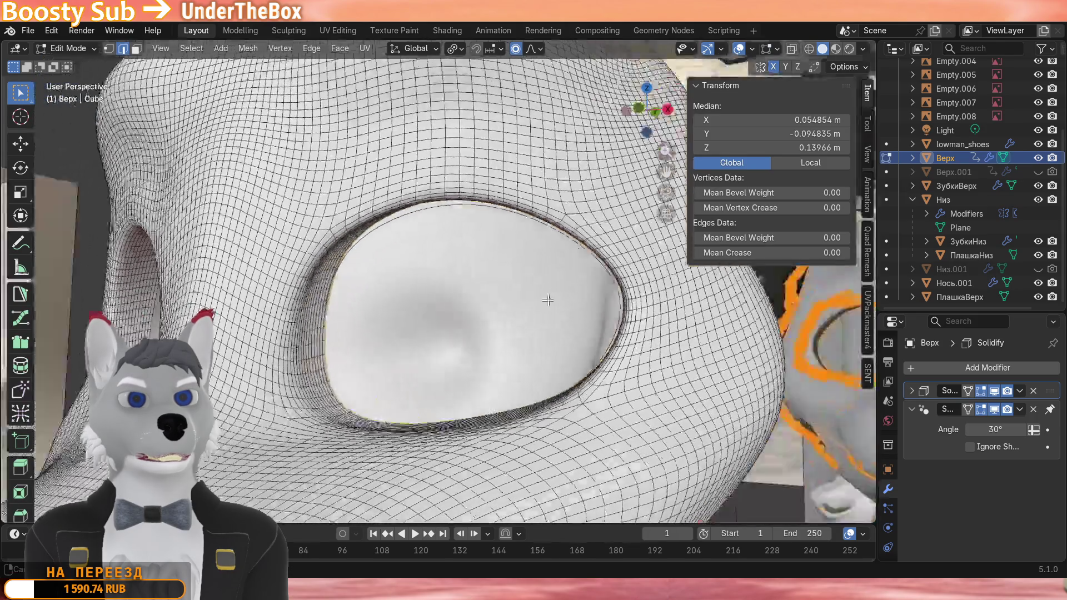
{"action": "scroll", "coordinate": [434, 254], "scroll_direction": "up", "scroll_amount": 5}
{"action": "key", "text": "Tab"}
{"action": "key", "text": "Tab"}
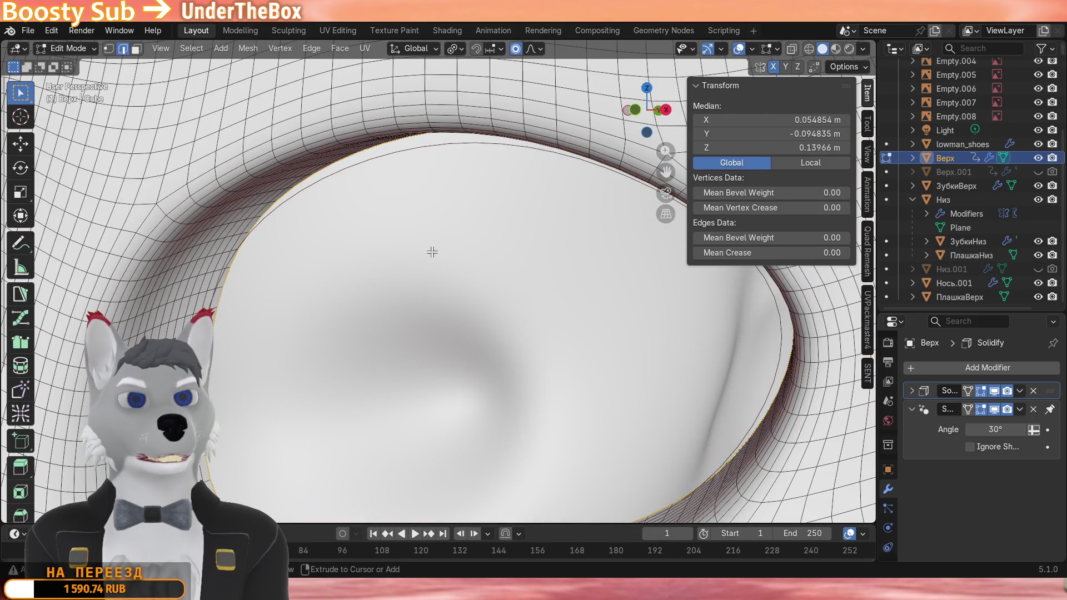
{"action": "scroll", "coordinate": [432, 252], "scroll_direction": "down", "scroll_amount": 8}
{"action": "key", "text": "g"}
{"action": "left_click", "coordinate": [412, 210]}
{"action": "mouse_move", "coordinate": [411, 210]}
{"action": "middle_mouse_down"}
{"action": "mouse_move", "coordinate": [479, 202]}
{"action": "mouse_move", "coordinate": [510, 226]}
{"action": "middle_mouse_up"}
{"action": "scroll", "coordinate": [479, 203], "scroll_direction": "up", "scroll_amount": 3}
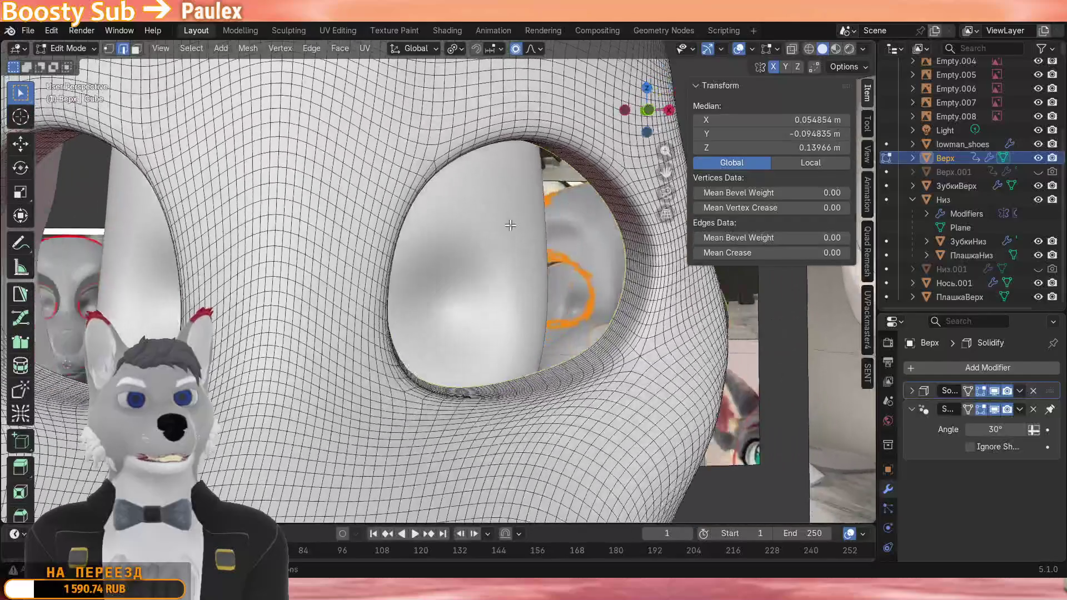
{"action": "scroll", "coordinate": [606, 205], "scroll_direction": "up", "scroll_amount": 3}
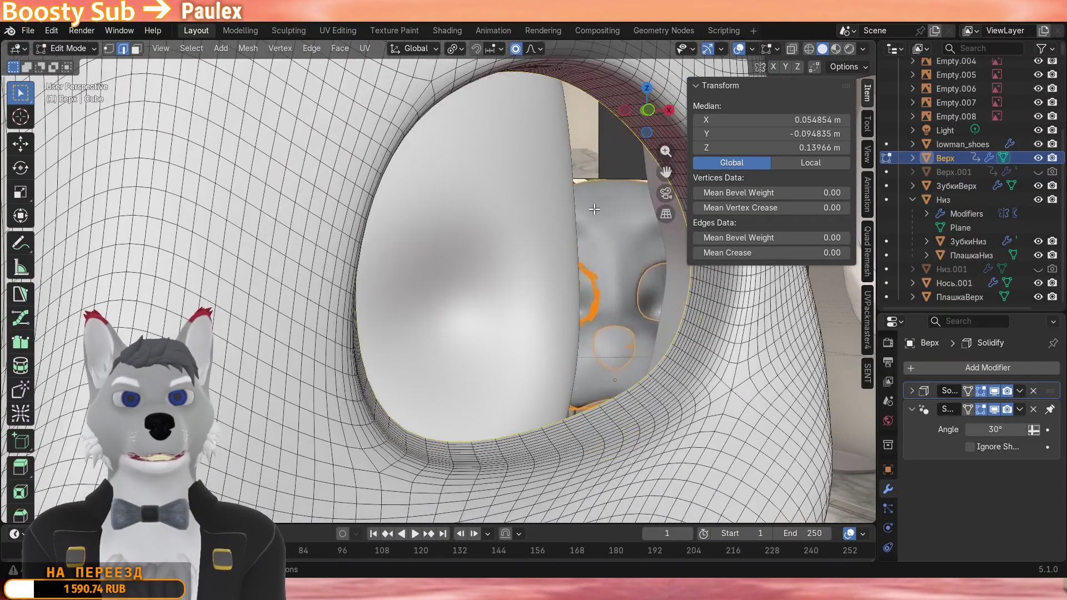
{"action": "key", "text": "g"}
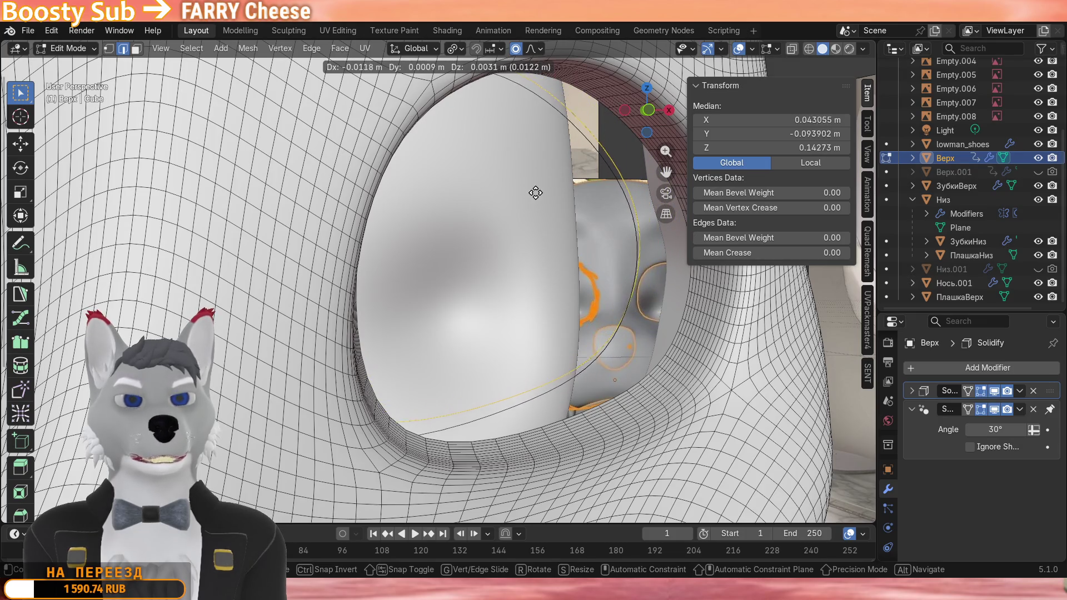
{"action": "left_click", "coordinate": [582, 201]}
Shift the eye-rim vertices along Y and switch to face selection on the rim strip.
{"action": "middle_click_drag", "start_coordinate": [582, 200], "coordinate": [431, 210]}
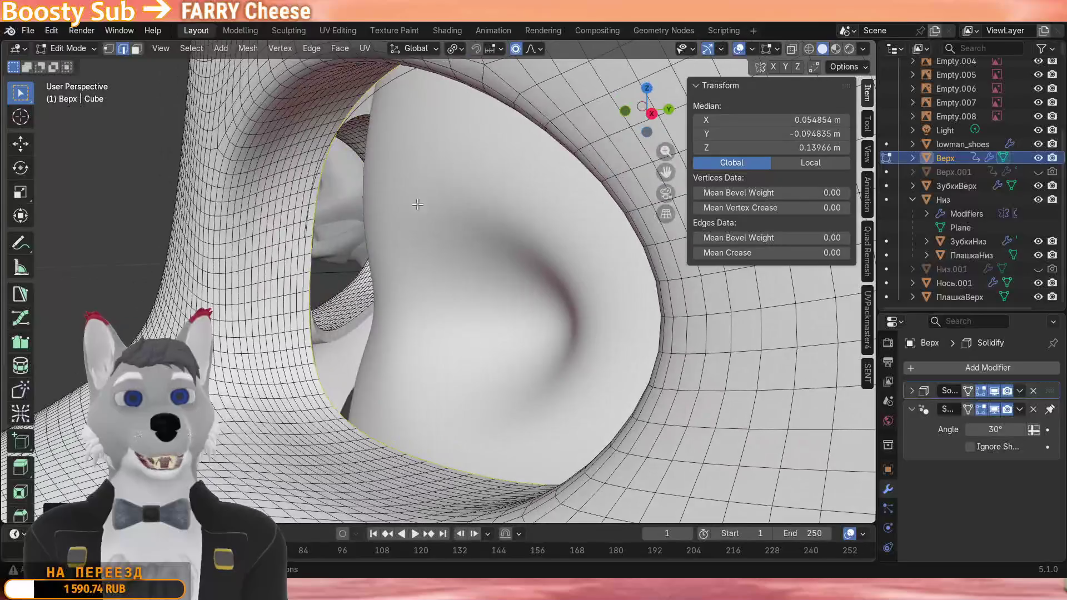
{"action": "key", "text": "g"}
{"action": "key", "text": "y"}
{"action": "left_click", "coordinate": [424, 178]}
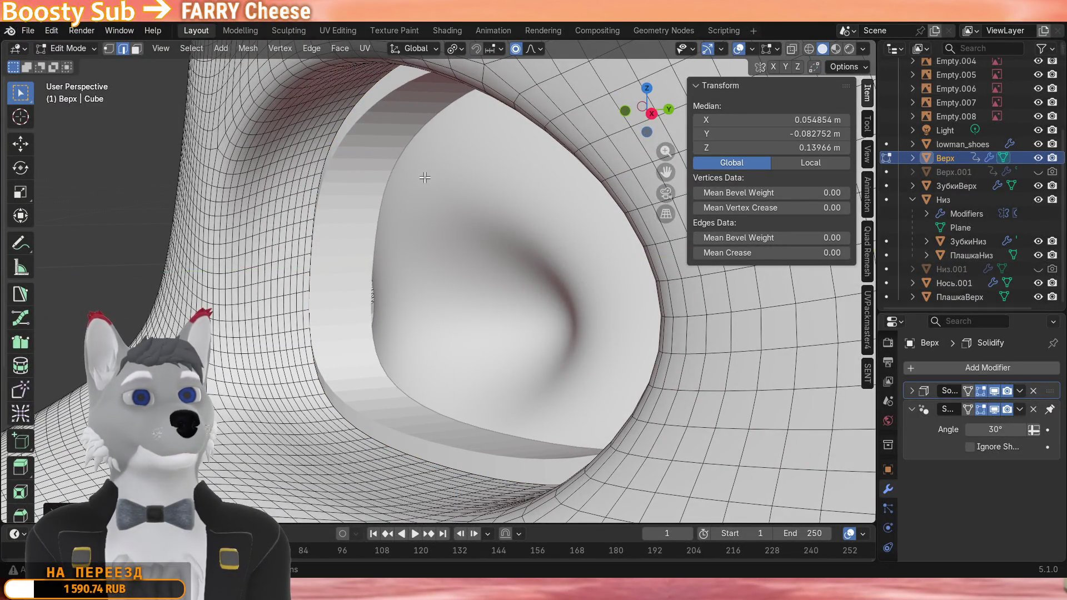
{"action": "scroll", "coordinate": [424, 177], "scroll_direction": "up", "scroll_amount": 3}
{"action": "mouse_move", "coordinate": [406, 127]}
{"action": "middle_mouse_down"}
{"action": "mouse_move", "coordinate": [408, 157]}
{"action": "mouse_move", "coordinate": [397, 158]}
{"action": "middle_mouse_up"}
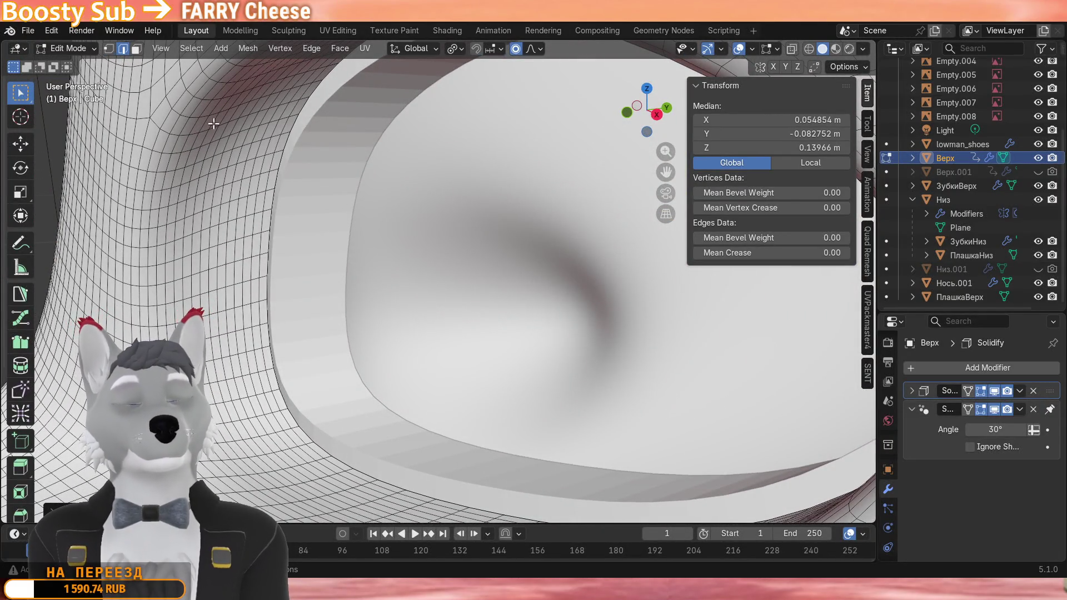
{"action": "mouse_move", "coordinate": [202, 119]}
{"action": "middle_mouse_down"}
{"action": "mouse_move", "coordinate": [299, 134]}
{"action": "mouse_move", "coordinate": [194, 101]}
{"action": "middle_mouse_up"}
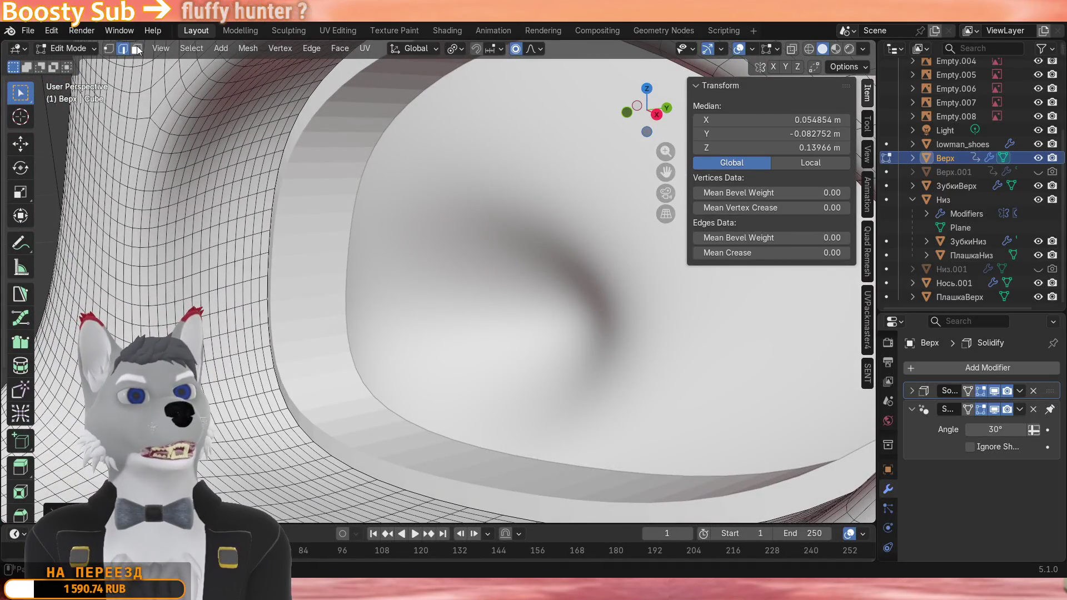
{"action": "left_click", "coordinate": [137, 48]}
{"action": "middle_click_drag", "start_coordinate": [372, 122], "coordinate": [316, 133]}
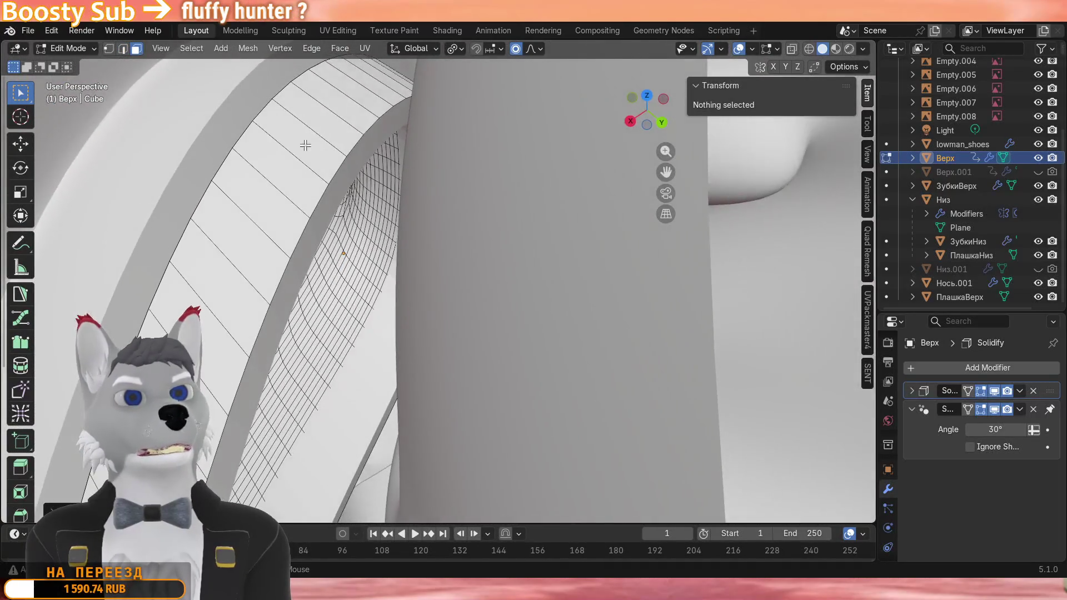
Separate the selected eye-rim face strip from Верх into its own object.
{"action": "left_click_drag", "start_coordinate": [317, 166], "coordinate": [210, 75]}
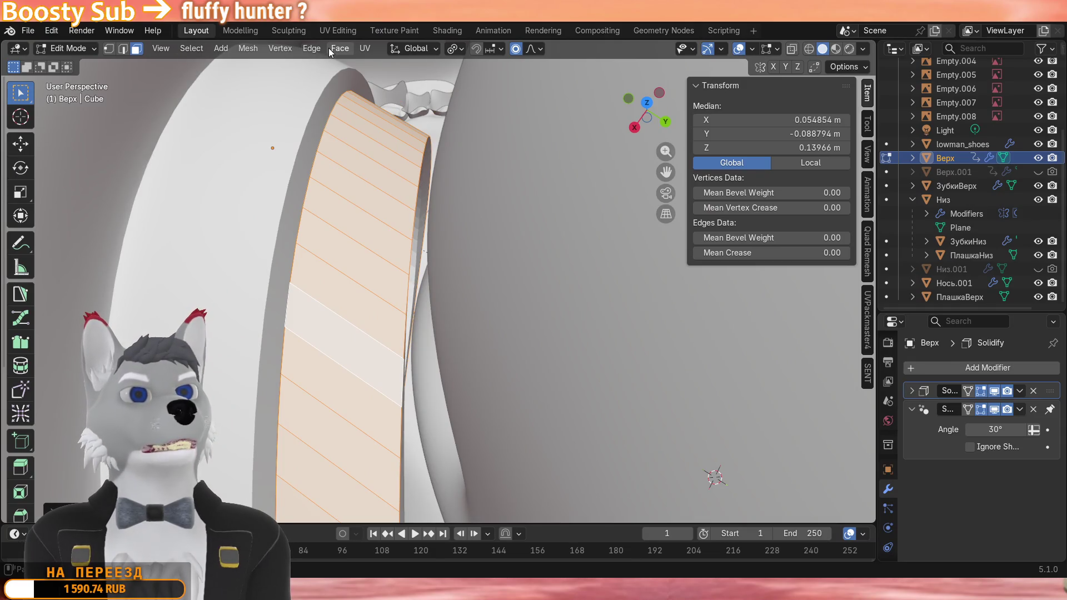
{"action": "left_click", "coordinate": [248, 48]}
{"action": "mouse_move", "coordinate": [267, 142]}
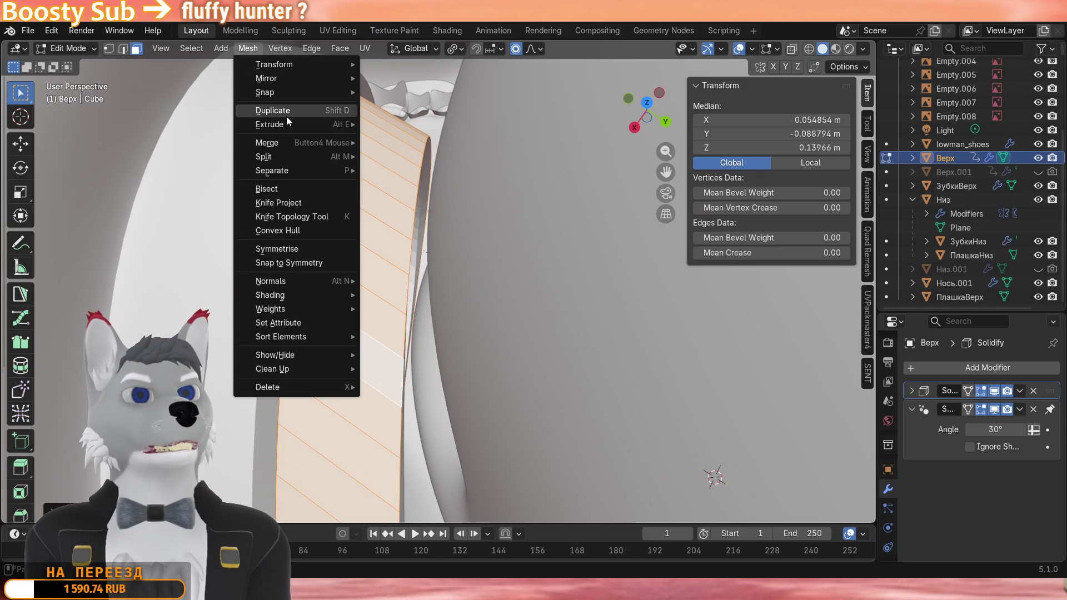
{"action": "mouse_move", "coordinate": [272, 170]}
{"action": "left_click", "coordinate": [398, 170]}
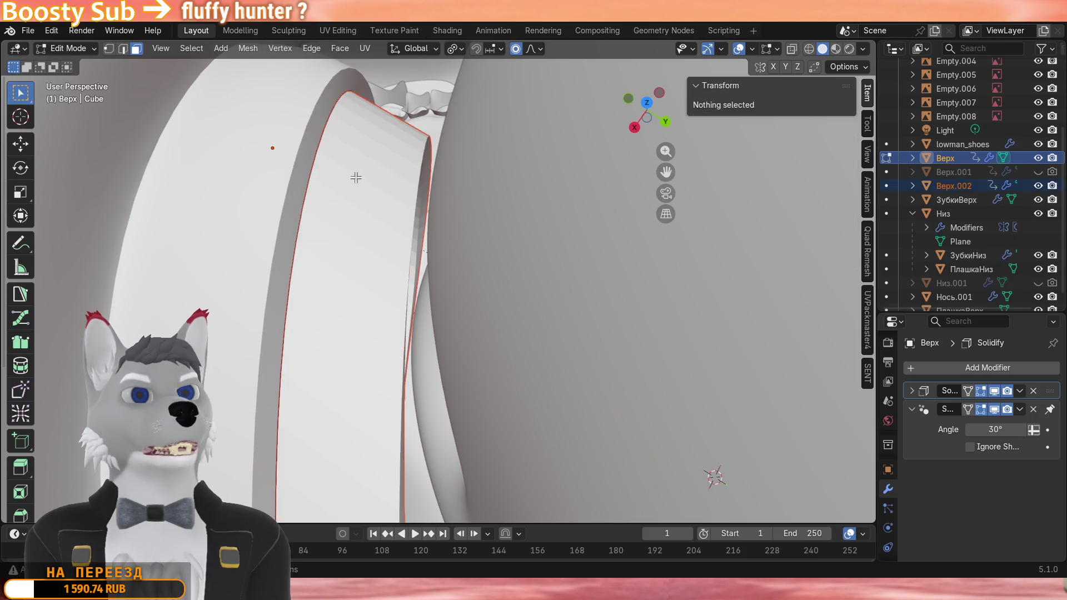
{"action": "middle_click_drag", "start_coordinate": [417, 250], "coordinate": [350, 208]}
Slide the separated ring along Y in Object Mode, then delete this trial ring.
{"action": "key", "text": "Tab"}
{"action": "left_click", "coordinate": [383, 110]}
{"action": "key", "text": "g"}
{"action": "key", "text": "y"}
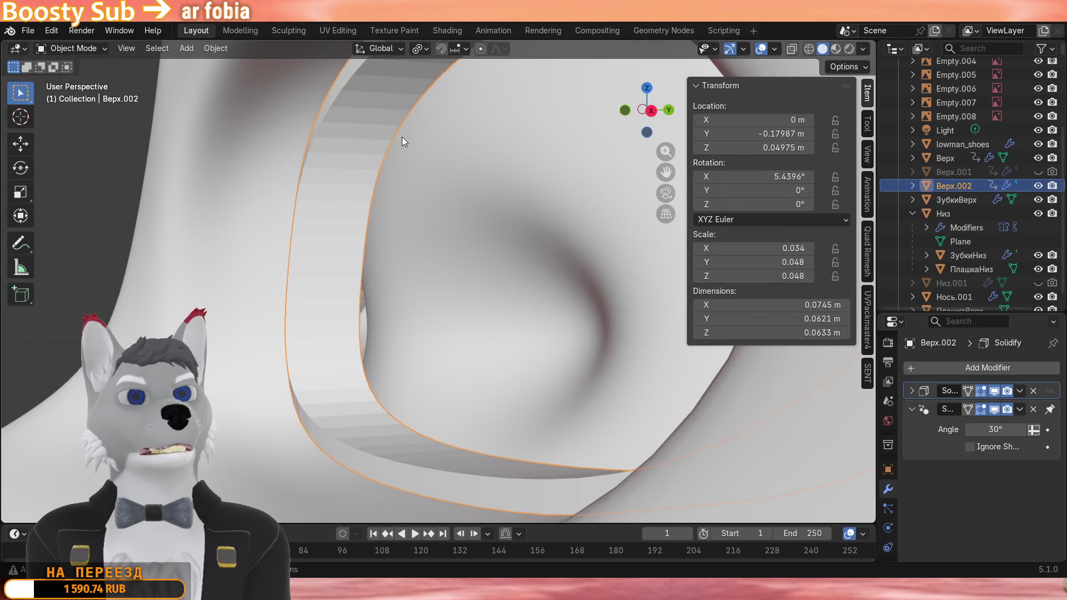
{"action": "left_click", "coordinate": [341, 139]}
{"action": "scroll", "coordinate": [461, 142], "scroll_direction": "down", "scroll_amount": 4}
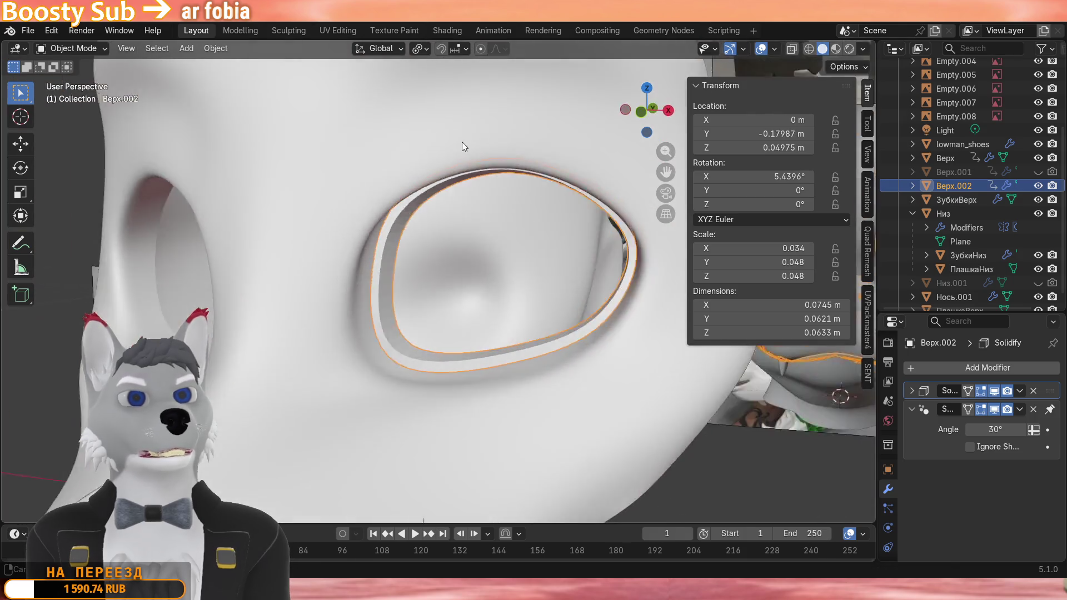
{"action": "key", "text": "x"}
Return to Edit Mode on the Верх shell, viewing the eye hole close up.
{"action": "left_click", "coordinate": [339, 201]}
{"action": "key", "text": "Tab"}
{"action": "scroll", "coordinate": [339, 200], "scroll_direction": "up", "scroll_amount": 4}
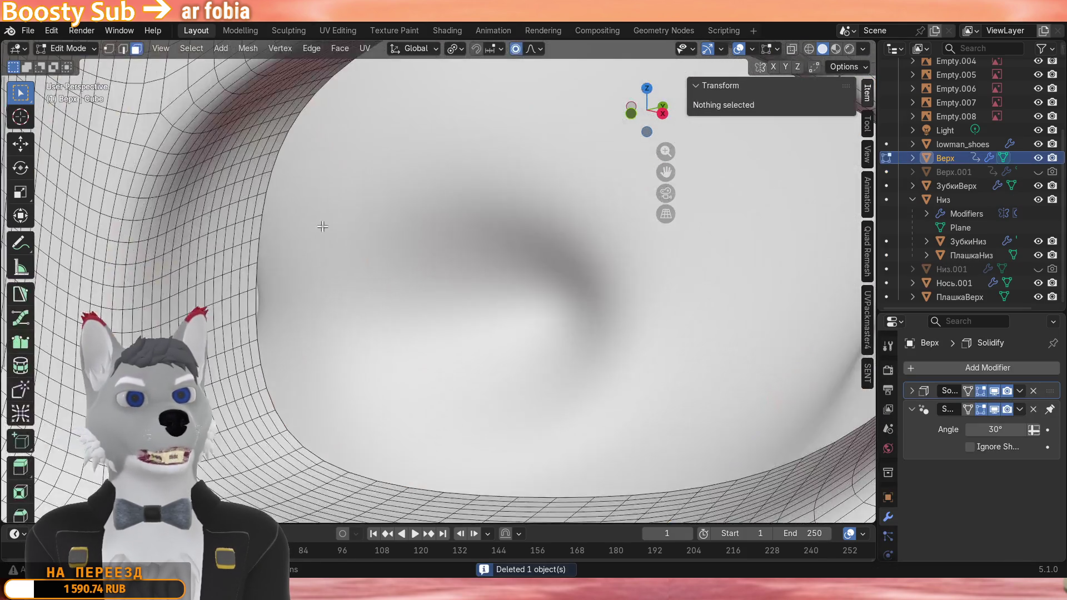
{"action": "middle_click_drag", "start_coordinate": [339, 200], "coordinate": [284, 158]}
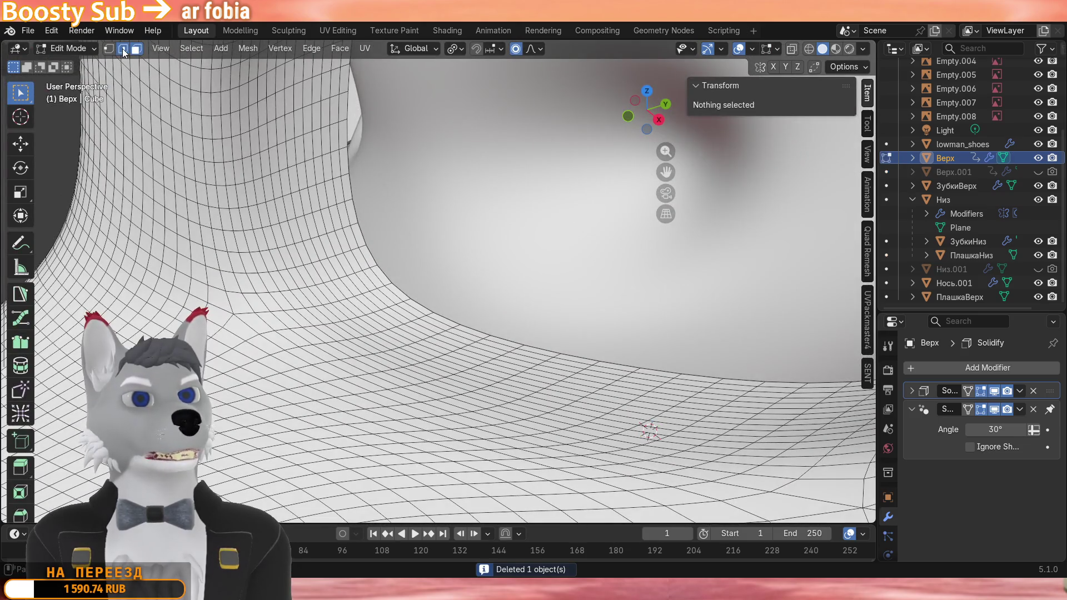
Move the selected eye-hole edge loop about 0.012 m along Y.
{"action": "left_click", "coordinate": [311, 304]}
{"action": "scroll", "coordinate": [310, 304], "scroll_direction": "down", "scroll_amount": 4}
{"action": "mouse_move", "coordinate": [311, 304]}
{"action": "middle_mouse_down"}
{"action": "mouse_move", "coordinate": [384, 309]}
{"action": "mouse_move", "coordinate": [342, 331]}
{"action": "mouse_move", "coordinate": [417, 251]}
{"action": "mouse_move", "coordinate": [501, 190]}
{"action": "mouse_move", "coordinate": [482, 189]}
{"action": "mouse_move", "coordinate": [383, 310]}
{"action": "middle_mouse_up"}
{"action": "scroll", "coordinate": [384, 309], "scroll_direction": "up", "scroll_amount": 2}
{"action": "scroll", "coordinate": [328, 301], "scroll_direction": "down", "scroll_amount": 4}
{"action": "scroll", "coordinate": [383, 310], "scroll_direction": "up", "scroll_amount": 4}
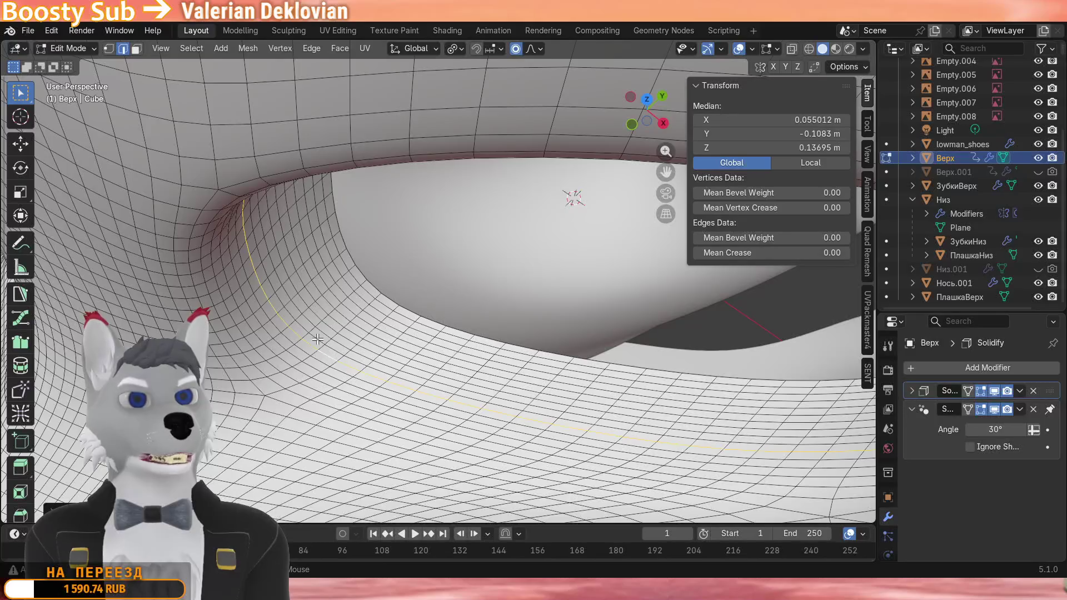
{"action": "scroll", "coordinate": [317, 339], "scroll_direction": "down", "scroll_amount": 5}
{"action": "middle_click_drag", "start_coordinate": [318, 340], "coordinate": [370, 234]}
{"action": "scroll", "coordinate": [374, 243], "scroll_direction": "up", "scroll_amount": 6}
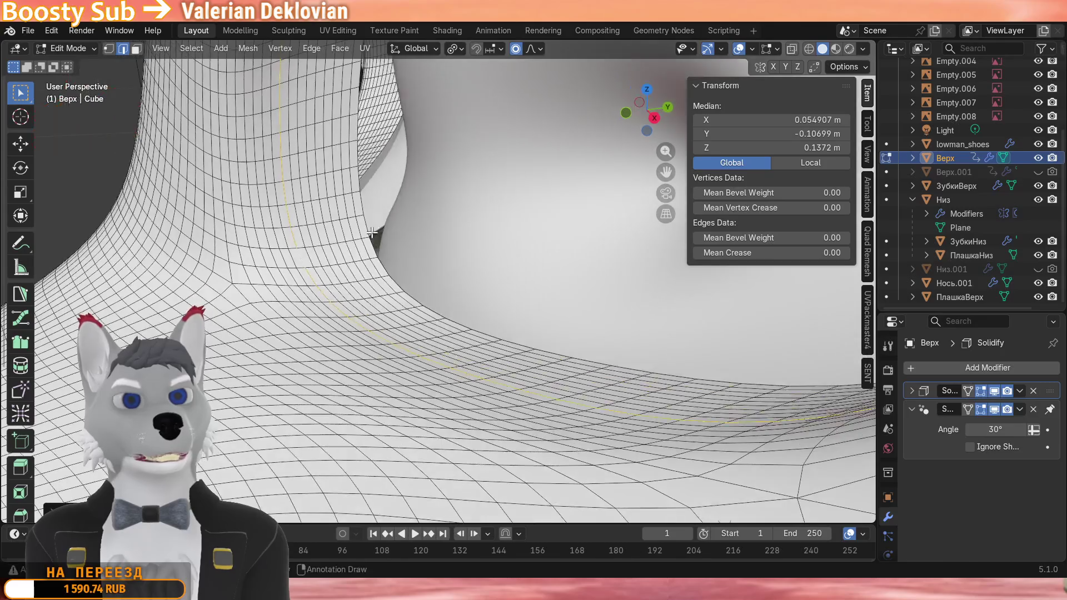
{"action": "key", "text": "g"}
{"action": "key", "text": "y"}
{"action": "left_click", "coordinate": [540, 186]}
{"action": "scroll", "coordinate": [540, 186], "scroll_direction": "down", "scroll_amount": 5}
{"action": "mouse_move", "coordinate": [533, 191]}
{"action": "middle_mouse_down"}
{"action": "mouse_move", "coordinate": [500, 209]}
{"action": "mouse_move", "coordinate": [440, 197]}
{"action": "mouse_move", "coordinate": [478, 218]}
{"action": "middle_mouse_up"}
{"action": "scroll", "coordinate": [450, 200], "scroll_direction": "up", "scroll_amount": 5}
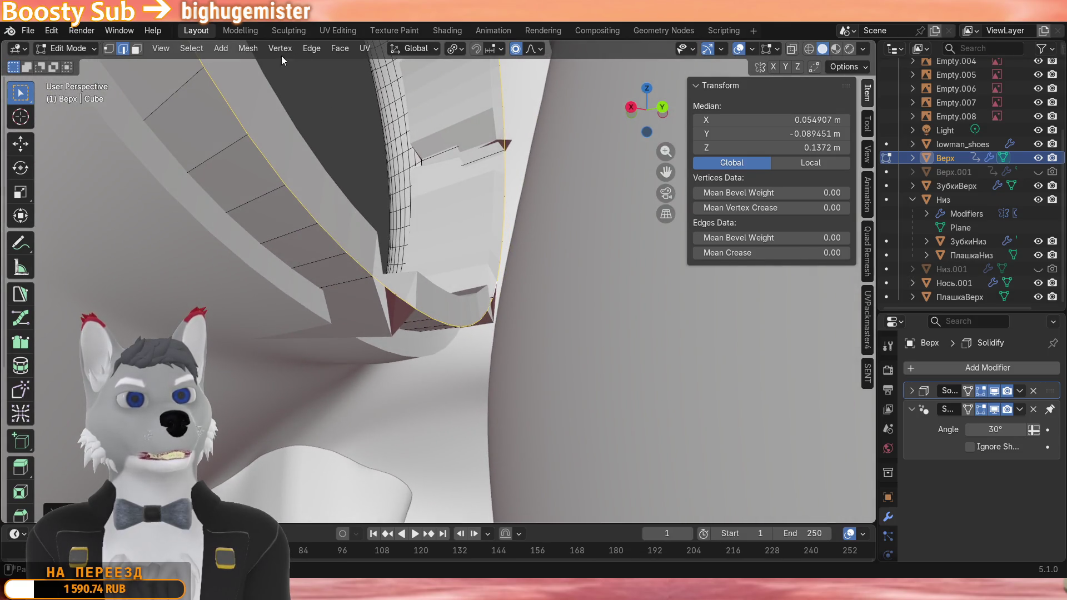
Recalculate the rim's normals to point inside.
{"action": "left_click", "coordinate": [311, 48]}
{"action": "mouse_move", "coordinate": [247, 47]}
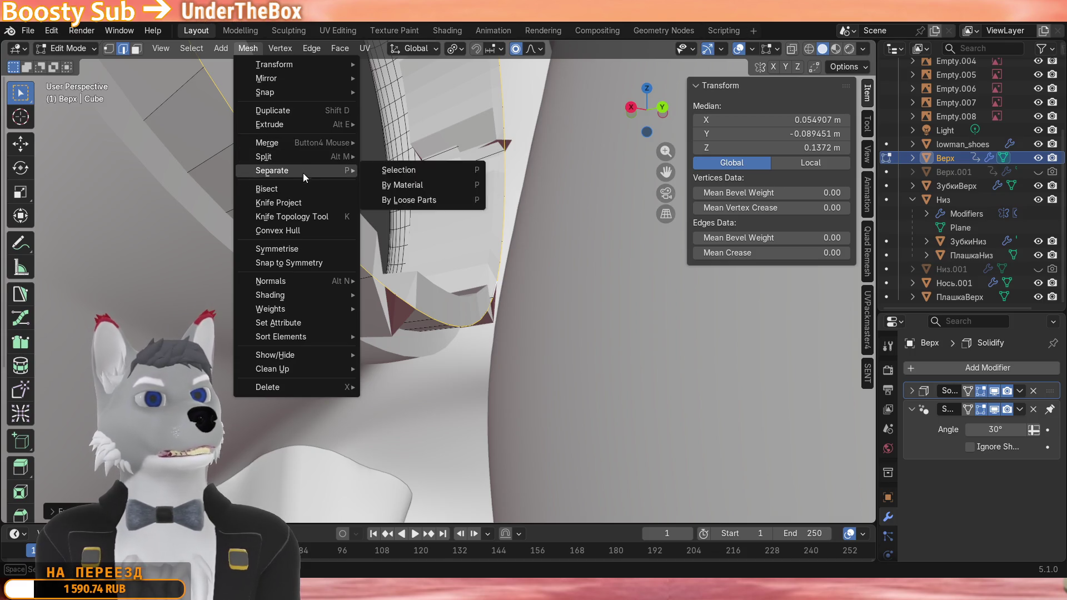
{"action": "mouse_move", "coordinate": [270, 281]}
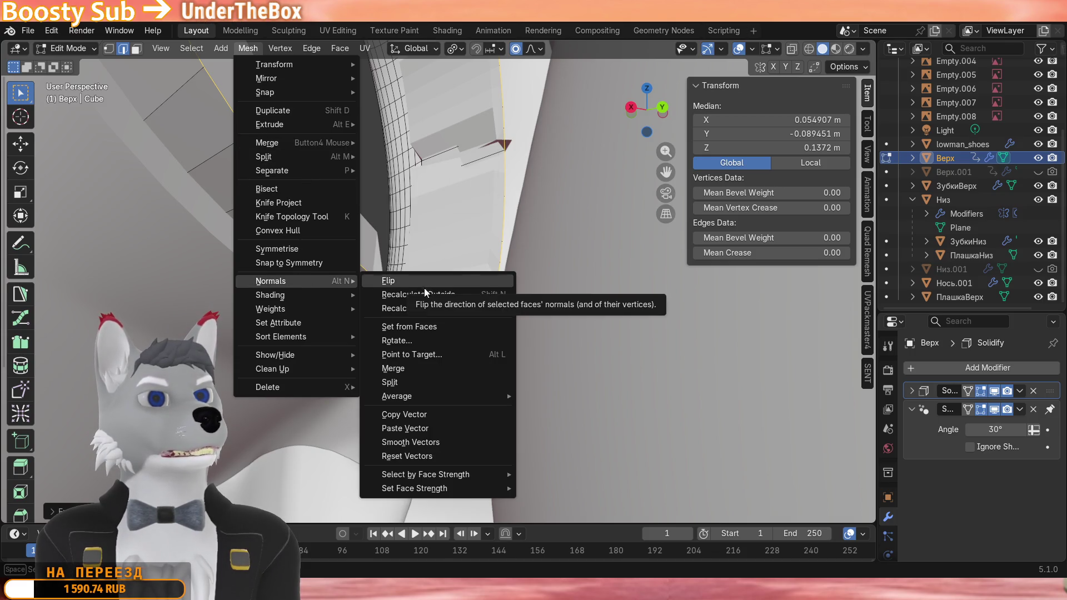
{"action": "left_click", "coordinate": [448, 312]}
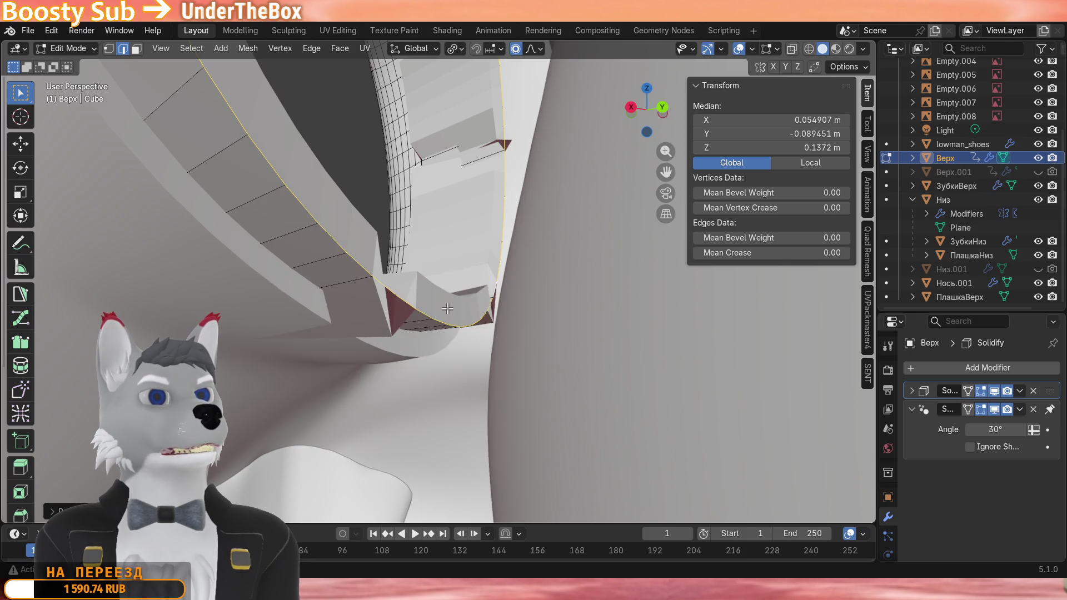
{"action": "middle_click_drag", "start_coordinate": [446, 307], "coordinate": [438, 346]}
Cancel a trial proportional move and undo the blocky rim changes.
{"action": "key", "text": "g"}
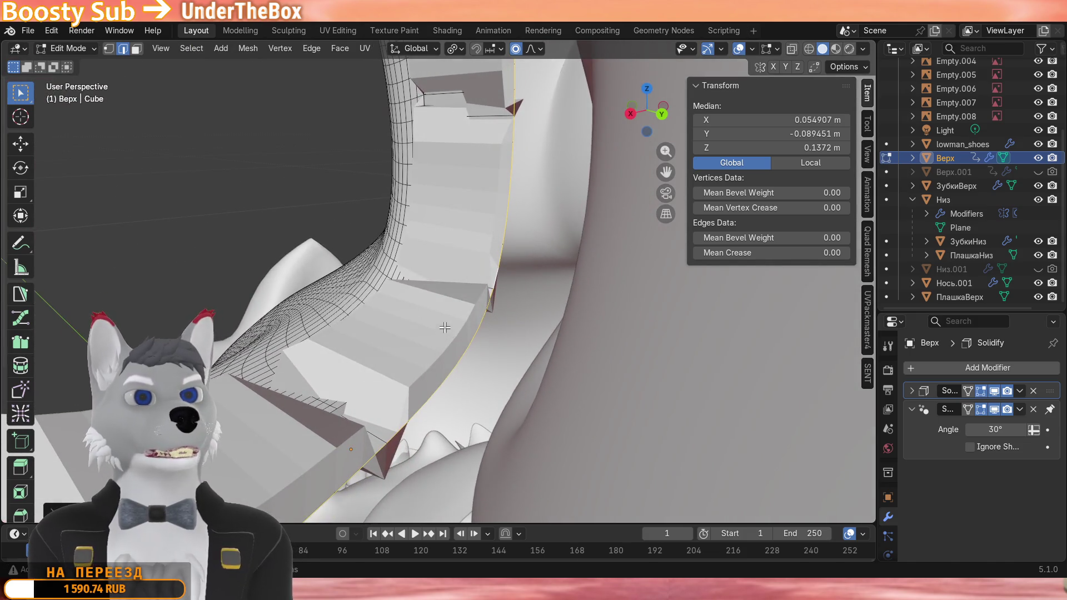
{"action": "key", "text": "Escape"}
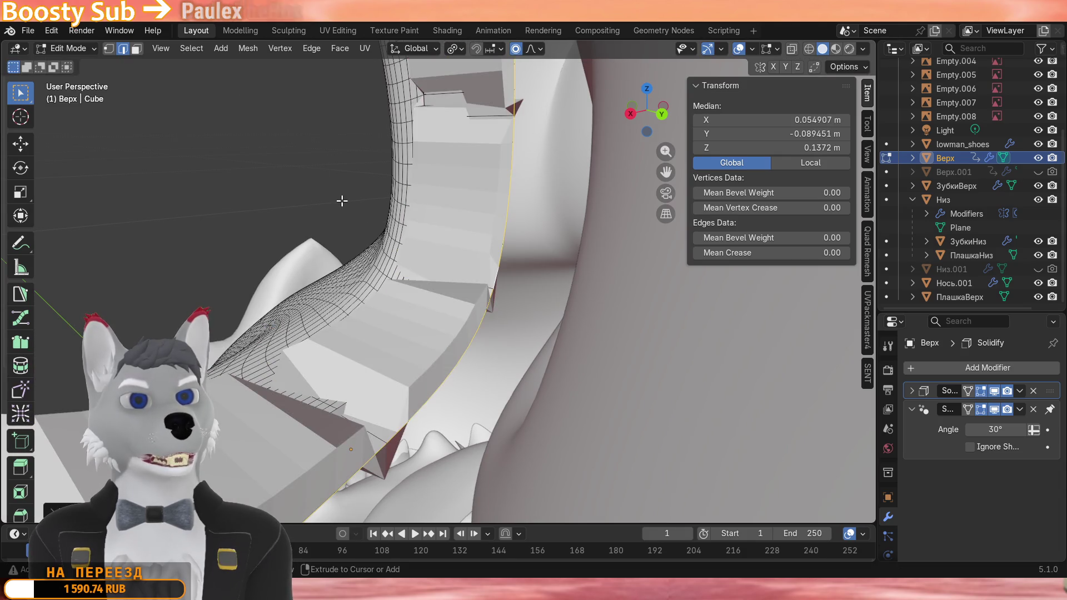
{"action": "key", "text": "ctrl+z"}
{"action": "middle_click_drag", "start_coordinate": [342, 201], "coordinate": [367, 195]}
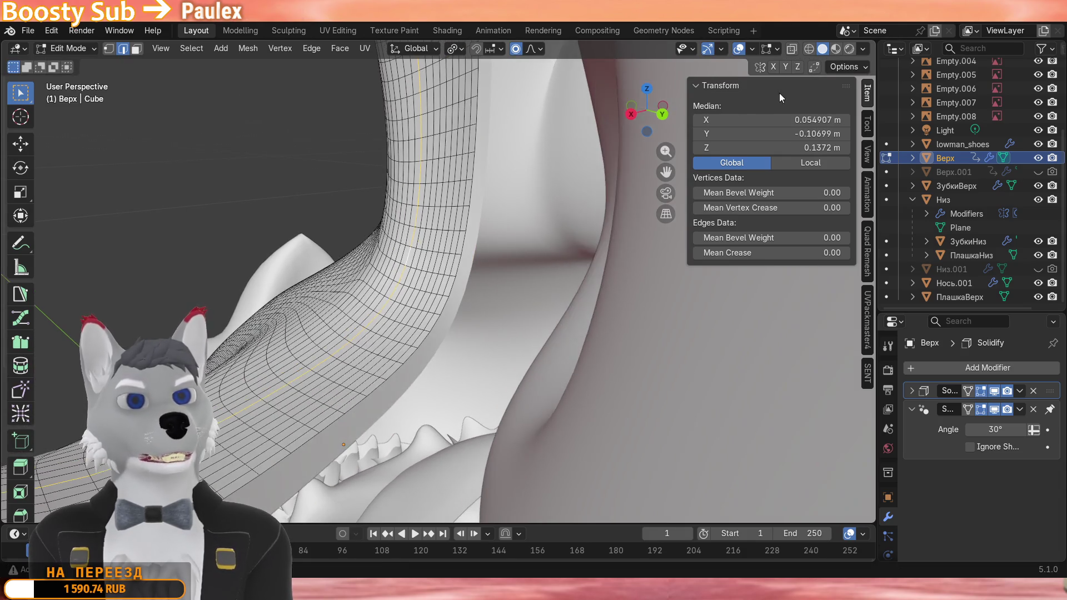
Make two free proportional-falloff moves of the eye-hole vertices.
{"action": "mouse_move", "coordinate": [755, 66]}
{"action": "middle_mouse_down"}
{"action": "mouse_move", "coordinate": [525, 220]}
{"action": "mouse_move", "coordinate": [499, 208]}
{"action": "middle_mouse_up"}
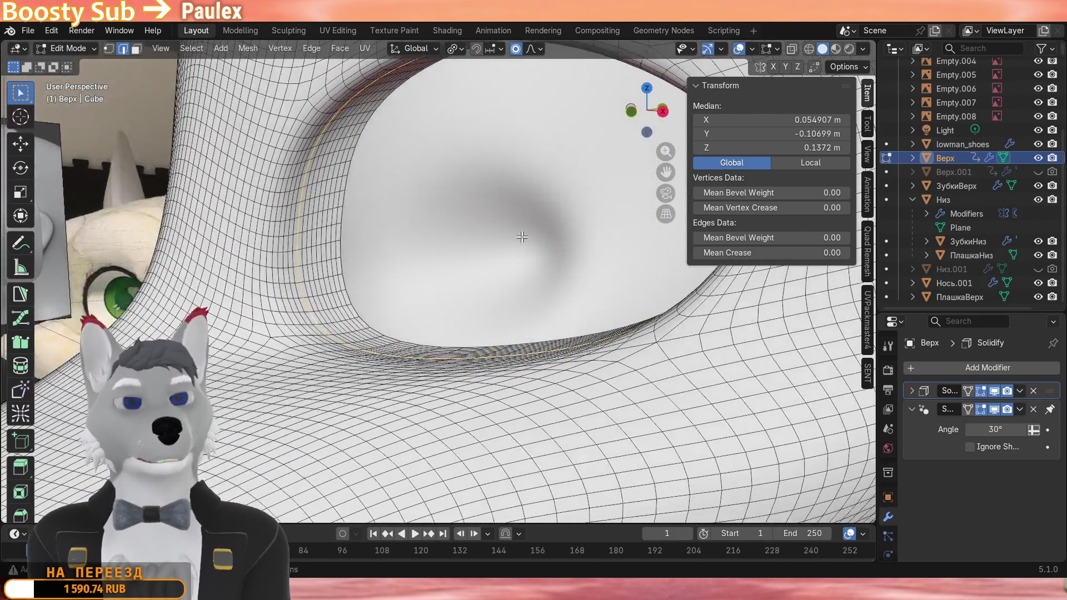
{"action": "key", "text": "g"}
{"action": "left_click", "coordinate": [523, 217]}
{"action": "mouse_move", "coordinate": [523, 218]}
{"action": "middle_mouse_down"}
{"action": "mouse_move", "coordinate": [458, 215]}
{"action": "mouse_move", "coordinate": [503, 106]}
{"action": "middle_mouse_up"}
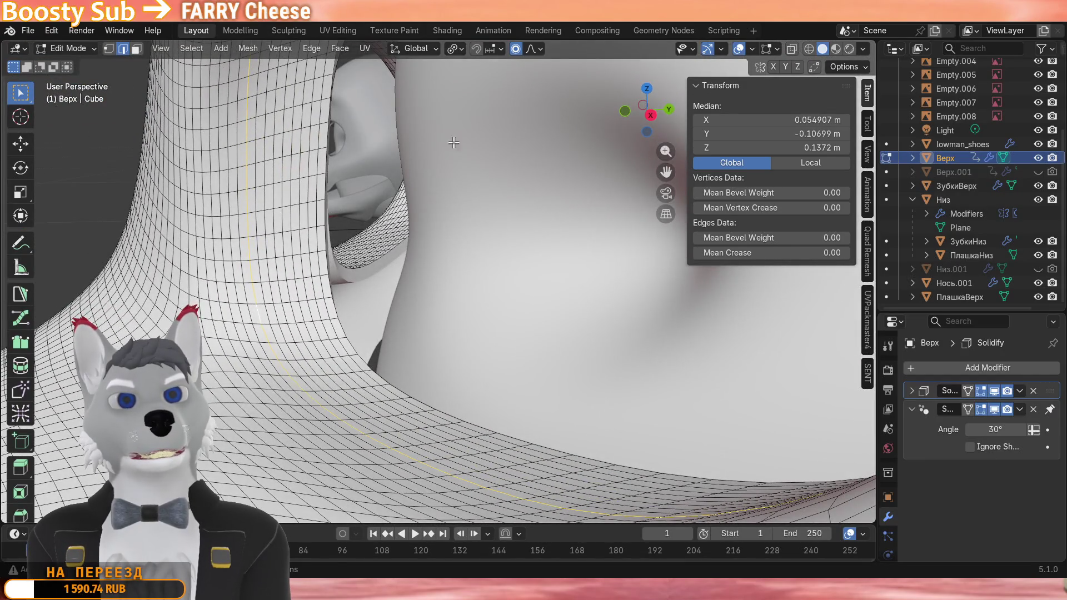
{"action": "key", "text": "g"}
{"action": "left_click", "coordinate": [463, 114]}
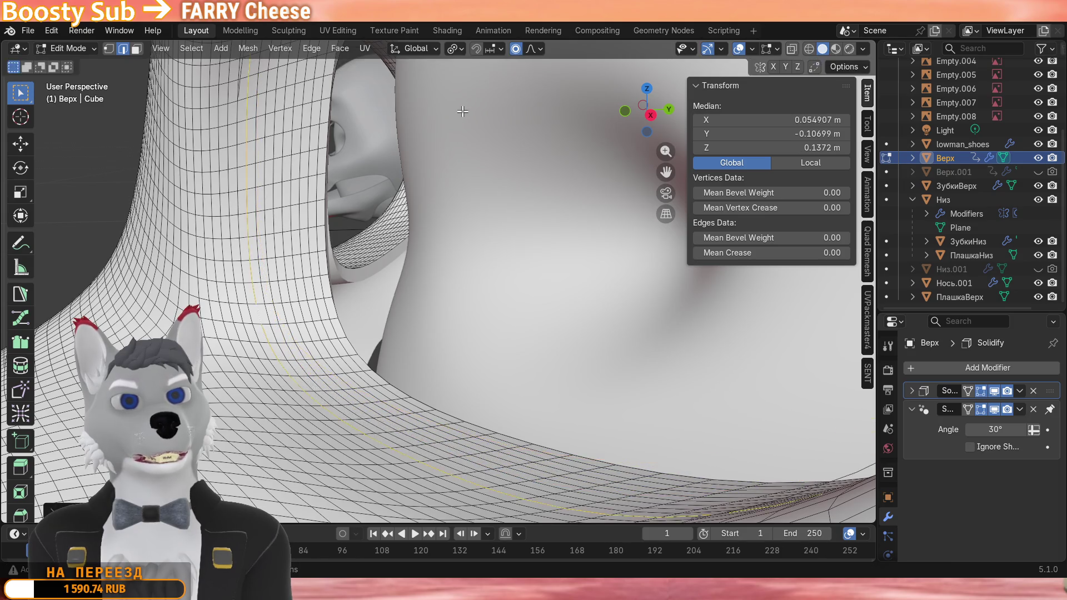
{"action": "scroll", "coordinate": [471, 142], "scroll_direction": "up", "scroll_amount": 3}
Make two more proportional moves constrained to Y, bringing the edge median to about −0.091 m.
{"action": "key", "text": "g"}
{"action": "key", "text": "y"}
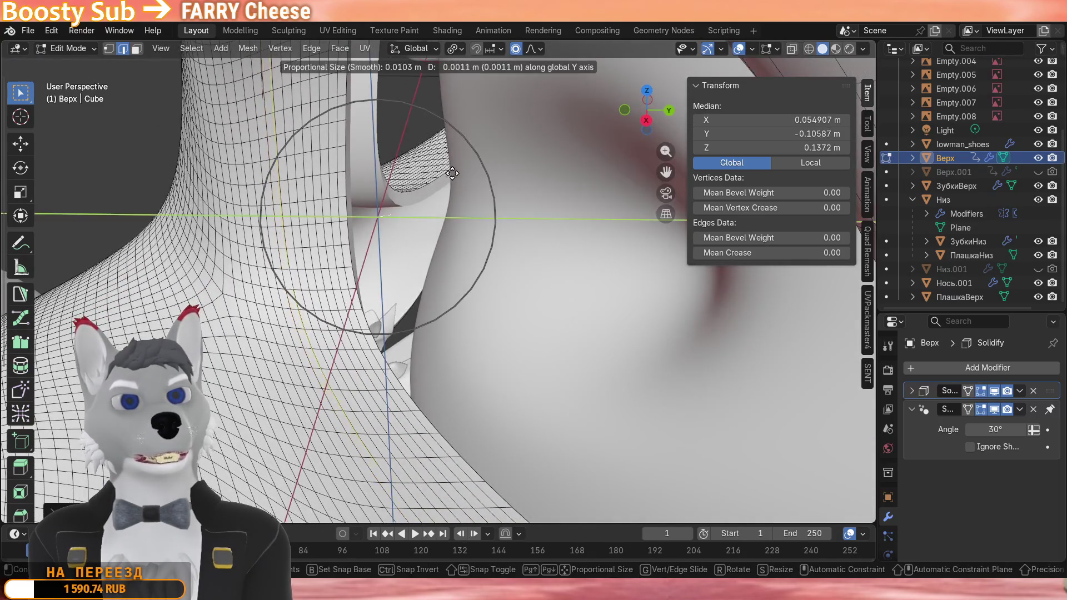
{"action": "left_click", "coordinate": [600, 147]}
{"action": "key", "text": "g"}
{"action": "key", "text": "y"}
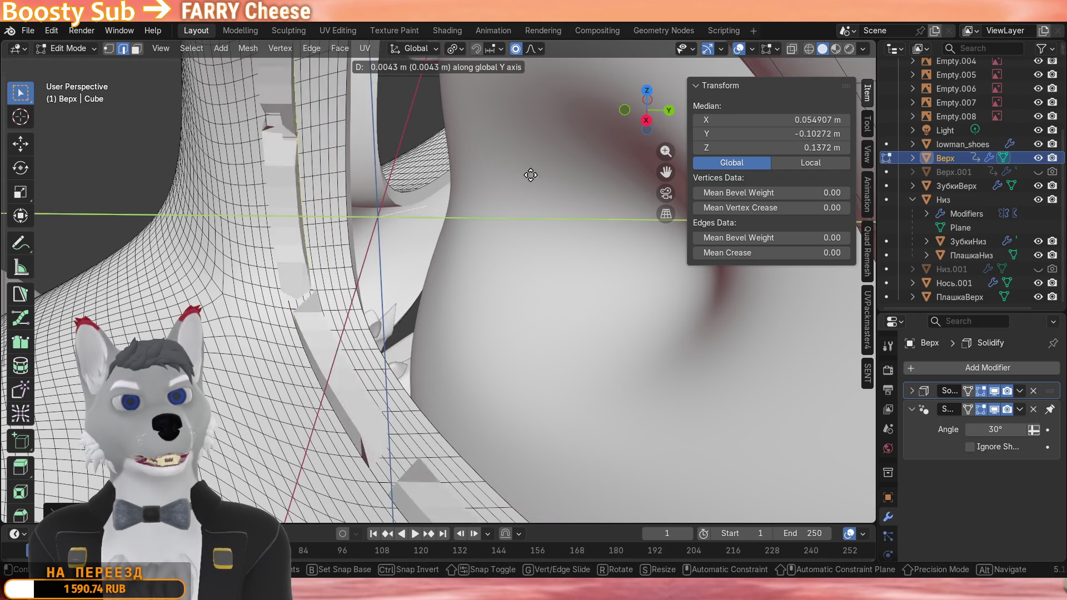
{"action": "left_click", "coordinate": [540, 175]}
{"action": "mouse_move", "coordinate": [540, 175]}
{"action": "middle_mouse_down"}
{"action": "mouse_move", "coordinate": [381, 218]}
{"action": "mouse_move", "coordinate": [336, 185]}
{"action": "middle_mouse_up"}
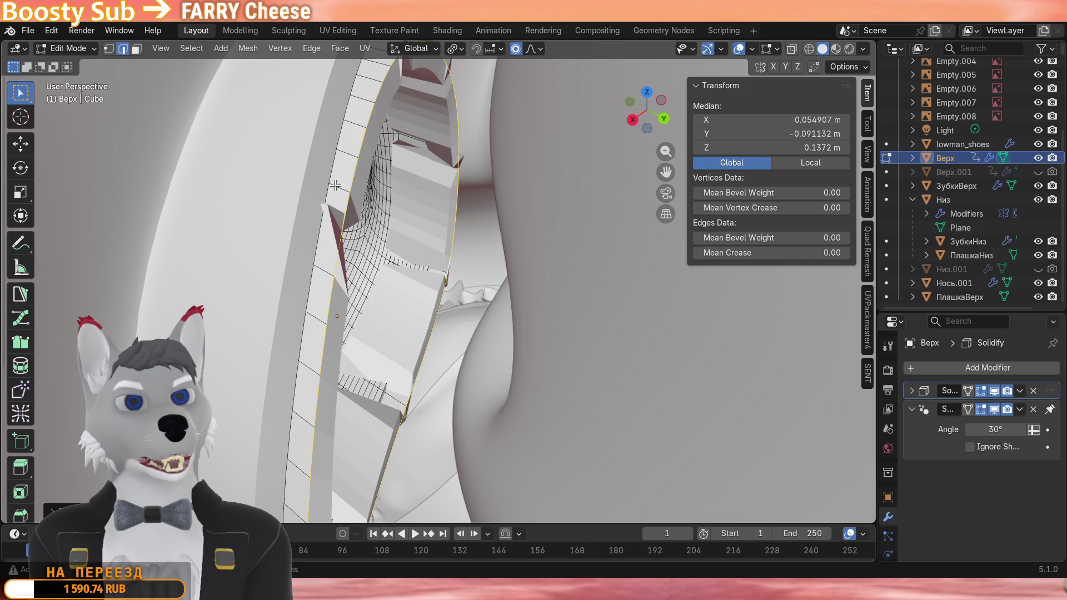
In Face select, separate the rim face strip into new object Верх.002 and return to Object Mode.
{"action": "left_click", "coordinate": [135, 48]}
{"action": "left_click", "coordinate": [352, 152]}
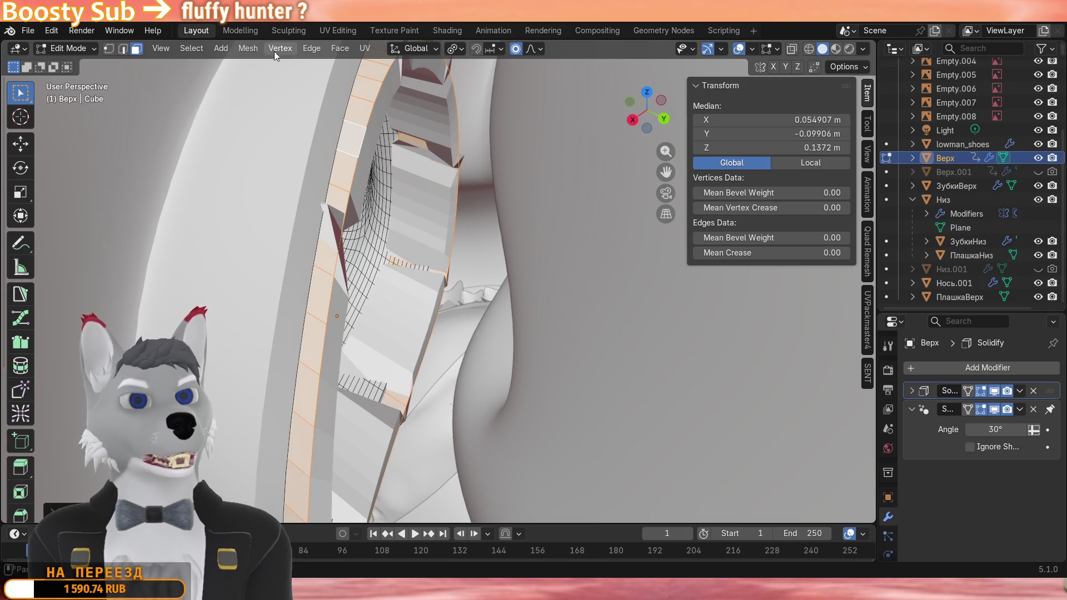
{"action": "left_click", "coordinate": [248, 49]}
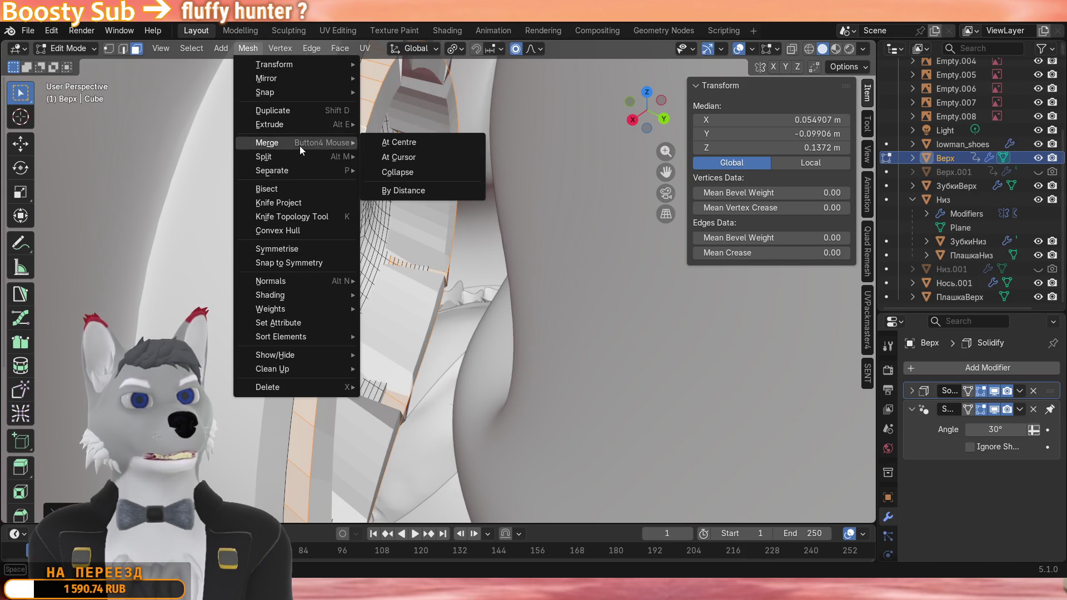
{"action": "left_click", "coordinate": [392, 170]}
{"action": "middle_click_drag", "start_coordinate": [394, 171], "coordinate": [378, 152]}
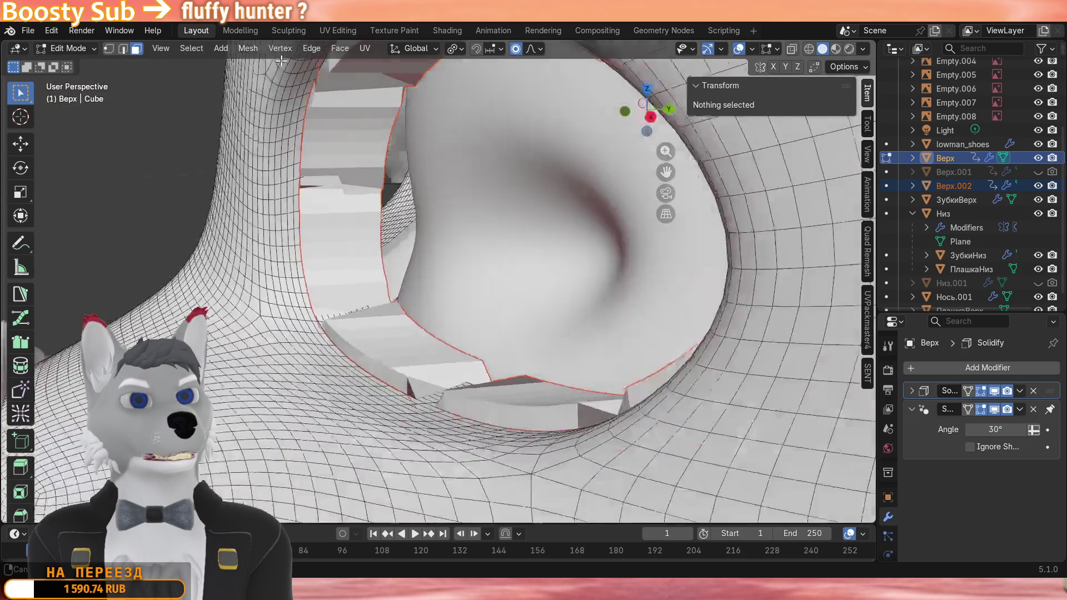
{"action": "mouse_move", "coordinate": [427, 214]}
{"action": "middle_mouse_down"}
{"action": "mouse_move", "coordinate": [375, 167]}
{"action": "mouse_move", "coordinate": [413, 168]}
{"action": "mouse_move", "coordinate": [366, 208]}
{"action": "mouse_move", "coordinate": [319, 212]}
{"action": "mouse_move", "coordinate": [325, 242]}
{"action": "mouse_move", "coordinate": [529, 283]}
{"action": "middle_mouse_up"}
{"action": "left_click", "coordinate": [73, 47]}
Edit Верх.002 in local view and delete its Solidify modifier, leaving a thin band.
{"action": "left_click", "coordinate": [328, 163]}
{"action": "scroll", "coordinate": [368, 151], "scroll_direction": "down", "scroll_amount": 4}
{"action": "key", "text": "Tab"}
{"action": "scroll", "coordinate": [413, 168], "scroll_direction": "up", "scroll_amount": 4}
{"action": "scroll", "coordinate": [366, 208], "scroll_direction": "down", "scroll_amount": 4}
{"action": "key", "text": "slash"}
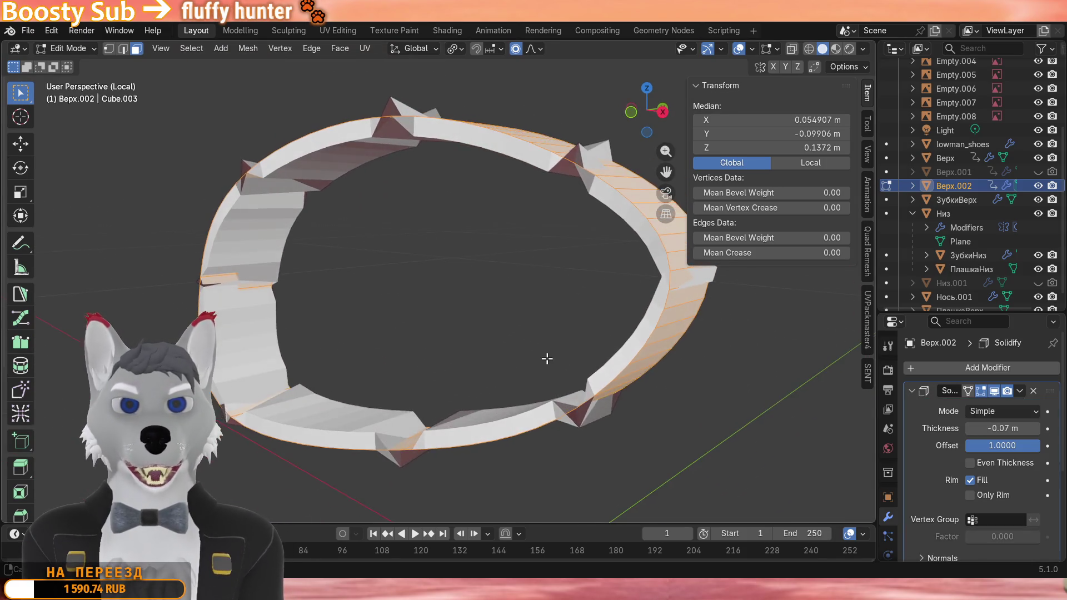
{"action": "scroll", "coordinate": [542, 333], "scroll_direction": "up", "scroll_amount": 5}
{"action": "mouse_move", "coordinate": [542, 351]}
{"action": "middle_mouse_down"}
{"action": "mouse_move", "coordinate": [519, 138]}
{"action": "mouse_move", "coordinate": [467, 275]}
{"action": "middle_mouse_up"}
{"action": "scroll", "coordinate": [542, 313], "scroll_direction": "down", "scroll_amount": 3}
{"action": "scroll", "coordinate": [488, 217], "scroll_direction": "down", "scroll_amount": 3}
{"action": "left_click", "coordinate": [1033, 390]}
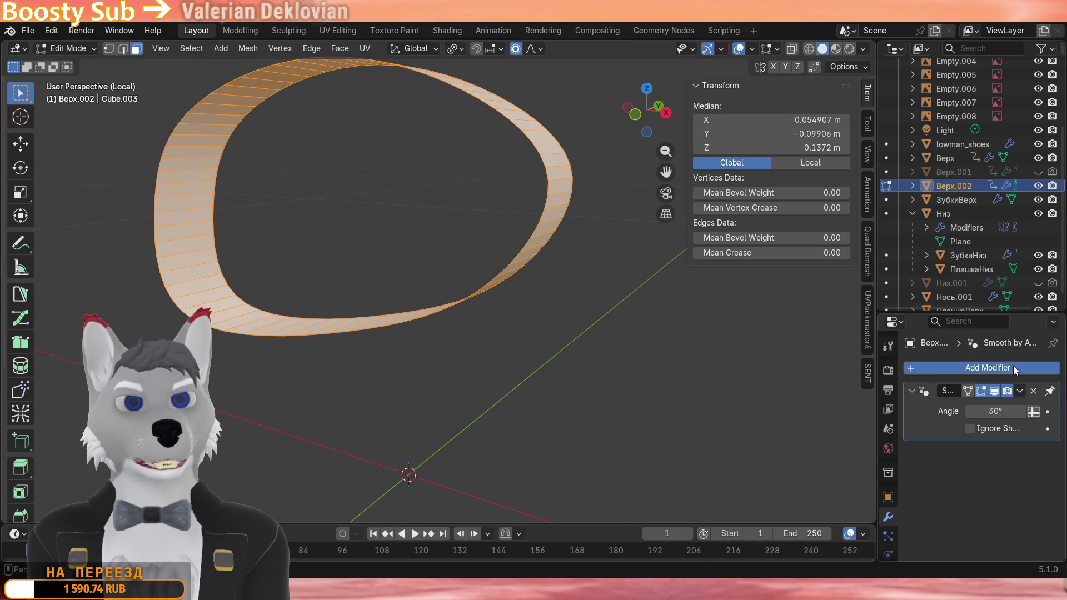